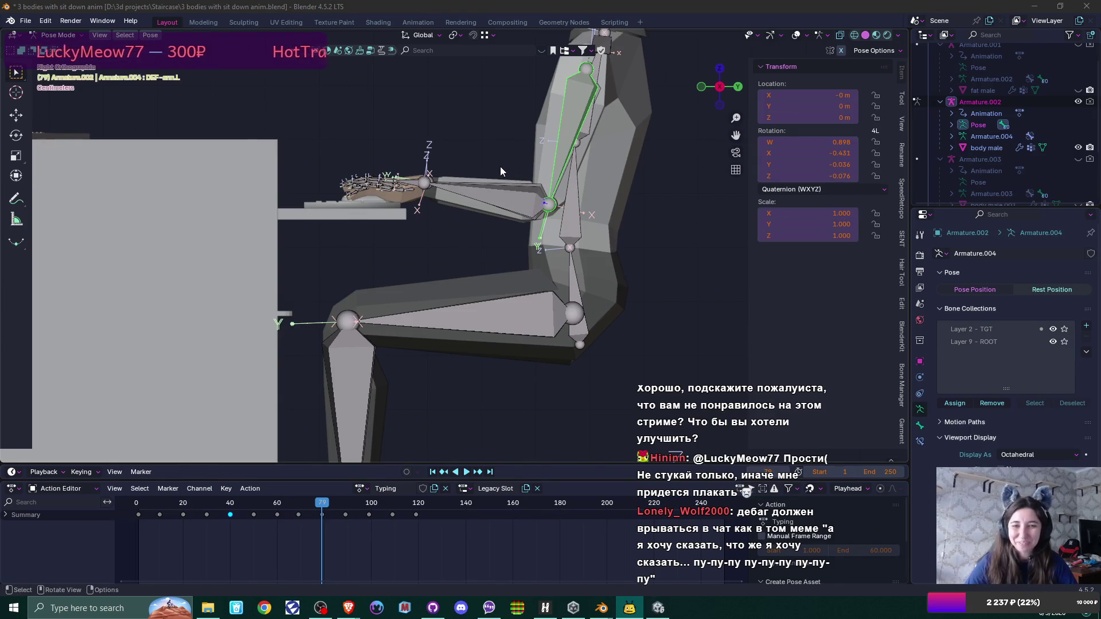
Step: Rotate the seated character's left upper arm and forearm to raise the hand
drag(500, 167, 481, 284)
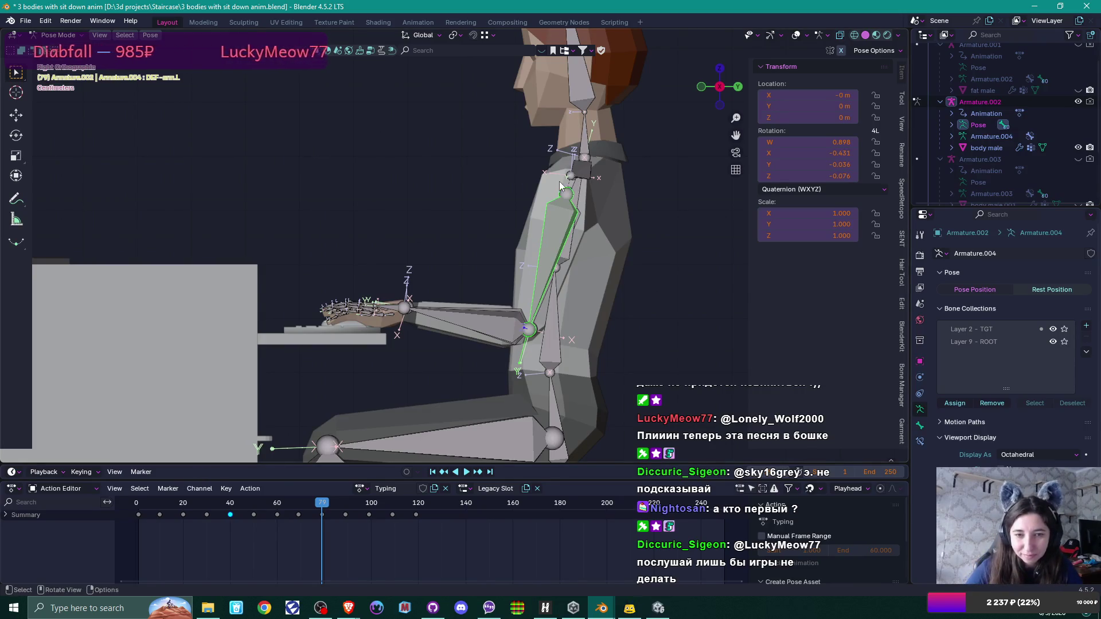
mouse_move(442, 204)
mouse_down()
mouse_move(487, 253)
mouse_move(415, 271)
mouse_move(452, 214)
mouse_move(440, 204)
mouse_up()
key(KP_1)
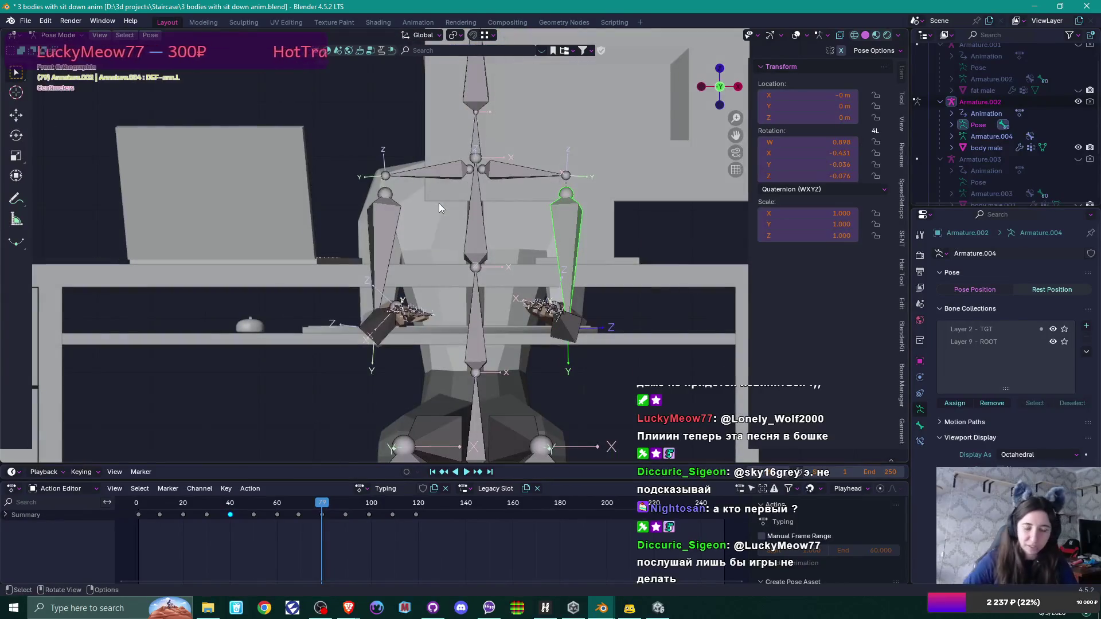
key(KP_3)
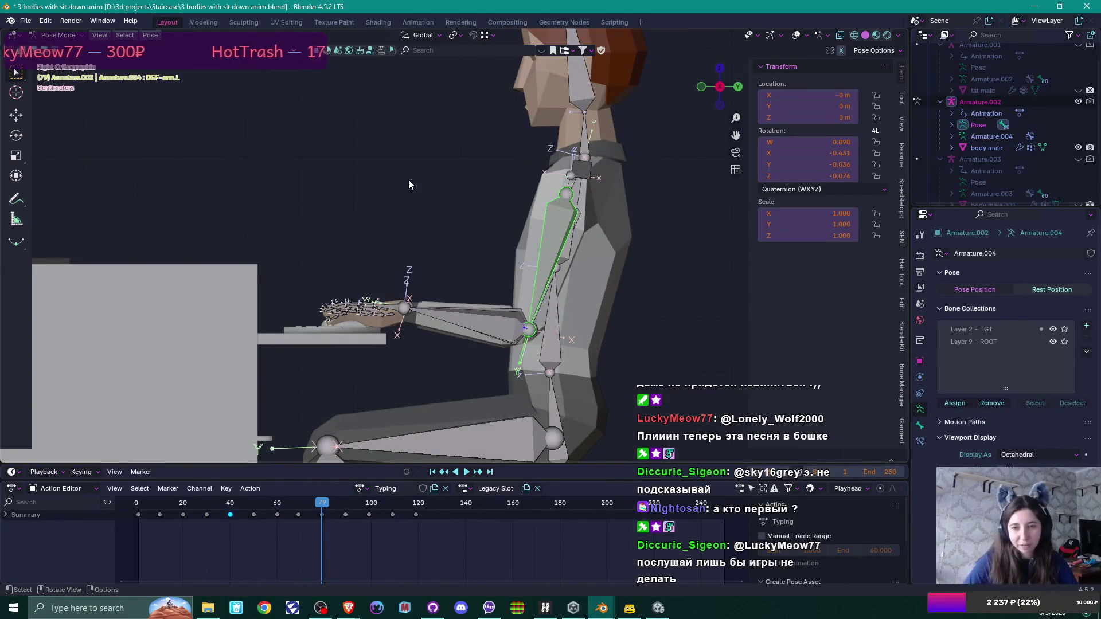
key(r)
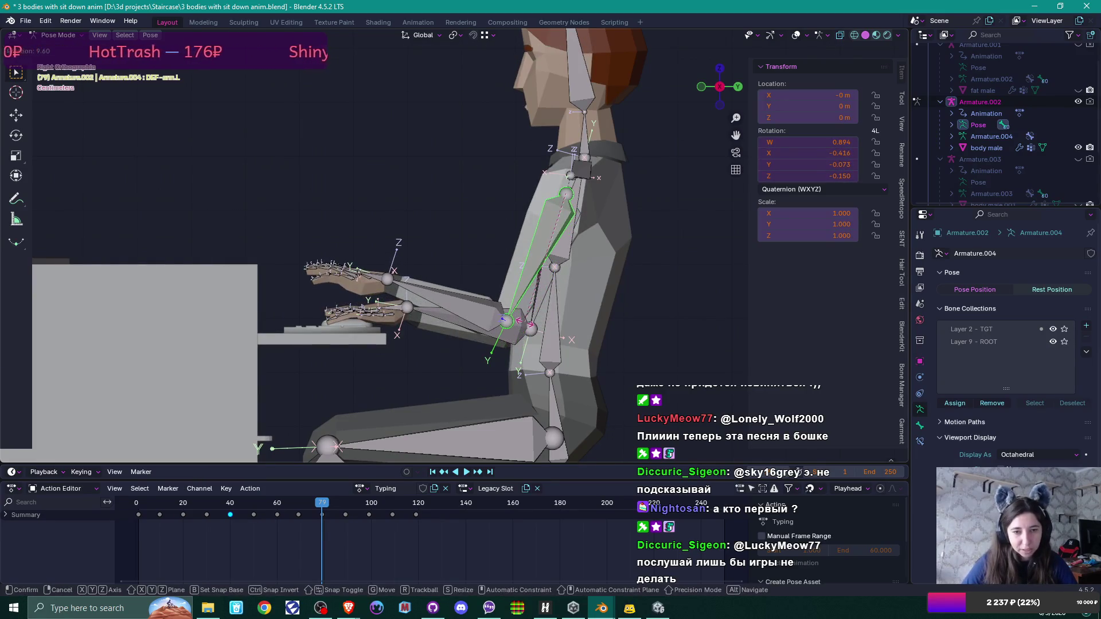
click(519, 321)
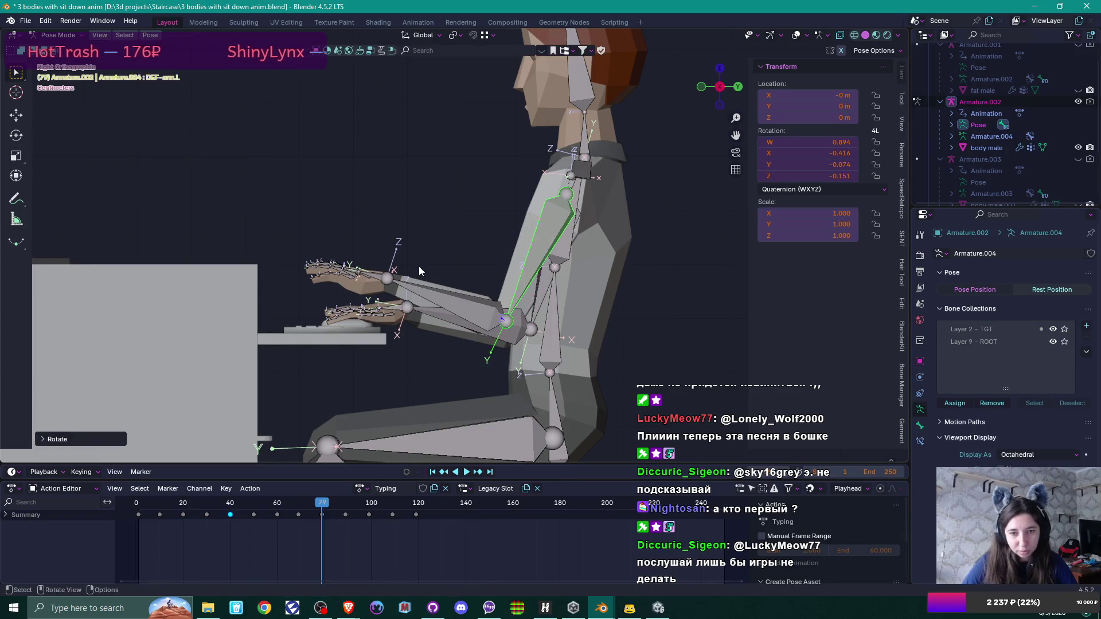
click(405, 284)
key(r)
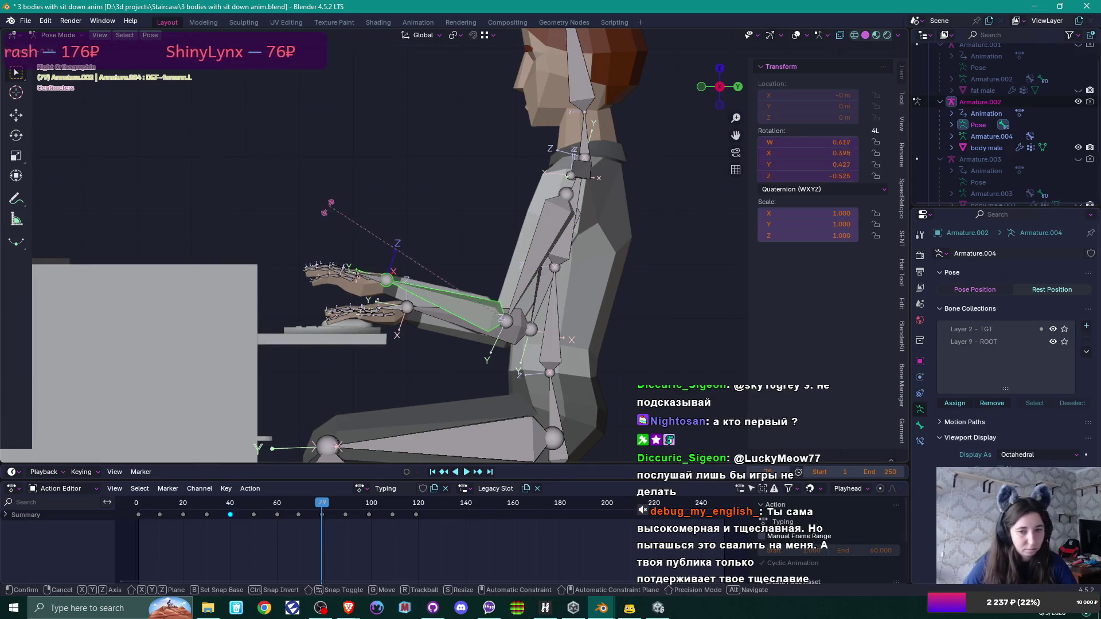
key(Return)
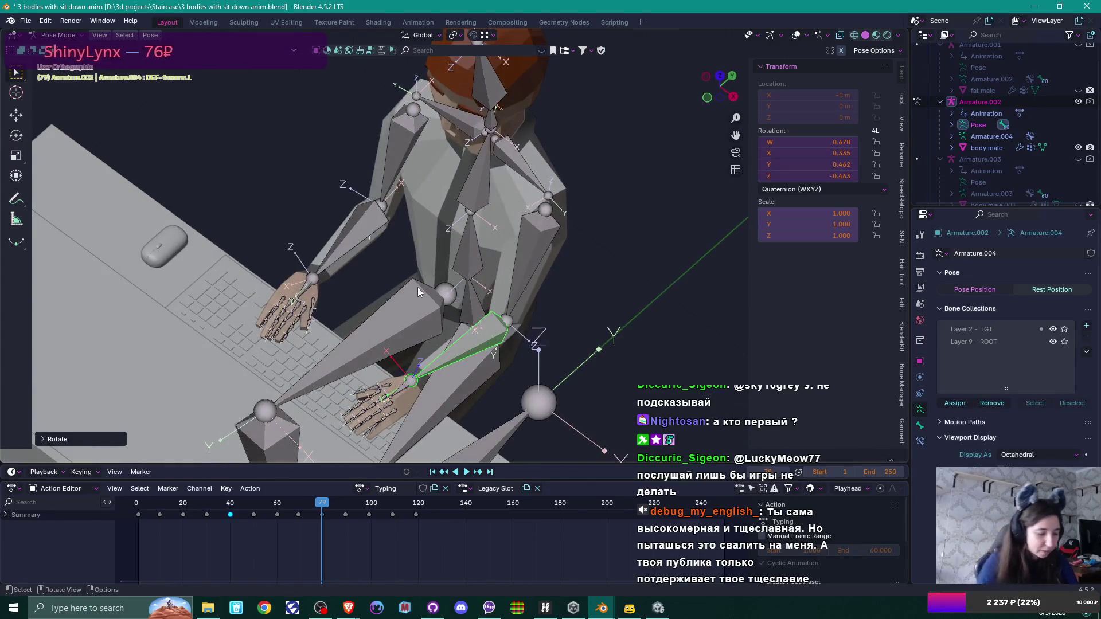
Step: Refine the forearm rotation from the top view, then key all bones at frame 79
key(KP_7)
scroll(418, 292, down, 5)
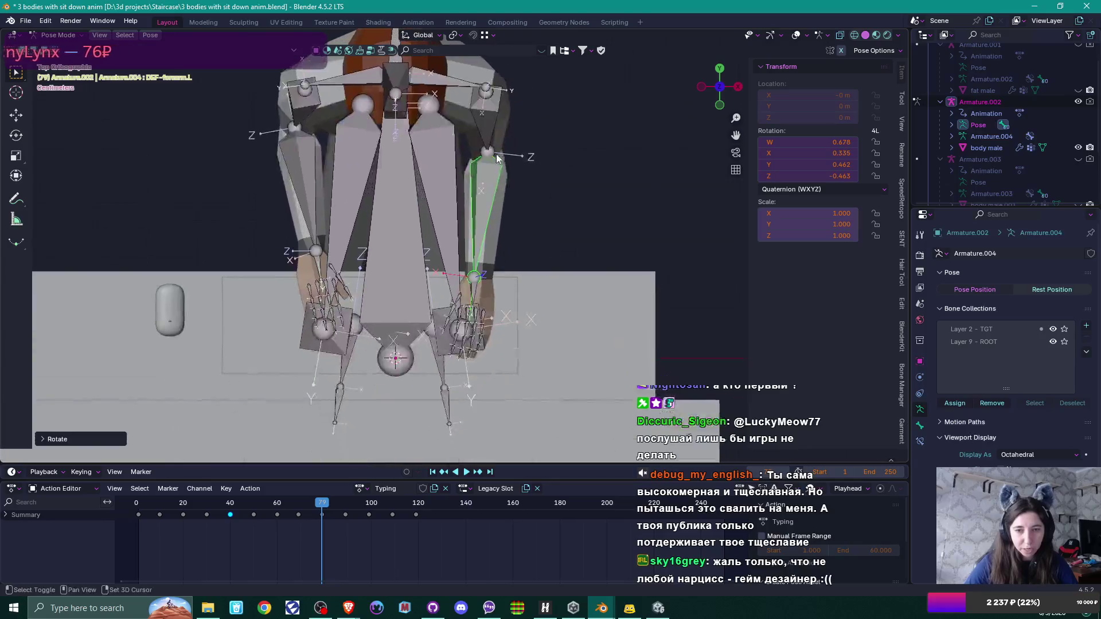
key(r)
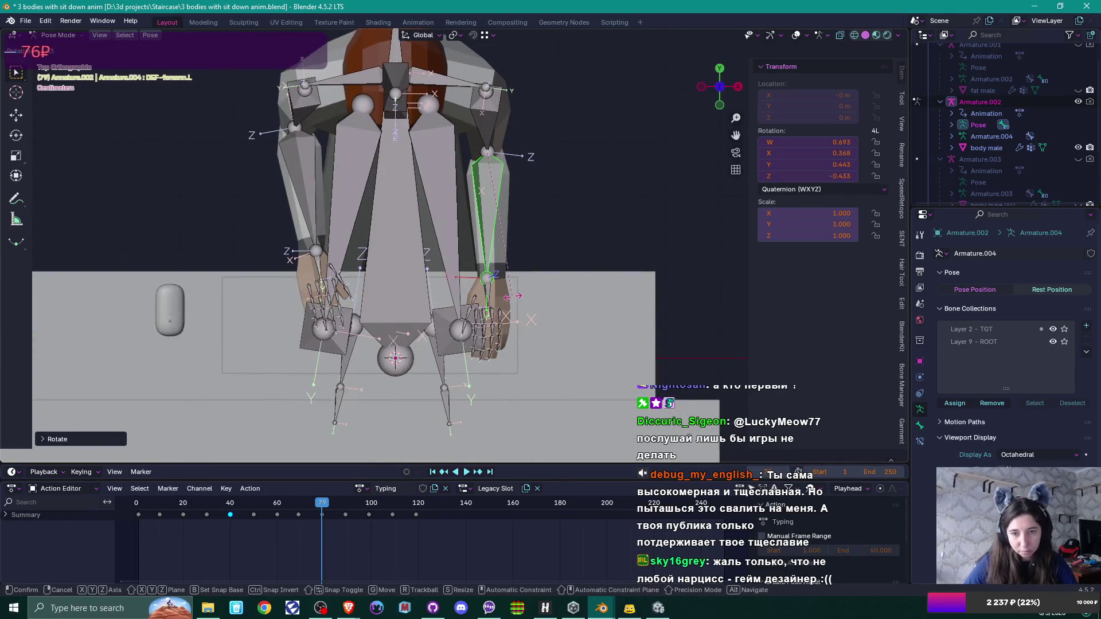
key(Return)
mouse_move(563, 285)
mouse_down()
mouse_move(416, 214)
mouse_move(459, 177)
mouse_up()
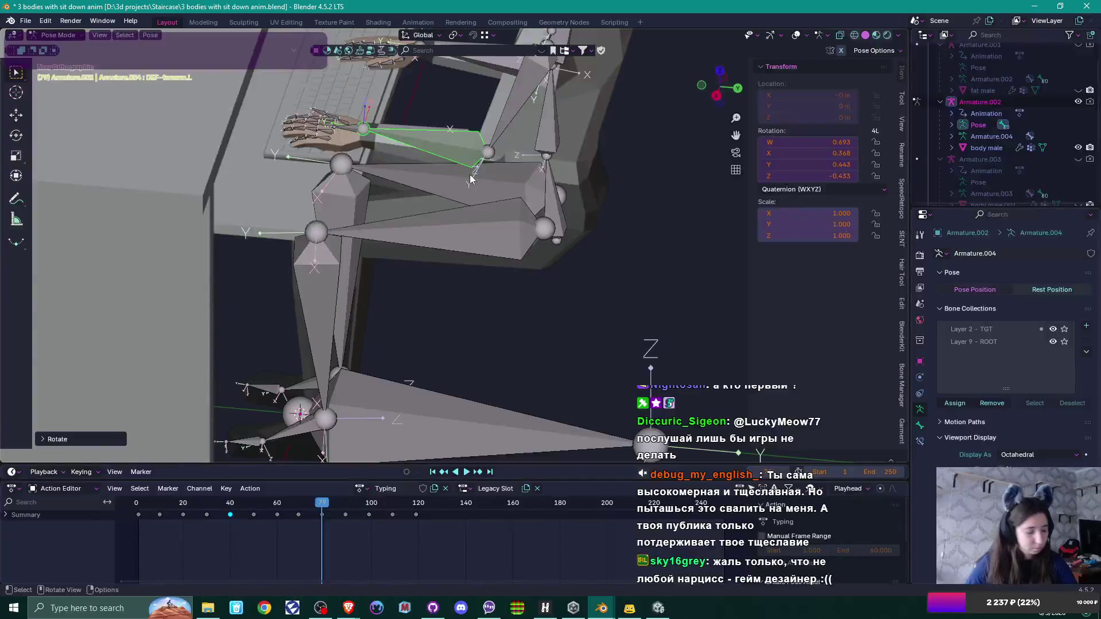
key(a)
key(i)
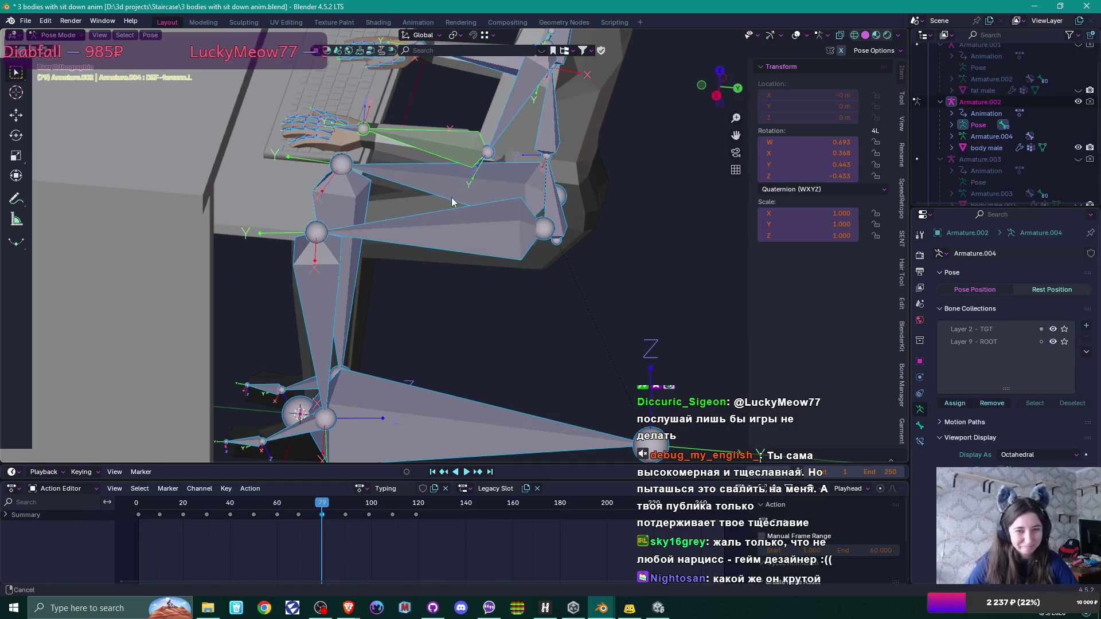
drag(453, 187, 425, 268)
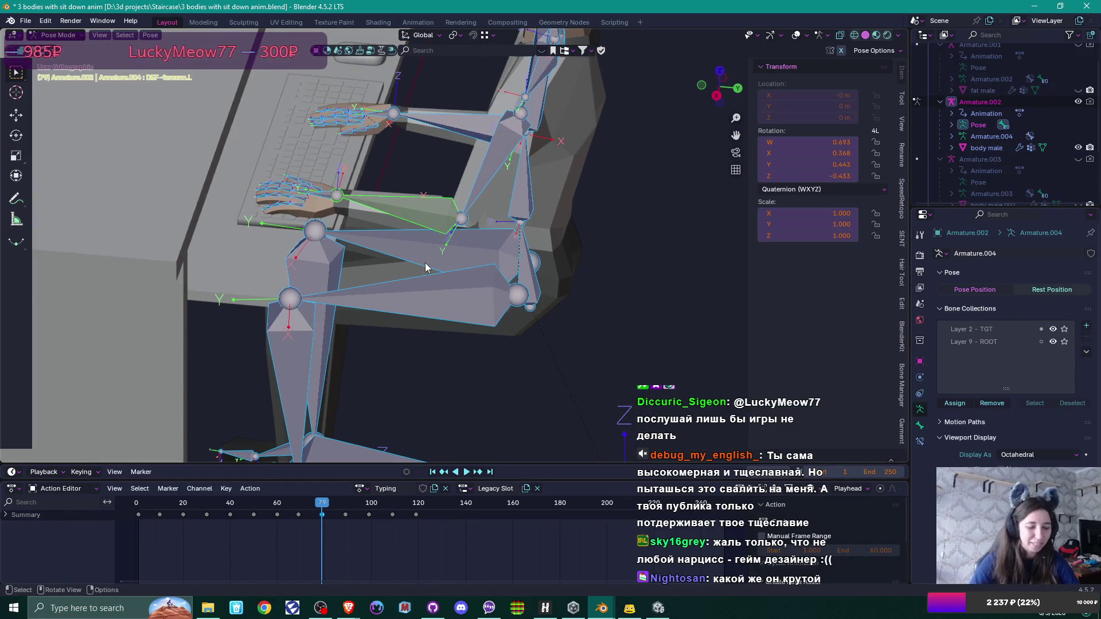
key(KP_3)
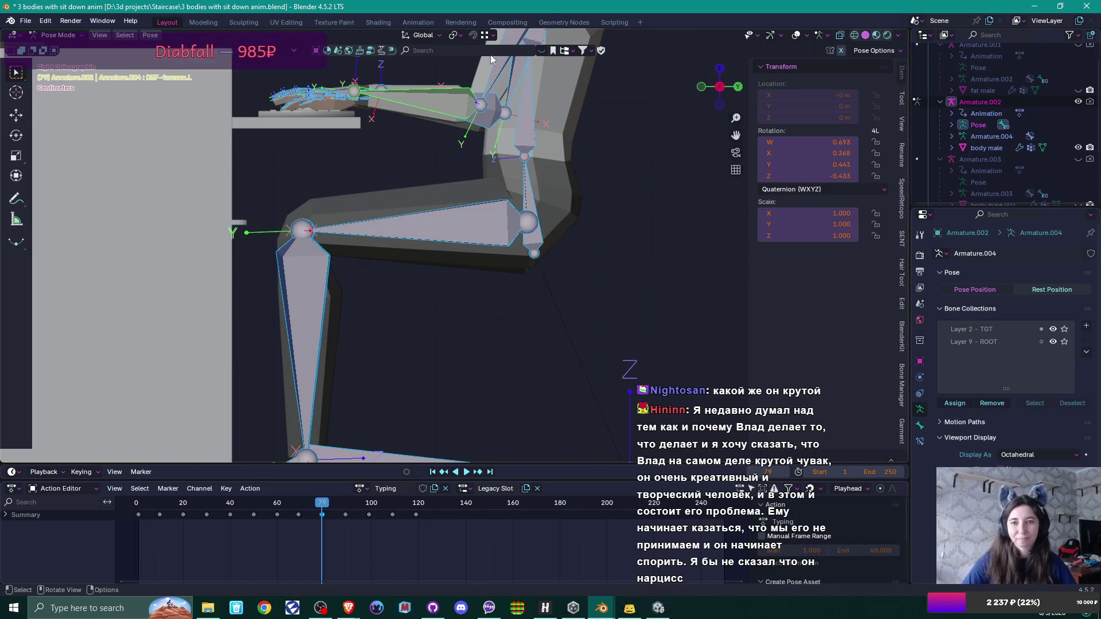
mouse_move(528, 156)
mouse_down()
mouse_move(509, 156)
mouse_move(542, 201)
mouse_up()
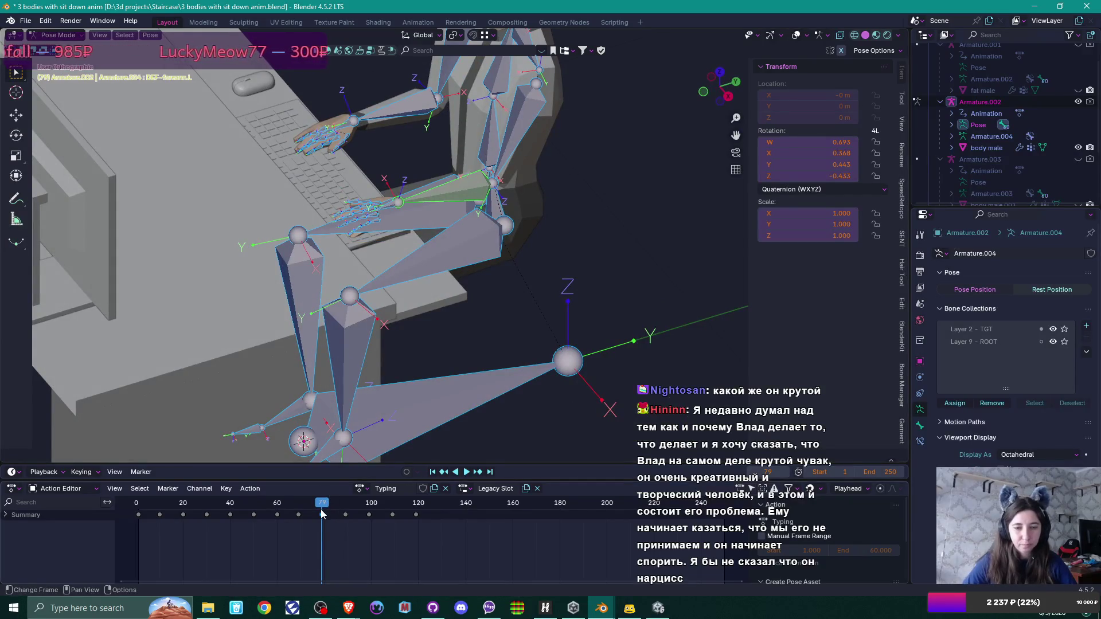
Step: Shift the new arm keyframe later and play the animation back to frame 119
scroll(323, 519, up, 2)
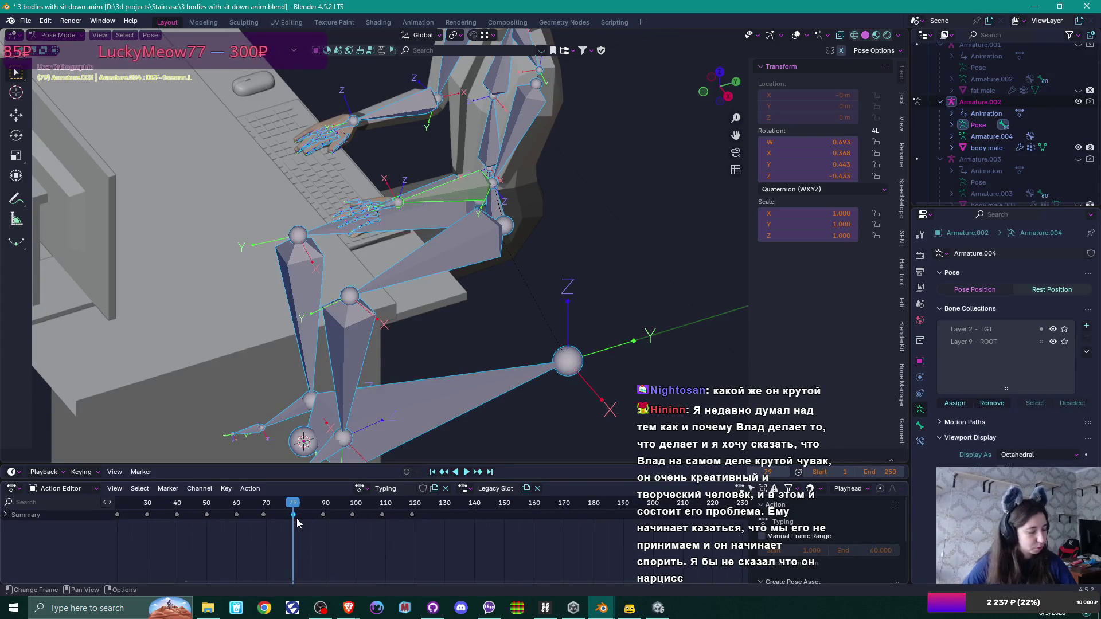
key(g)
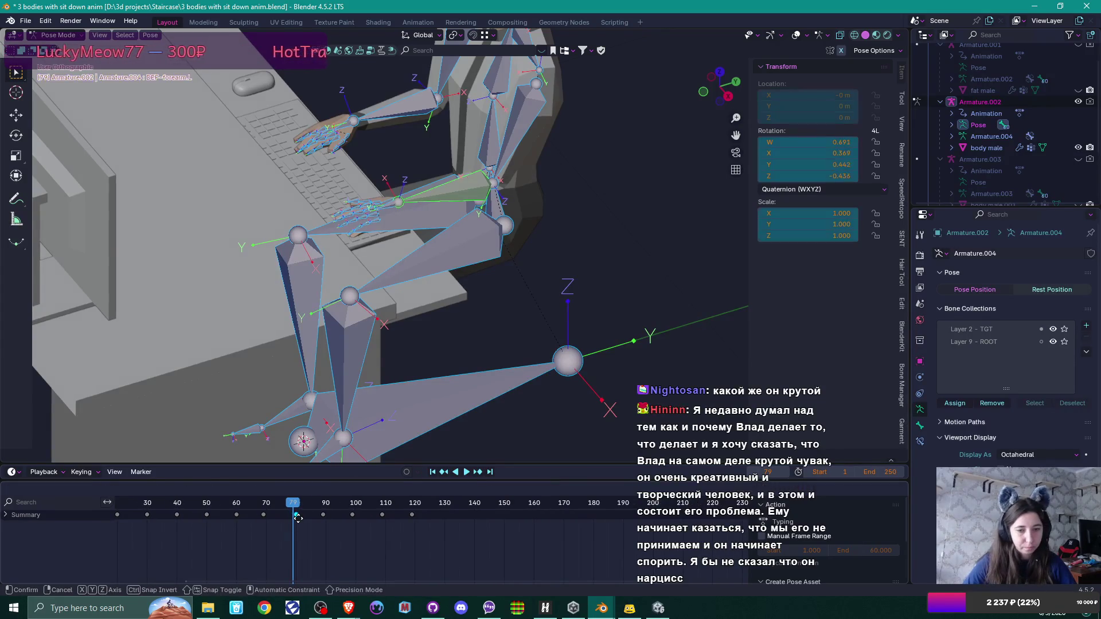
click(297, 518)
key(space)
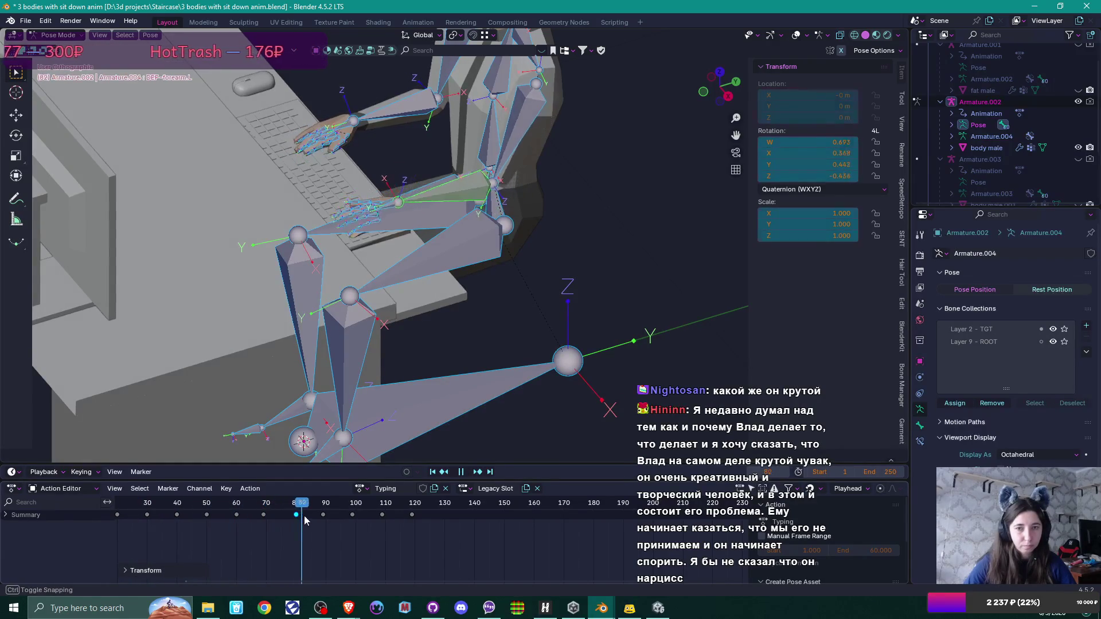
key(space)
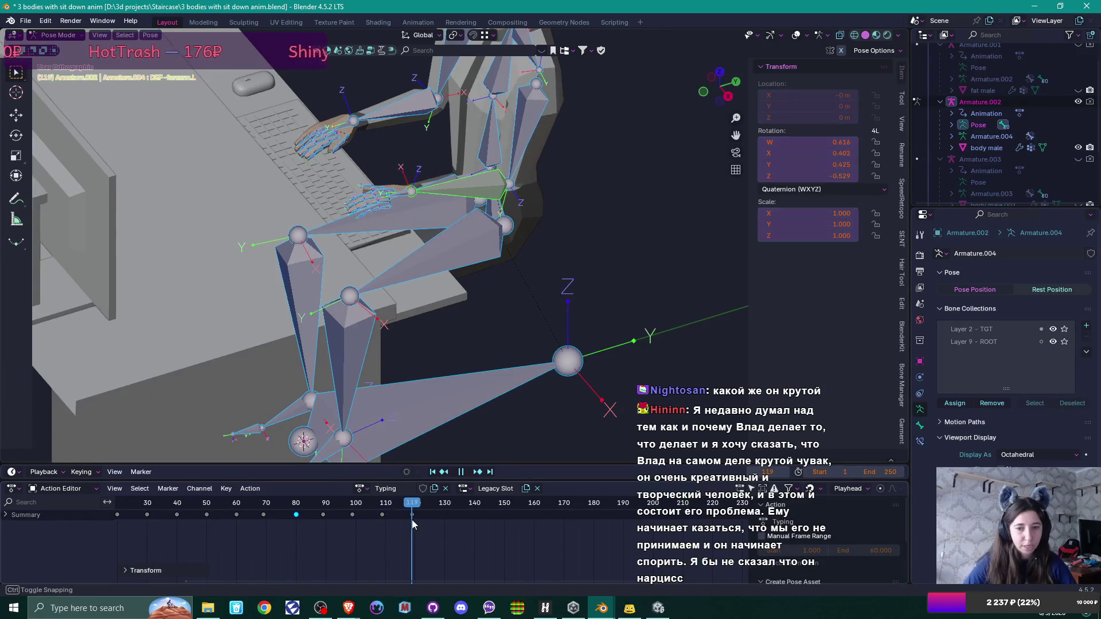
Step: Move the keys at frames 90, 100 and 110 about two frames later and nudge one onto frame 70
scroll(585, 229, down, 2)
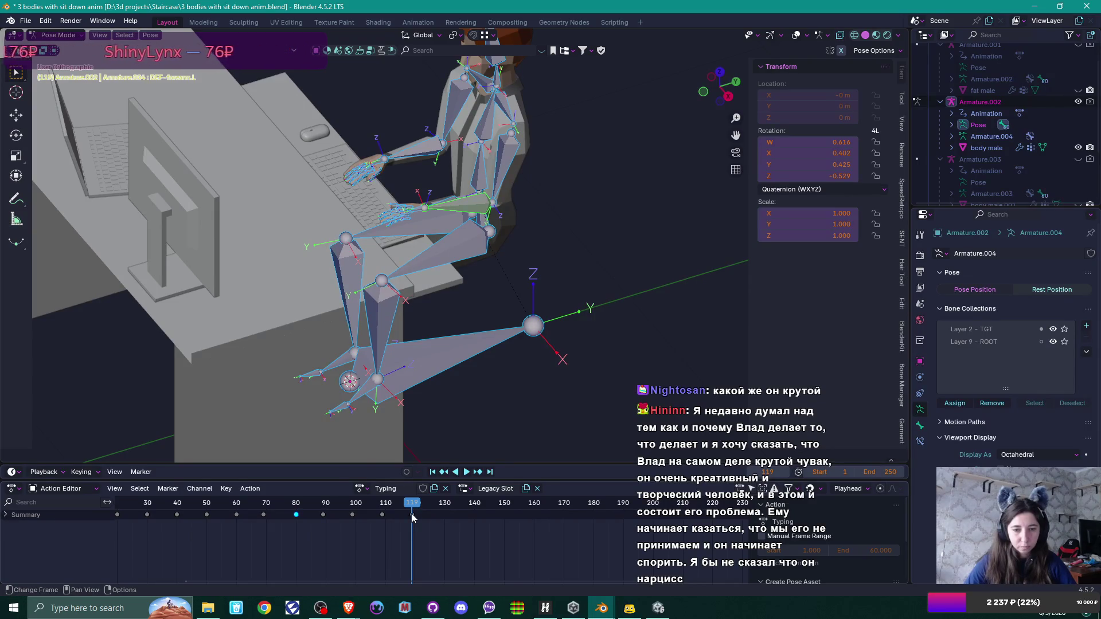
scroll(411, 517, up, 3)
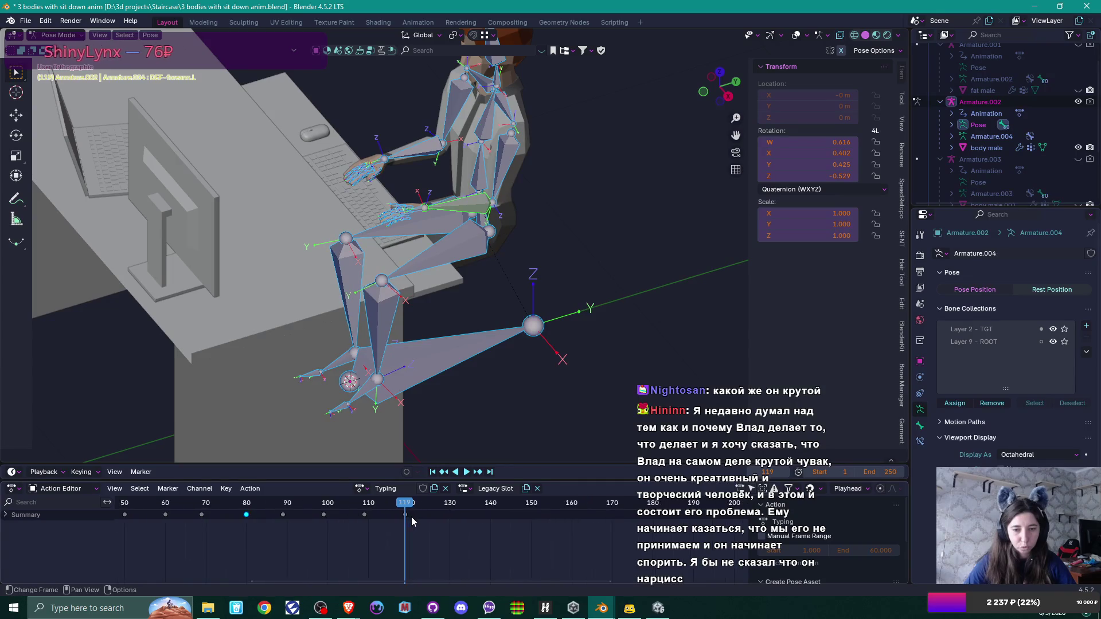
scroll(411, 517, up, 1)
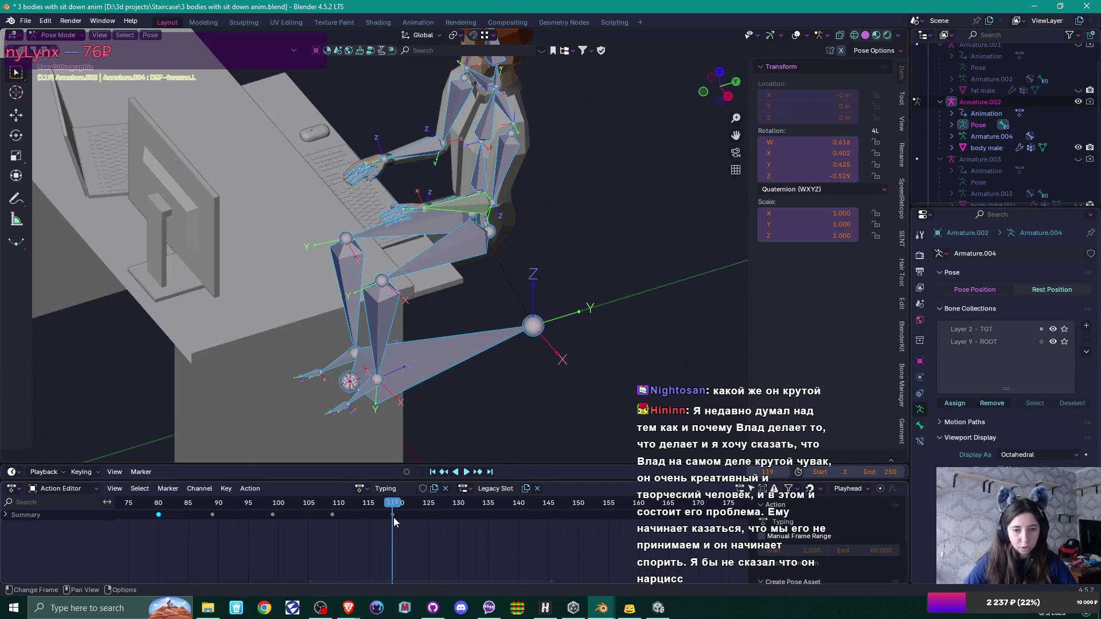
drag(333, 518, 214, 521)
key(g)
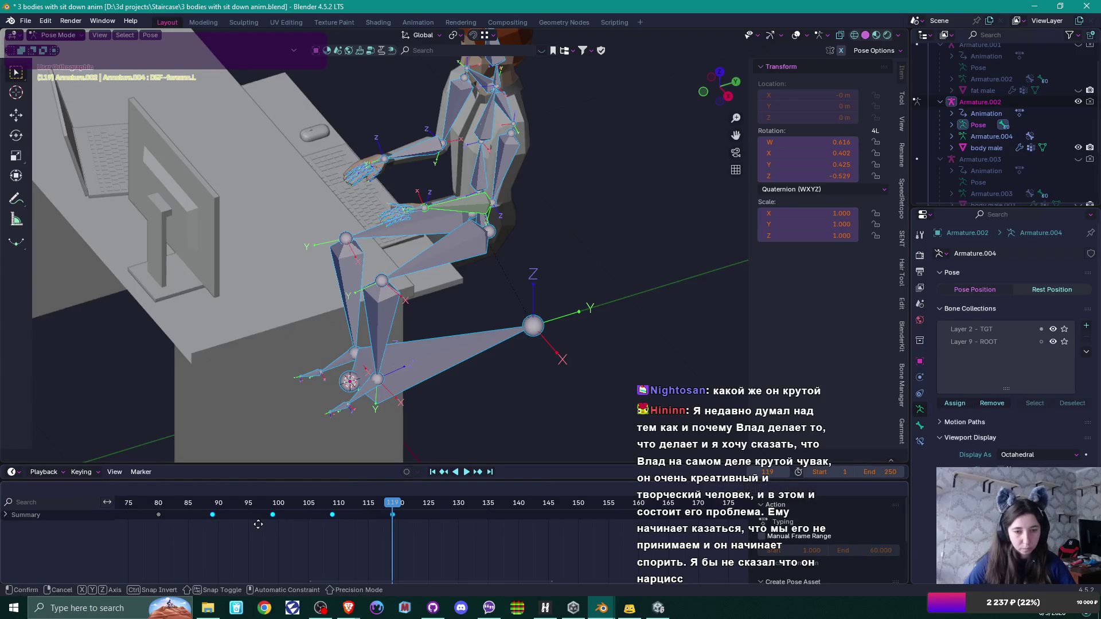
click(263, 524)
scroll(285, 517, down, 2)
click(183, 515)
drag(183, 516, 188, 515)
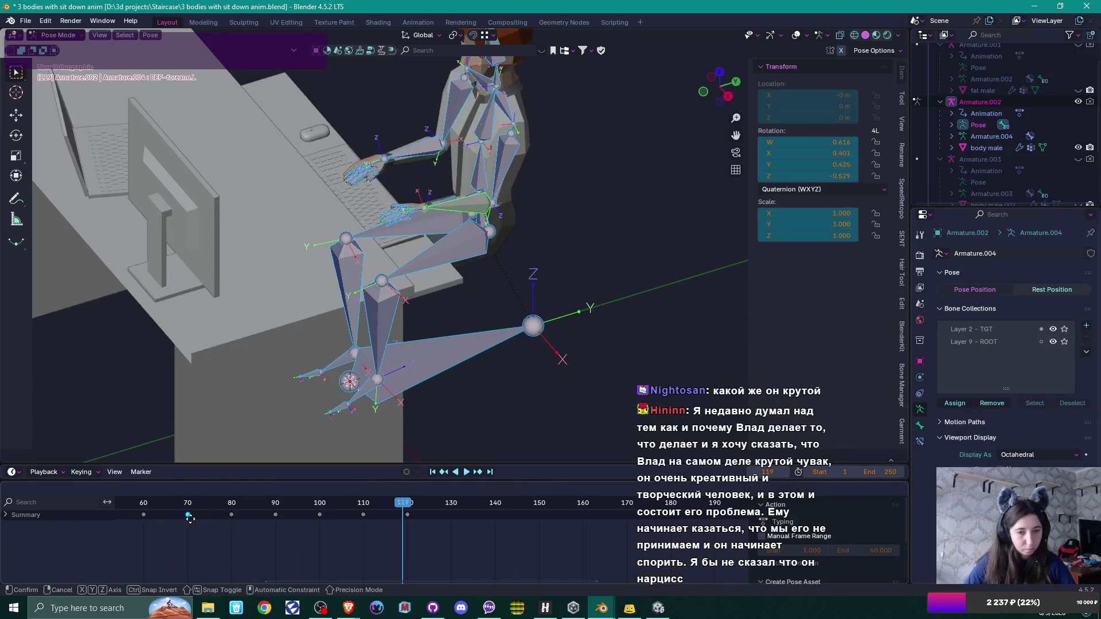
Step: Step to frame 120 and return the armature to Object Mode
scroll(229, 527, down, 3)
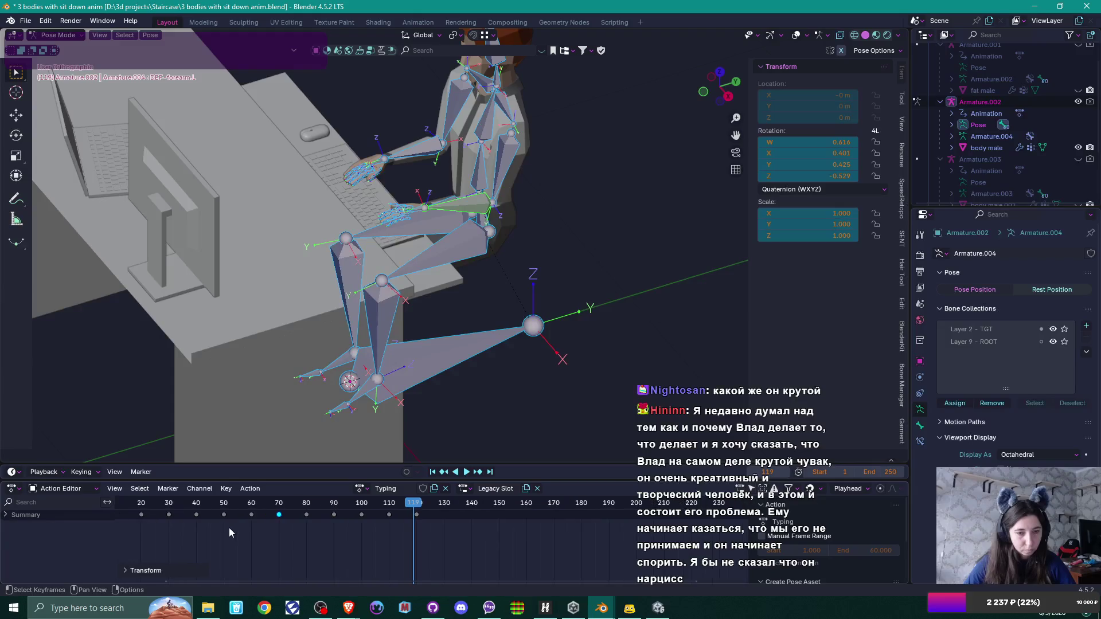
scroll(229, 527, down, 1)
drag(229, 527, 275, 535)
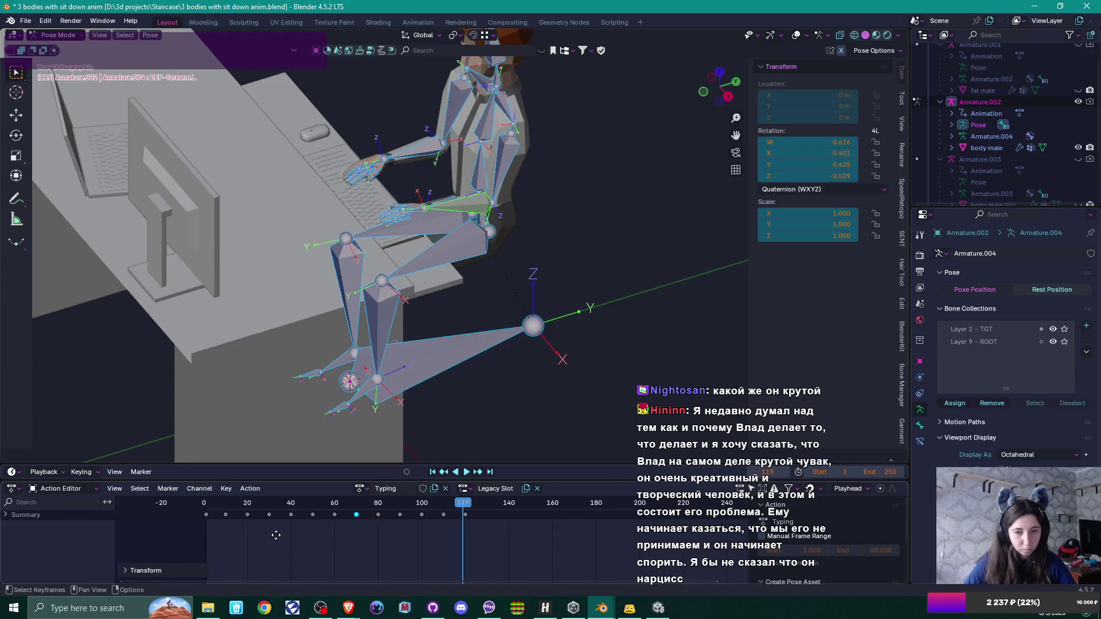
scroll(315, 543, up, 4)
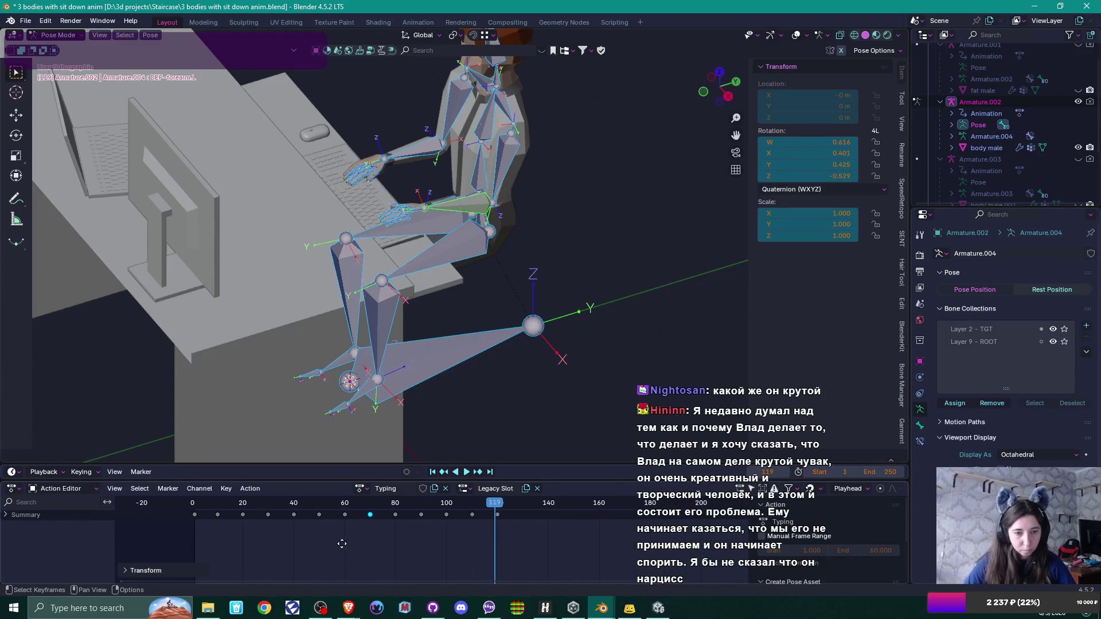
scroll(401, 533, left, 2)
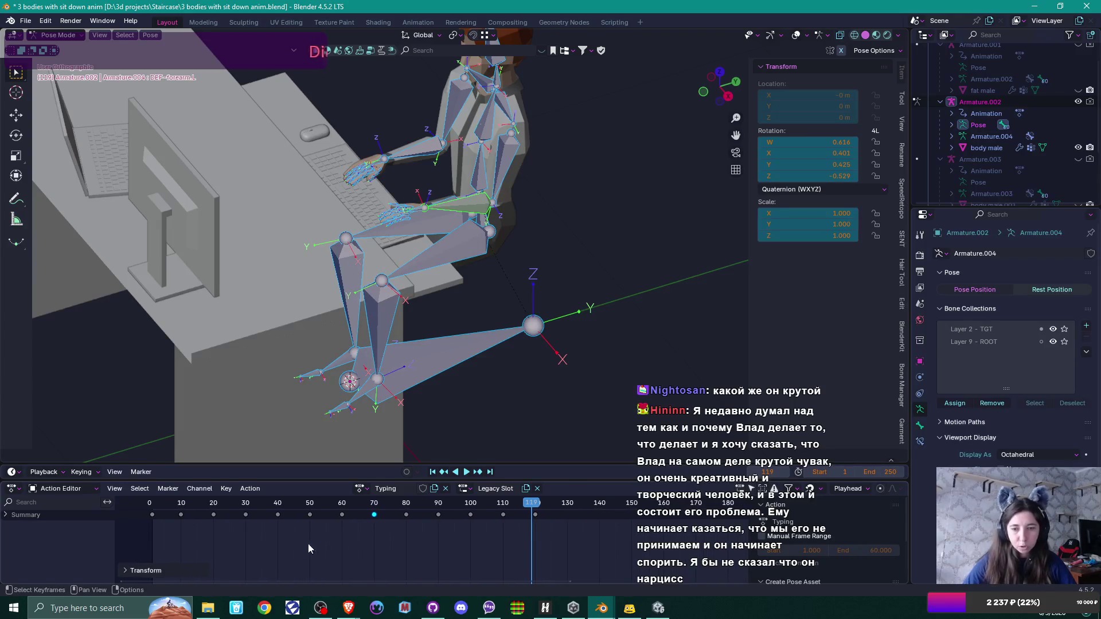
key(Right)
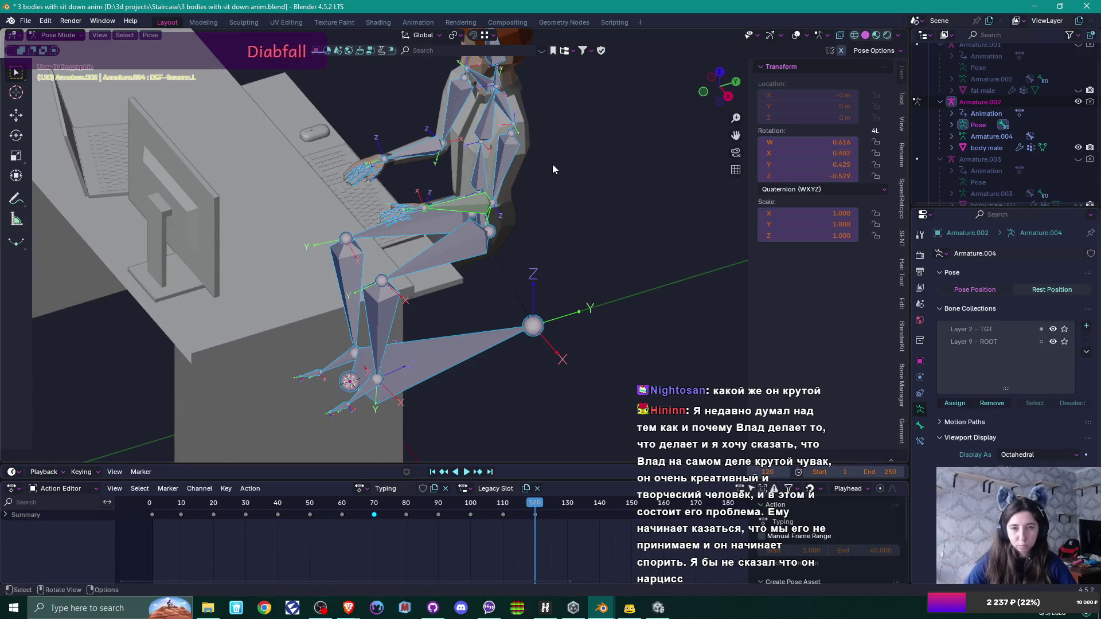
scroll(552, 164, down, 4)
key(ctrl+Tab)
mouse_move(555, 191)
mouse_down()
mouse_move(538, 238)
mouse_move(572, 222)
mouse_move(542, 329)
mouse_move(502, 311)
mouse_up()
scroll(502, 311, up, 4)
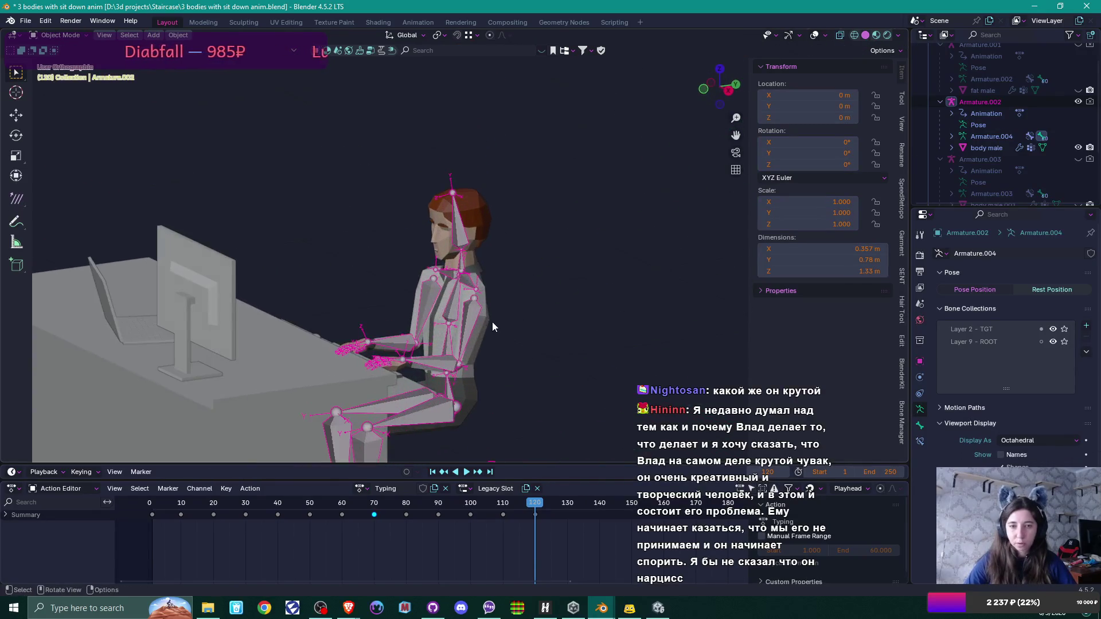
mouse_move(486, 203)
mouse_down()
mouse_move(491, 253)
mouse_move(462, 255)
mouse_move(474, 253)
mouse_up()
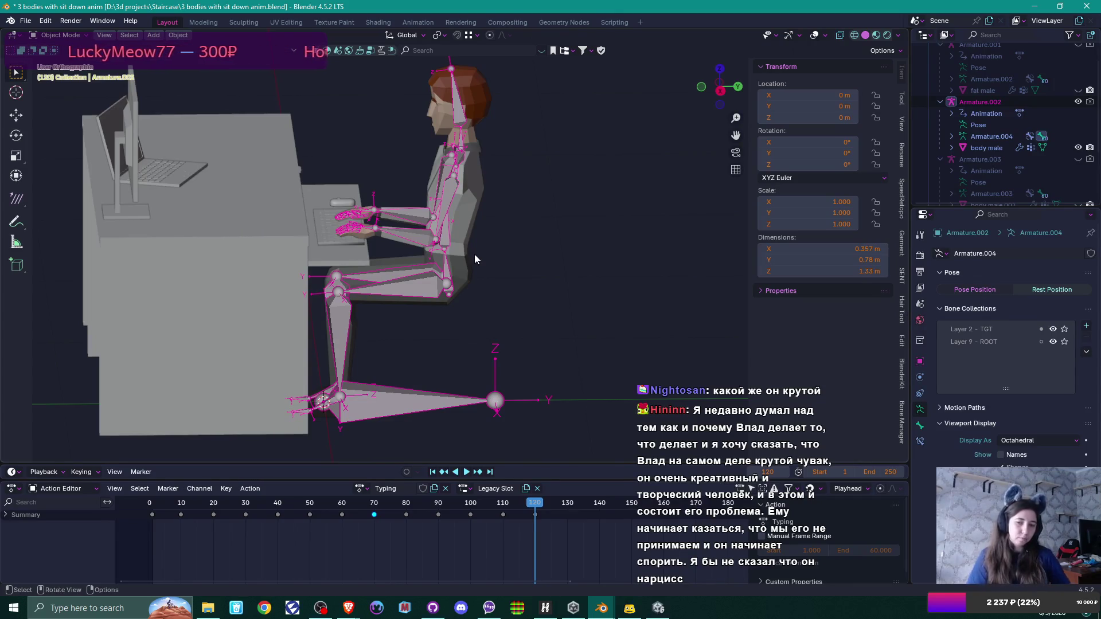
key(shift+Left)
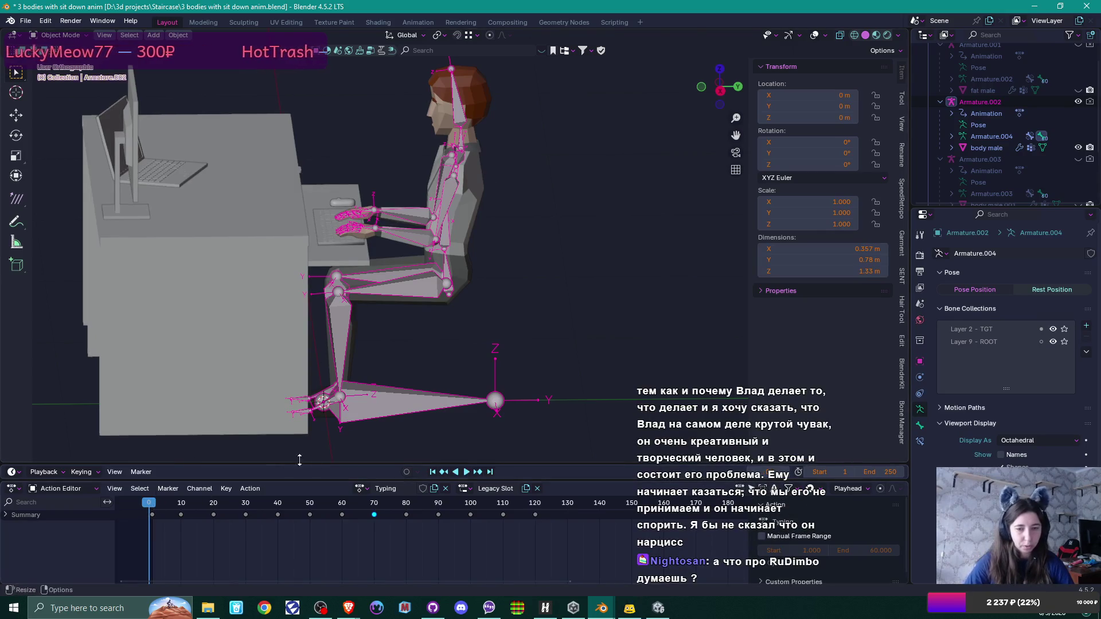
click(466, 472)
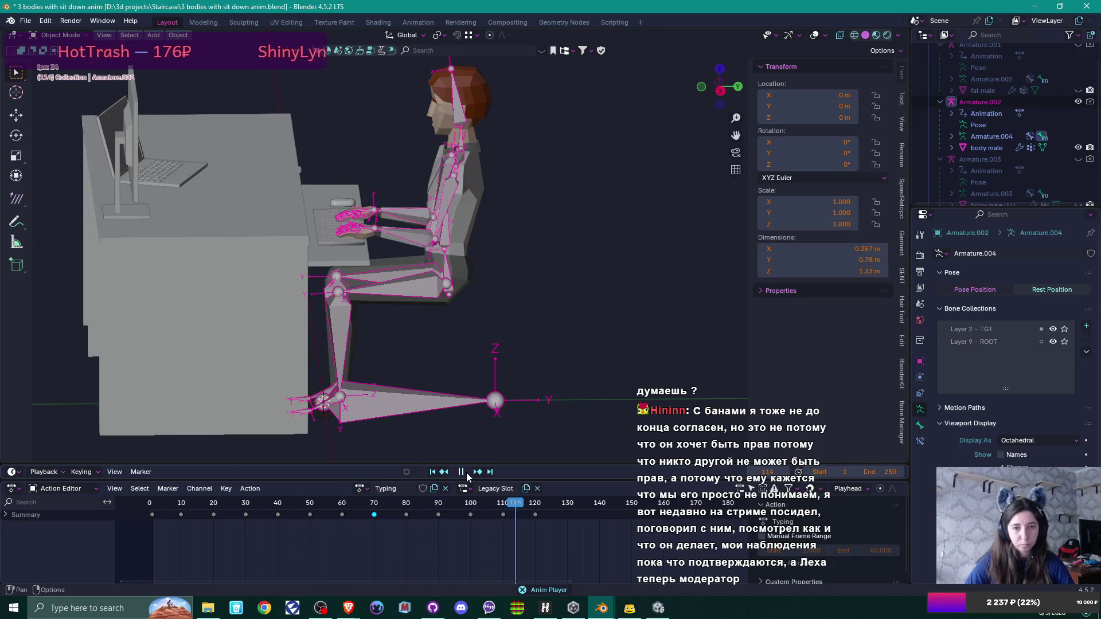
click(466, 472)
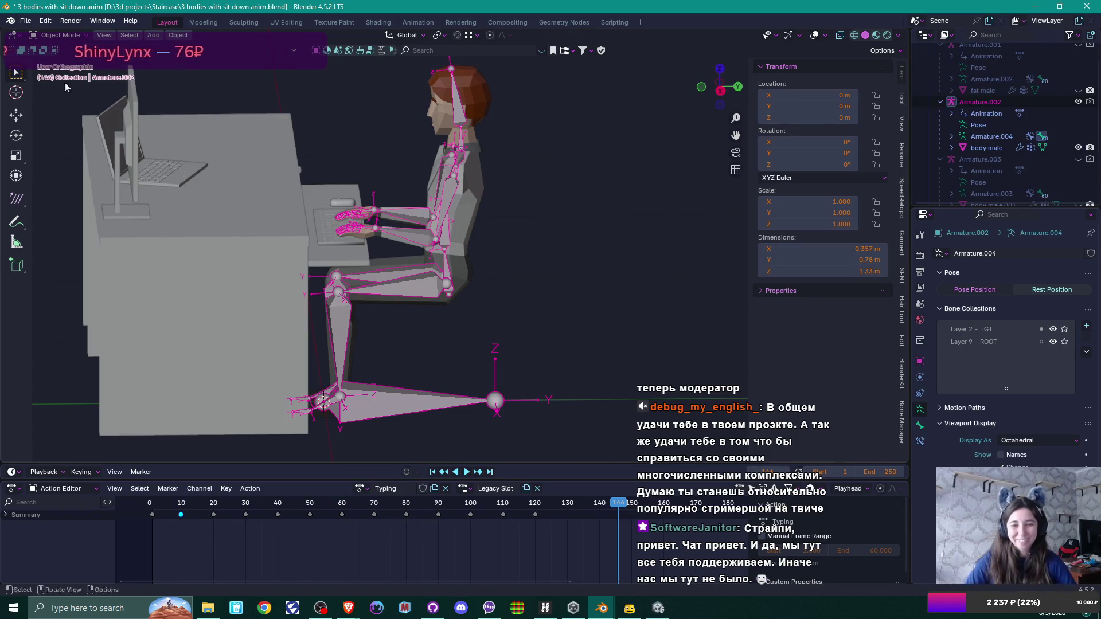
Step: Pull the early keys earlier, dropping the frame-70 key at 35 and frame-80 at 45
drag(479, 174, 536, 181)
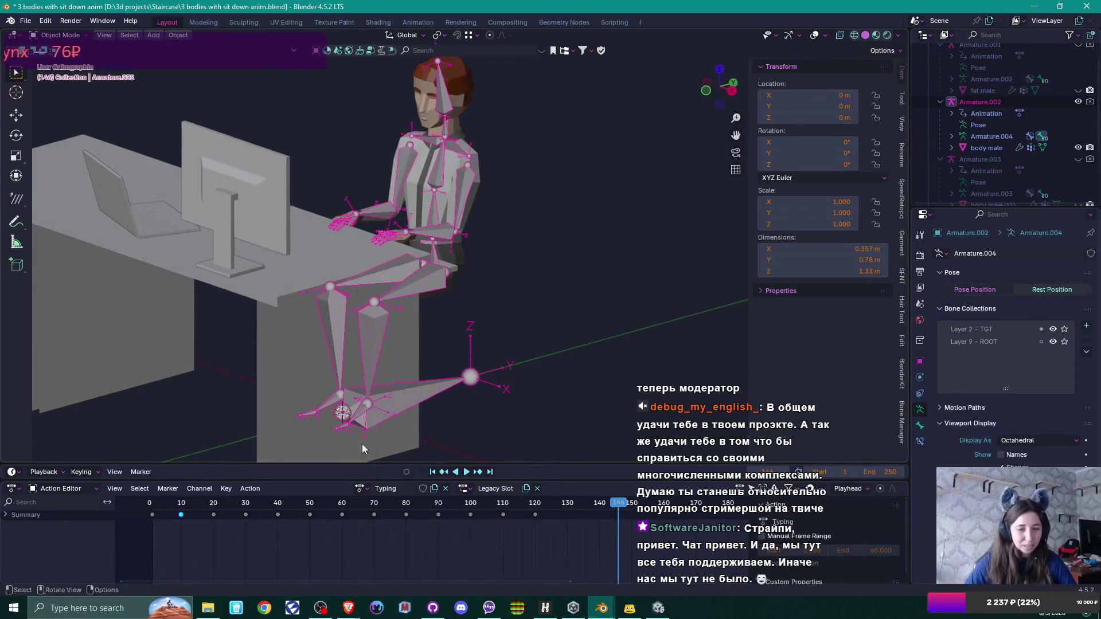
mouse_move(181, 515)
mouse_down()
mouse_move(168, 518)
mouse_move(235, 514)
mouse_move(181, 517)
mouse_up()
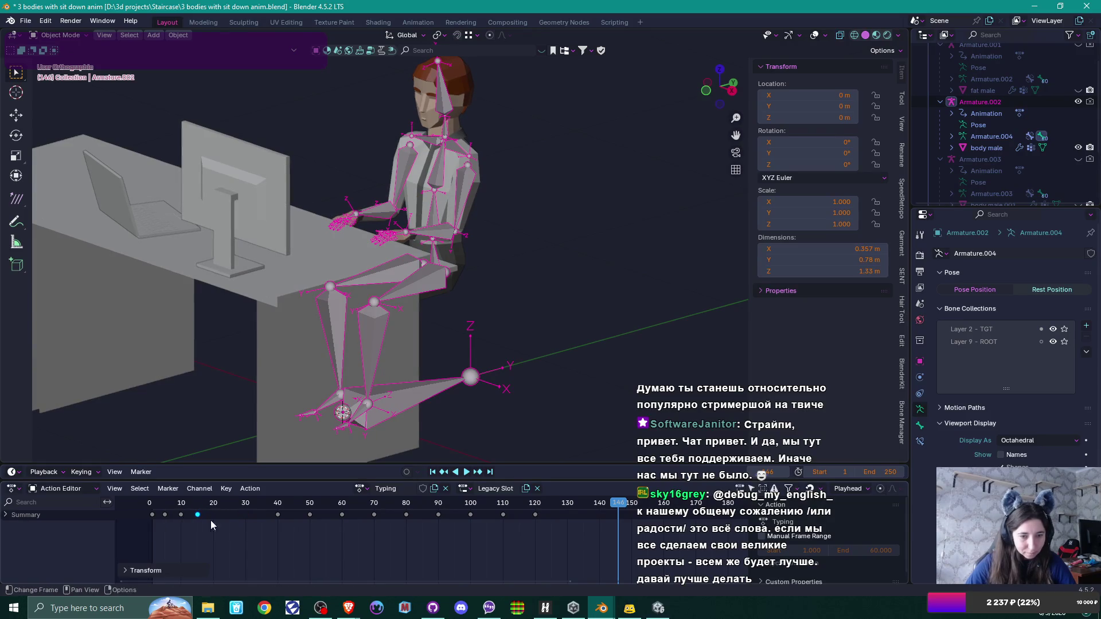
mouse_move(273, 513)
mouse_down()
mouse_move(196, 514)
mouse_move(342, 518)
mouse_move(233, 514)
mouse_up()
click(374, 514)
key(g)
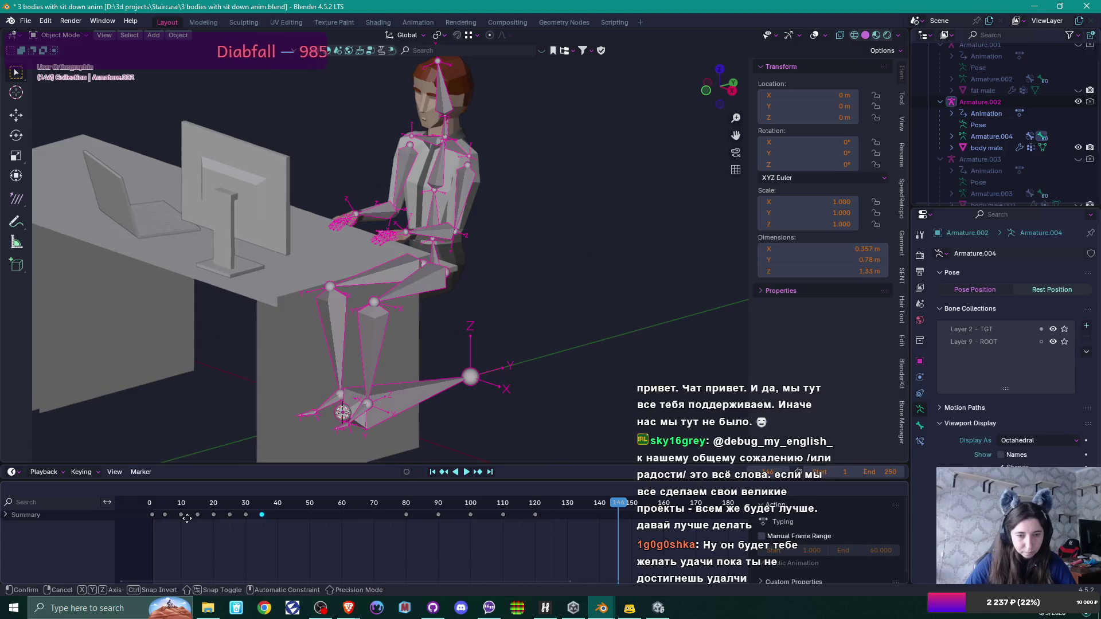
click(187, 519)
click(406, 514)
key(g)
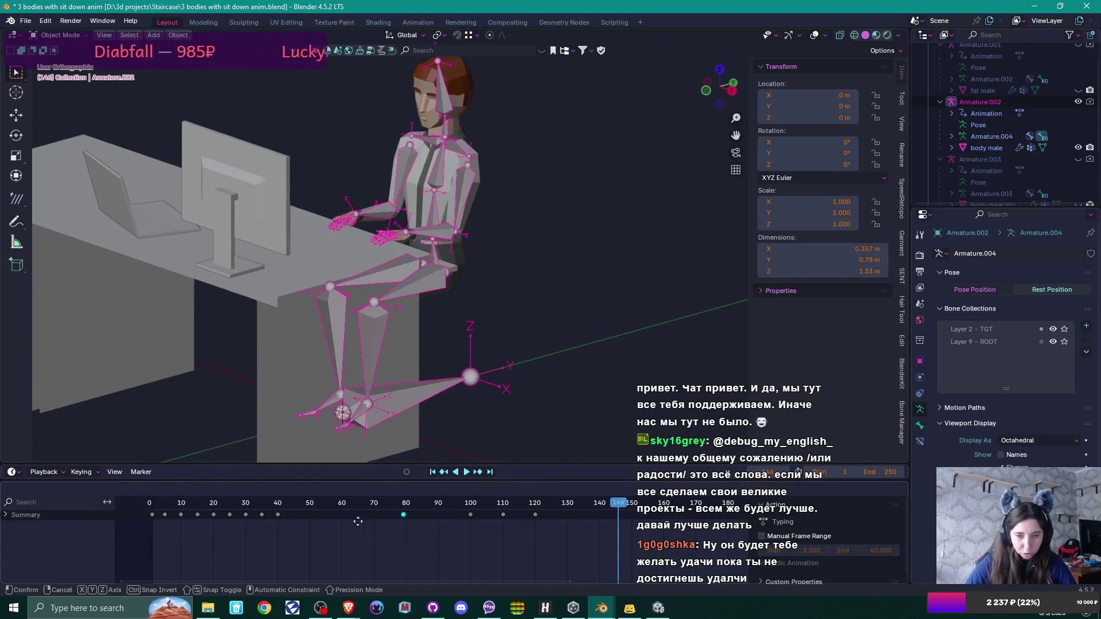
click(266, 526)
Step: Move the frame-100, 110 and 120 keys to frames 50, 55 and 60
click(471, 515)
key(g)
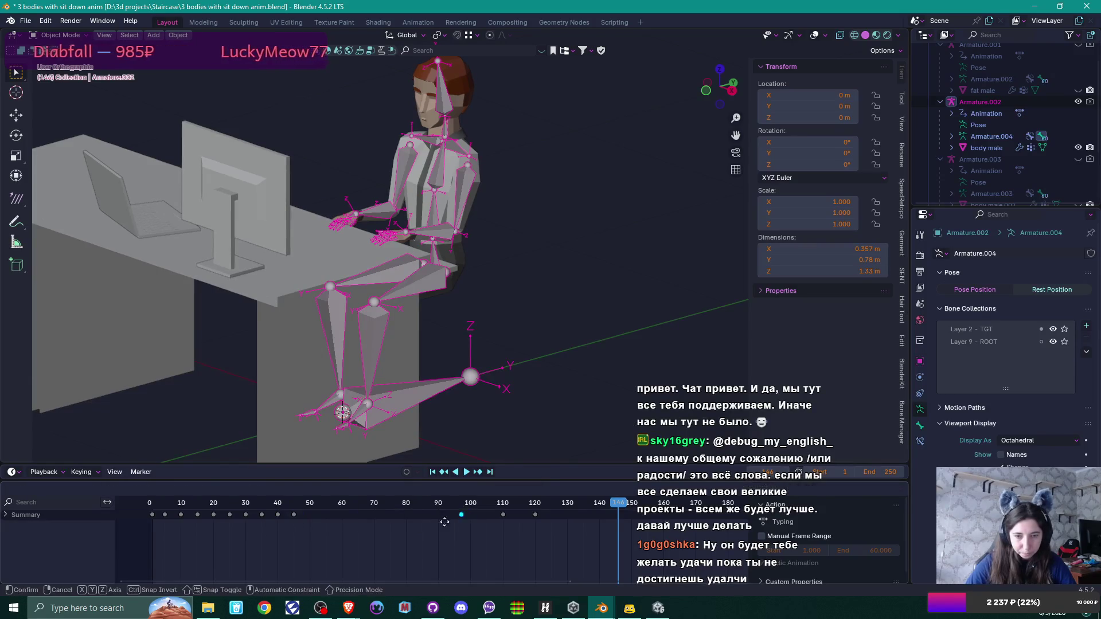
click(301, 531)
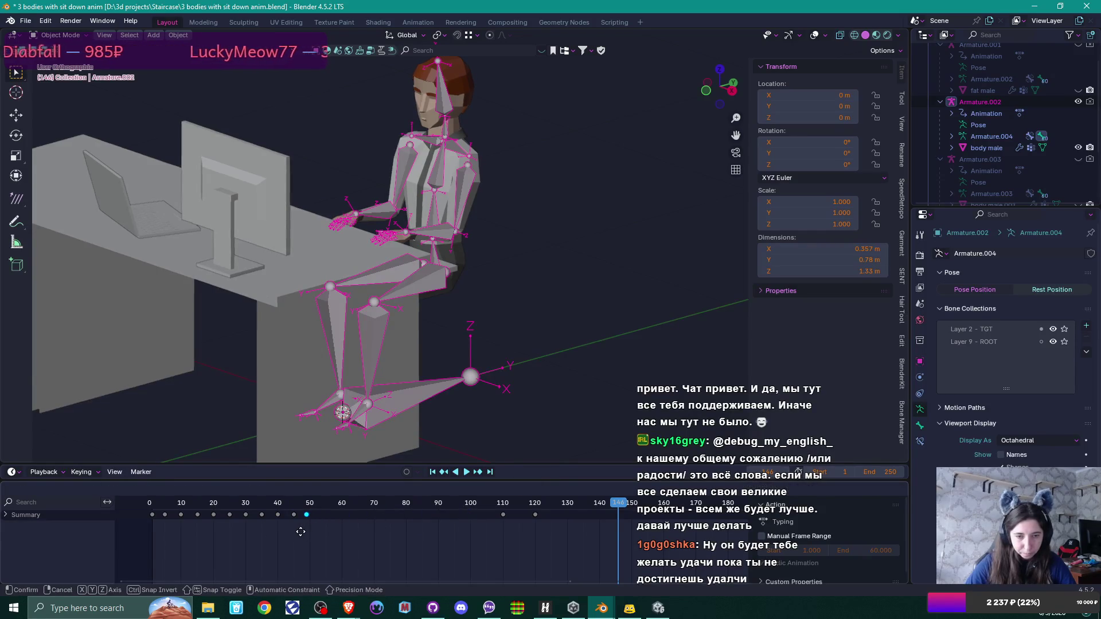
click(502, 514)
key(g)
click(367, 531)
click(542, 515)
key(g)
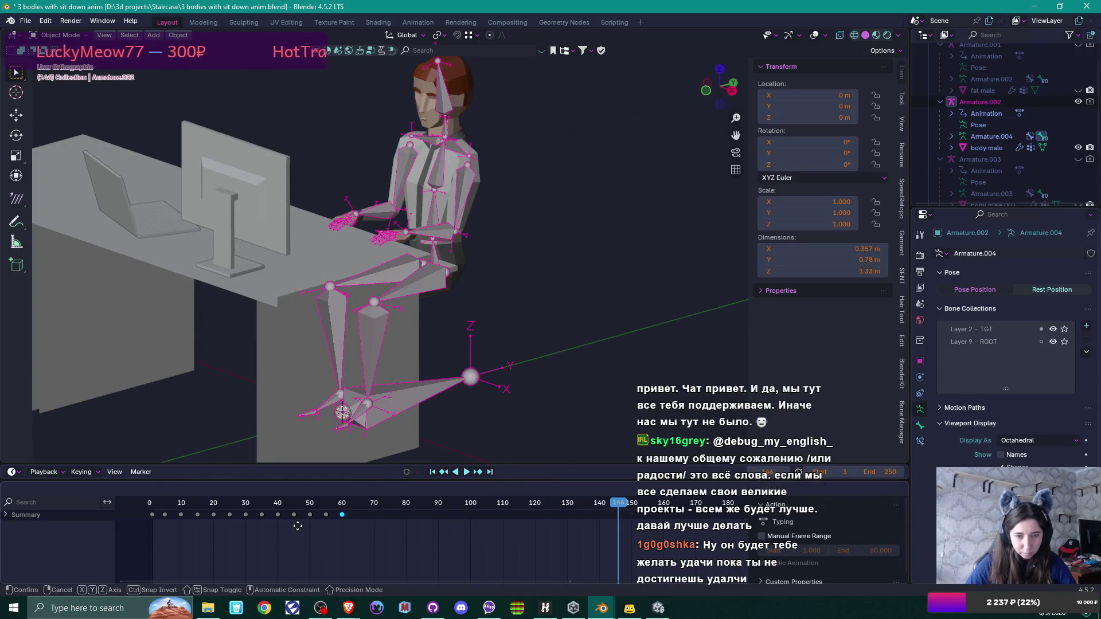
click(298, 526)
Step: Scrub through the retimed animation and save the .blend file
drag(618, 503, 384, 517)
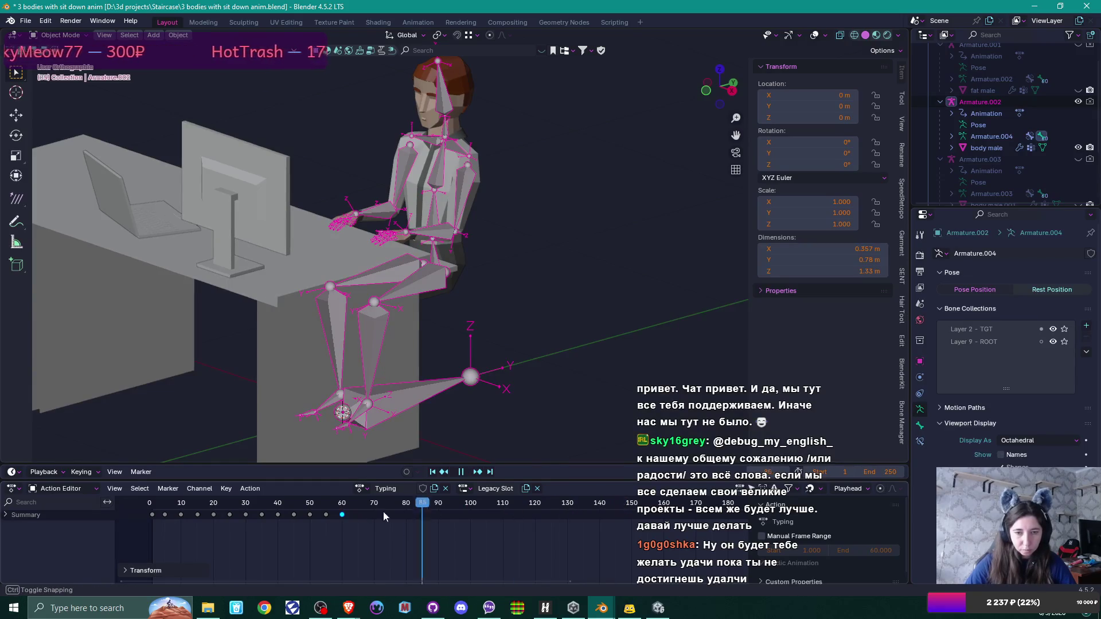
key(Escape)
key(ctrl+s)
drag(517, 265, 409, 435)
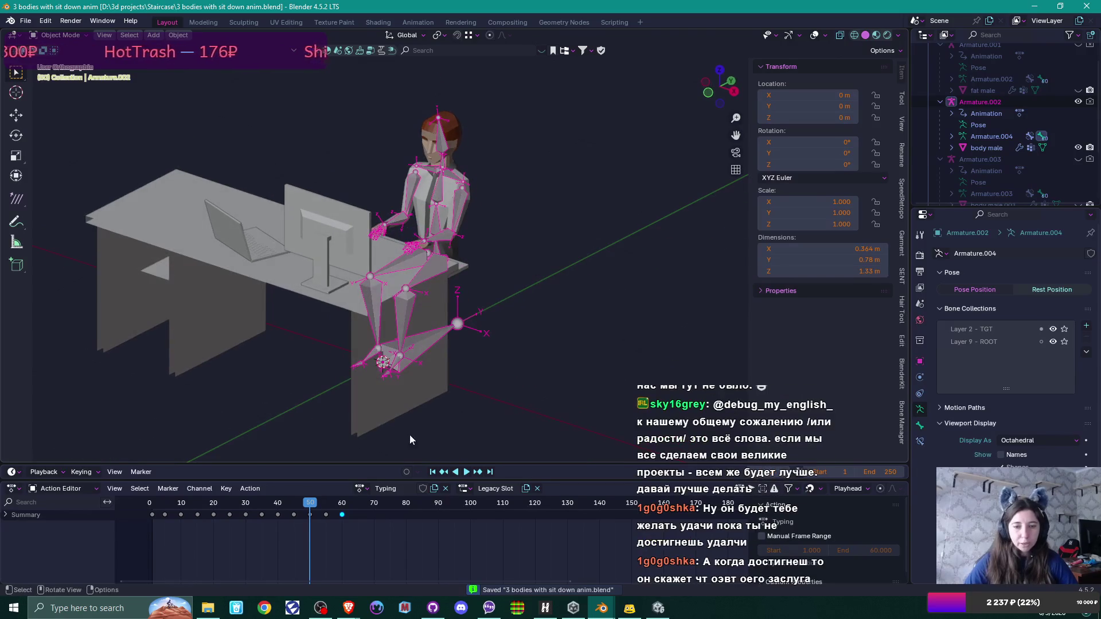
click(360, 489)
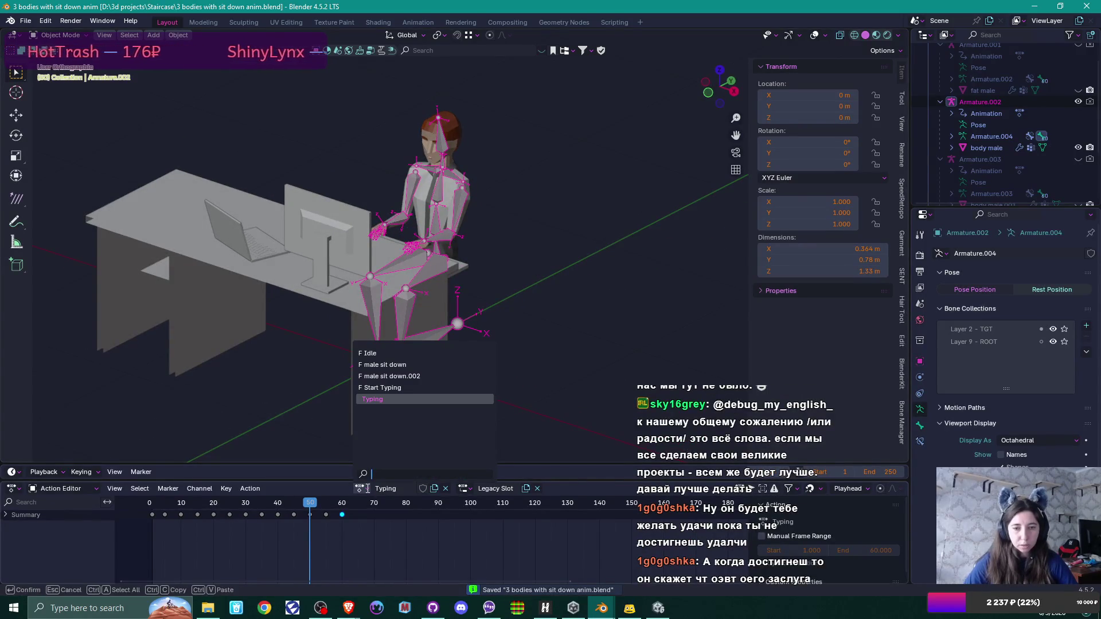
Step: Keep Typing assigned and scrub the animation back to frame 1
click(373, 399)
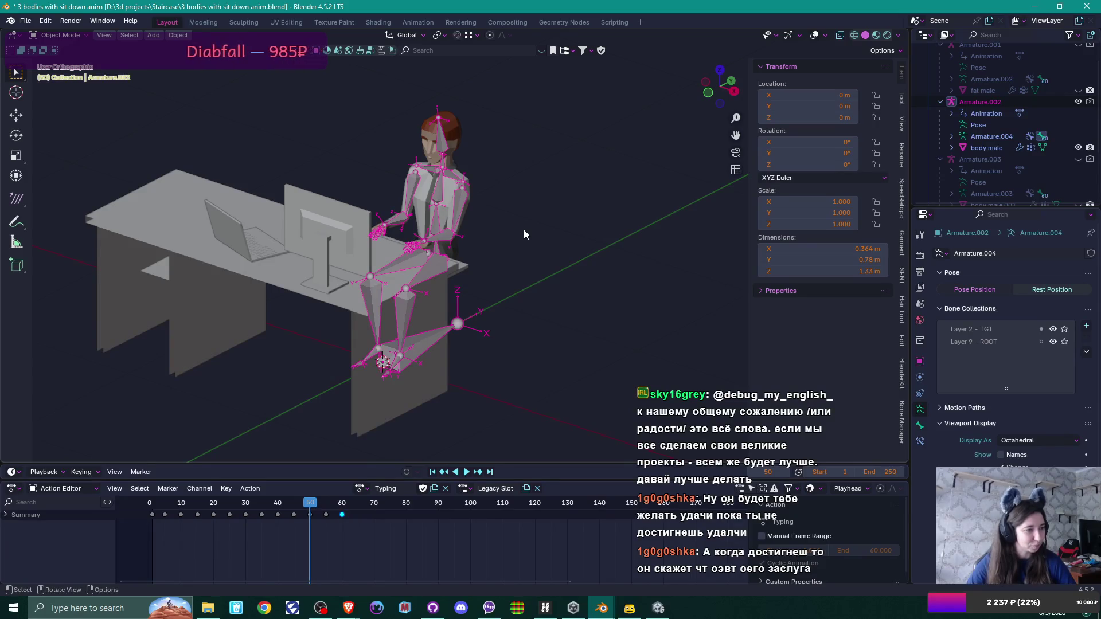
mouse_move(536, 202)
mouse_down()
mouse_move(623, 204)
mouse_move(503, 229)
mouse_move(349, 214)
mouse_move(379, 176)
mouse_move(496, 191)
mouse_up()
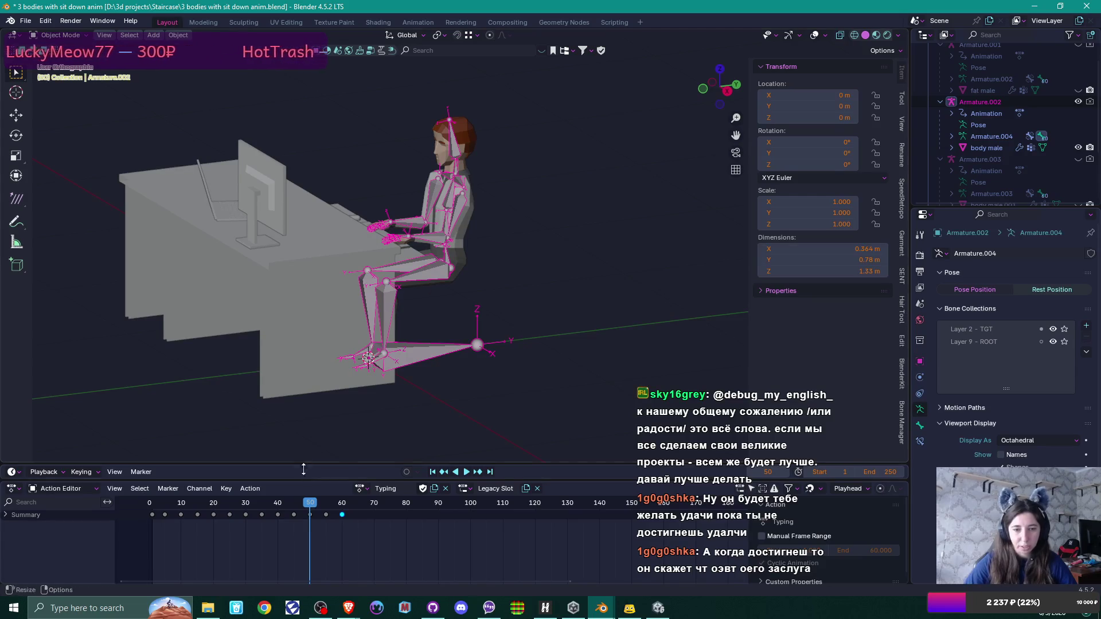
drag(310, 503, 152, 506)
key(space)
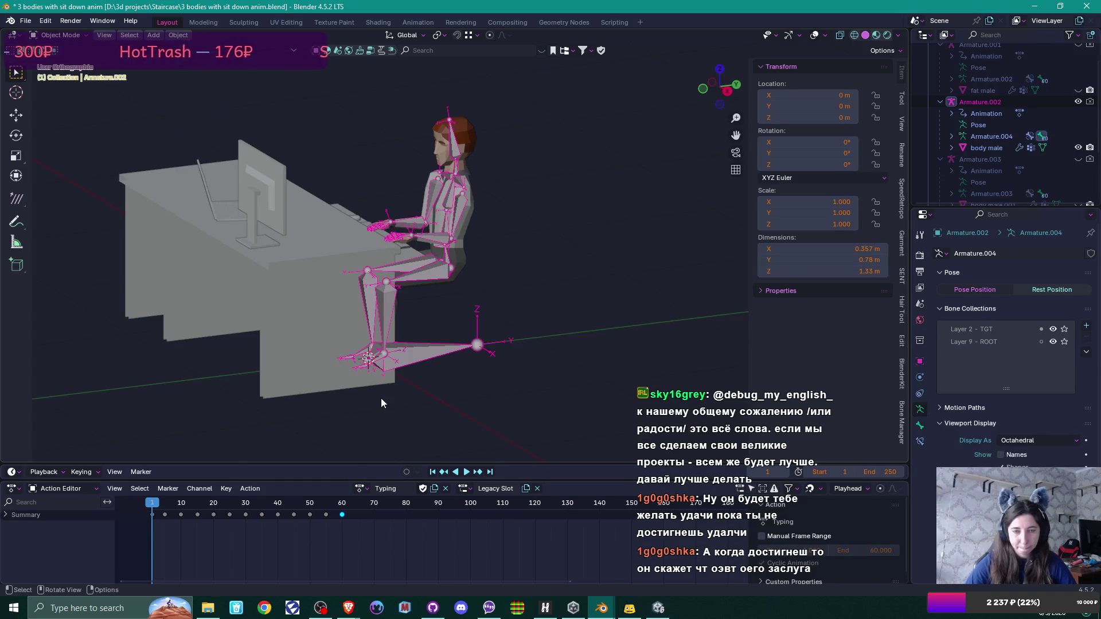
scroll(381, 401, up, 2)
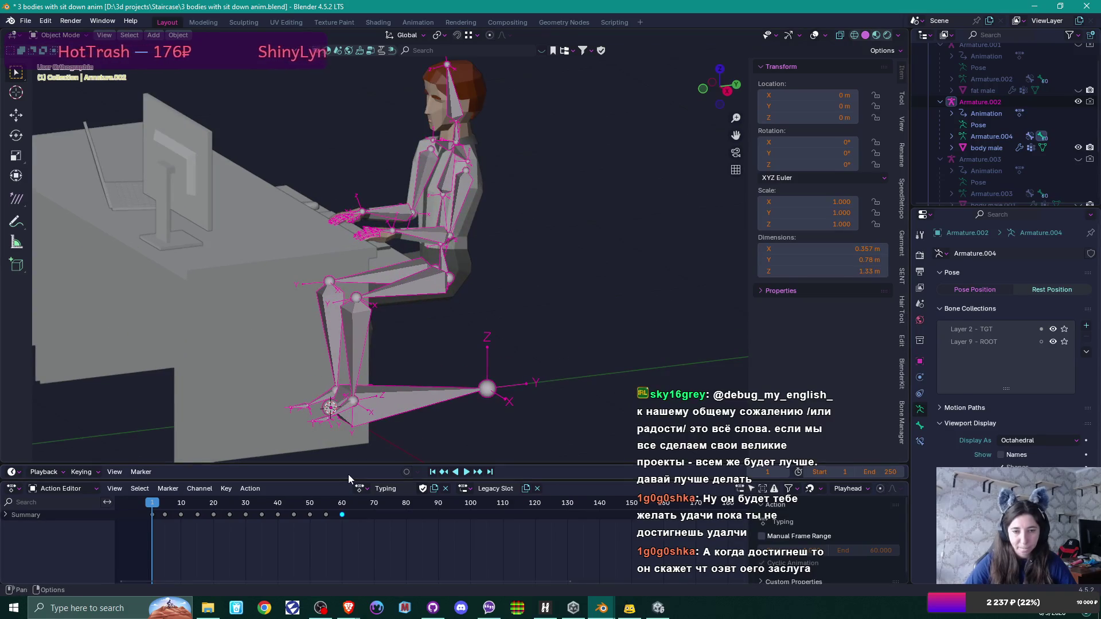
Step: Assign the Idle action to the rig and switch over to Unity
click(360, 489)
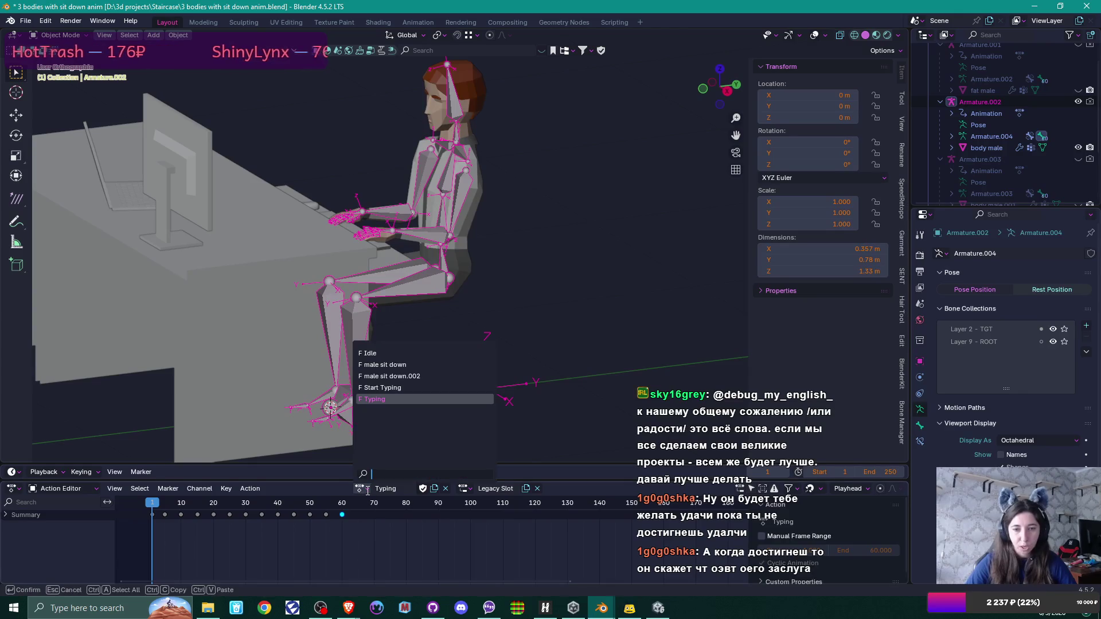
click(384, 355)
scroll(469, 254, down, 5)
drag(469, 257, 519, 272)
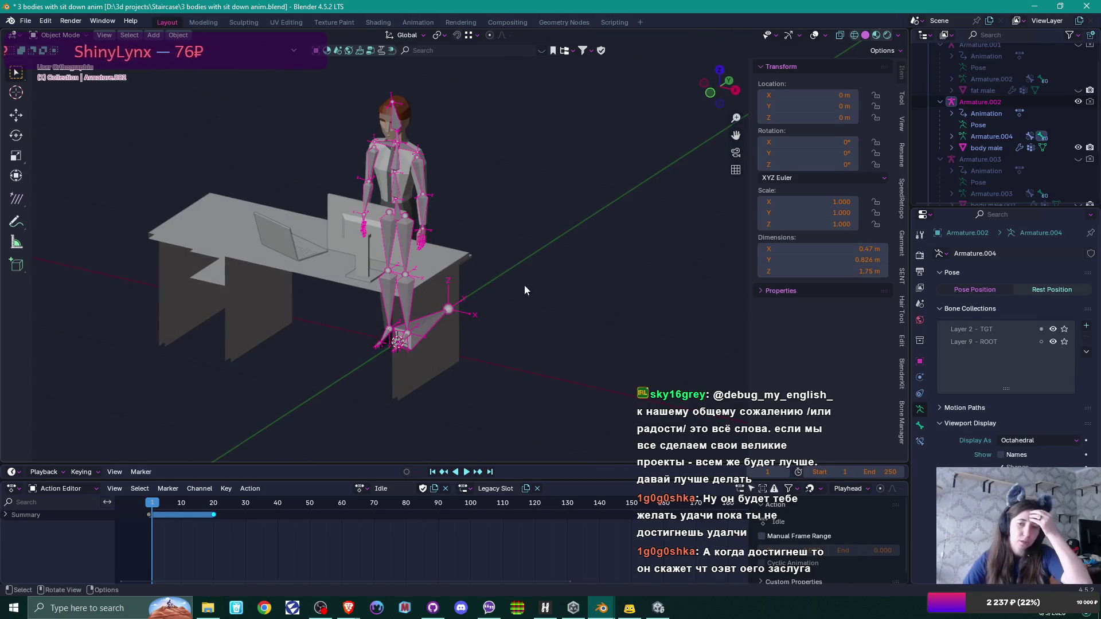
click(658, 609)
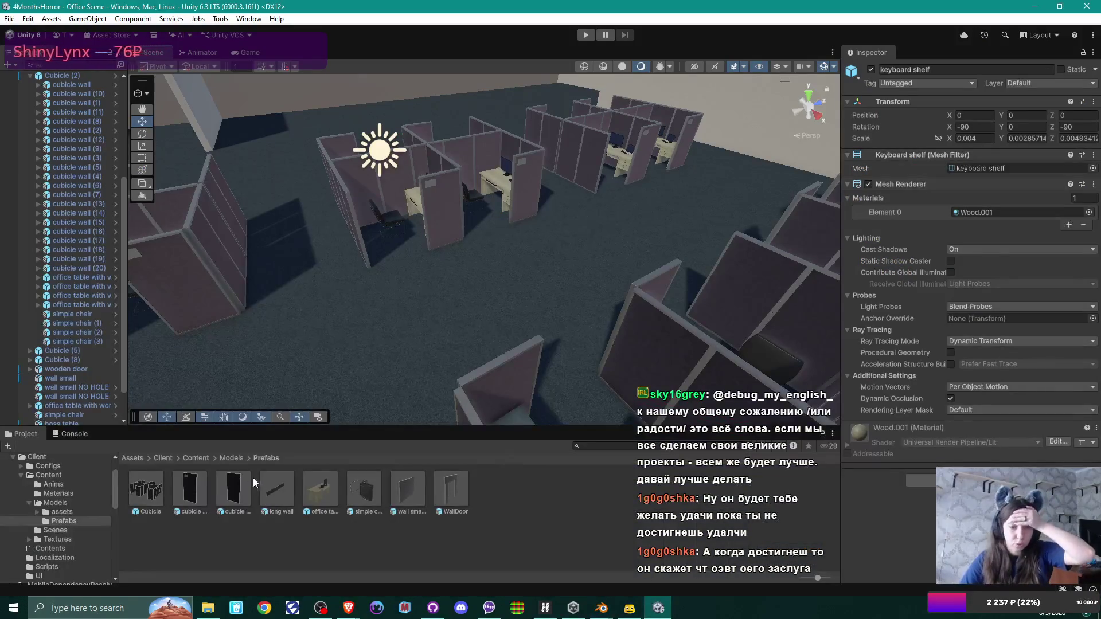
Step: Open the Content > Anims folder in Unity's Project window
click(191, 457)
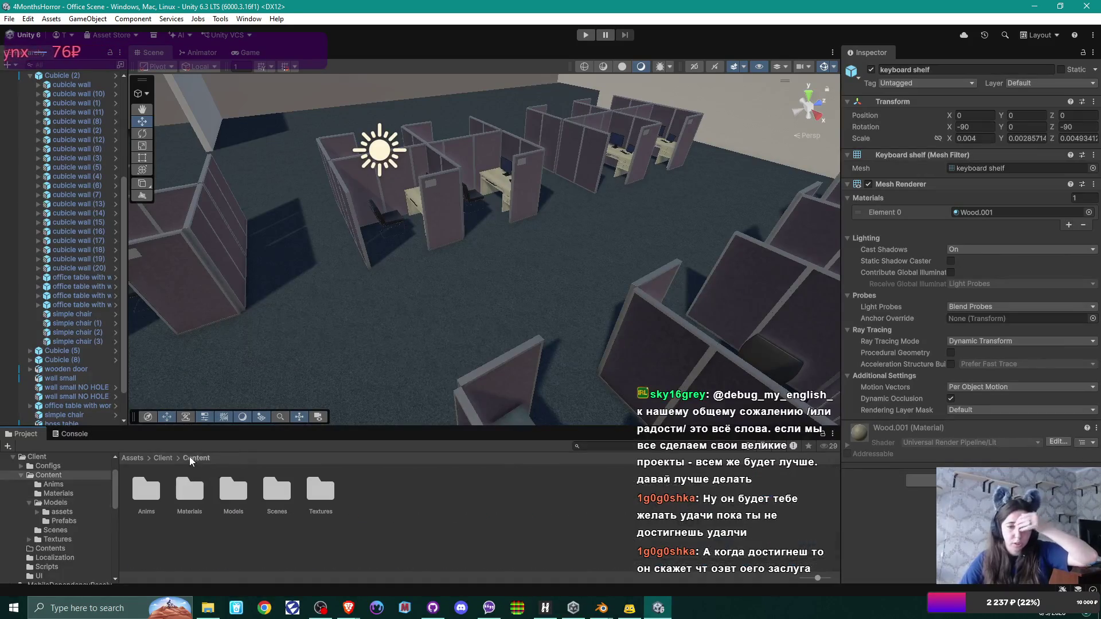
click(155, 491)
double_click(155, 492)
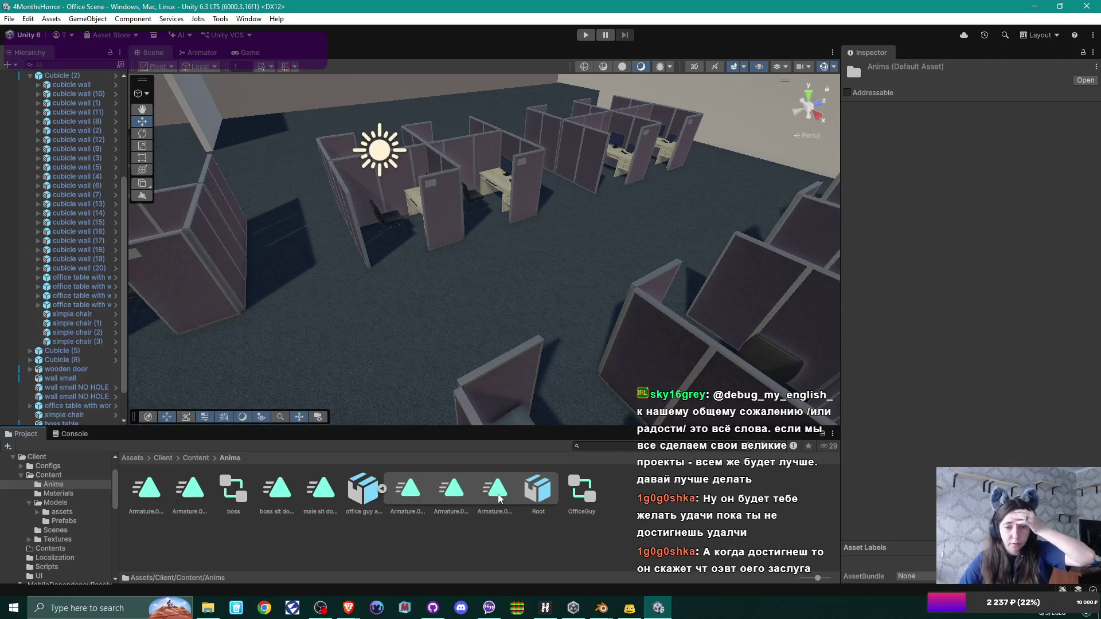
Step: Return to Blender and start the FBX export
click(602, 607)
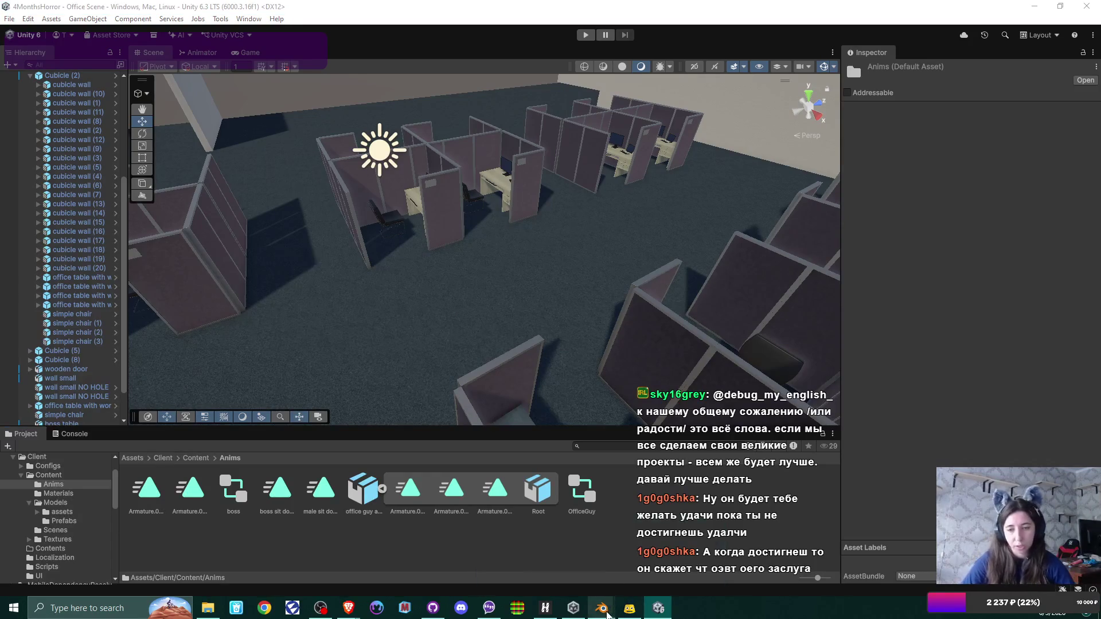
click(367, 489)
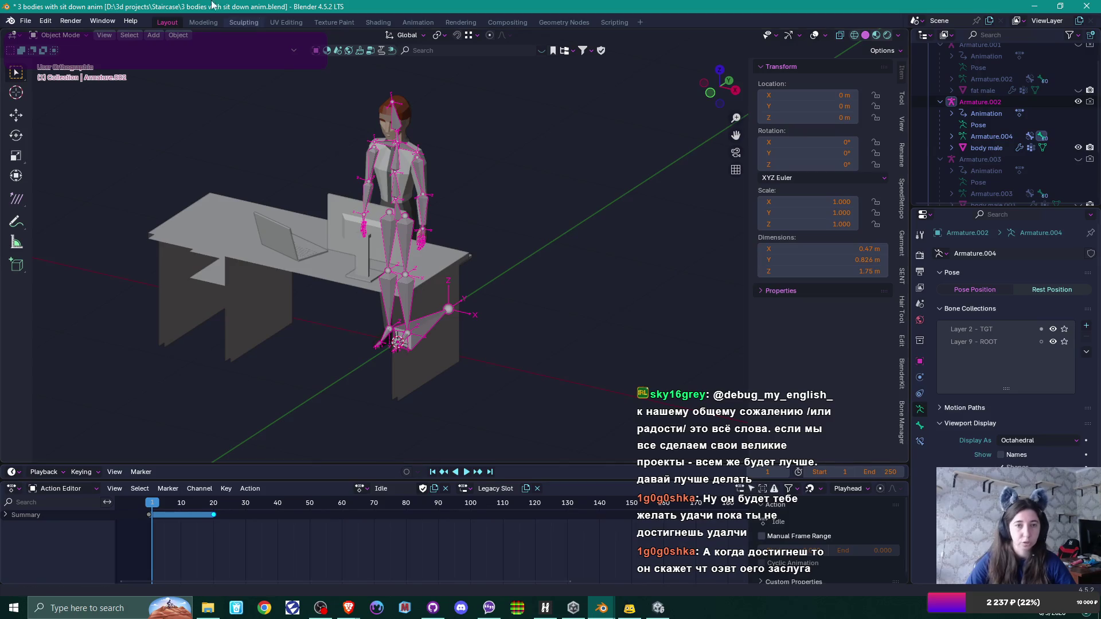
click(25, 21)
mouse_move(62, 194)
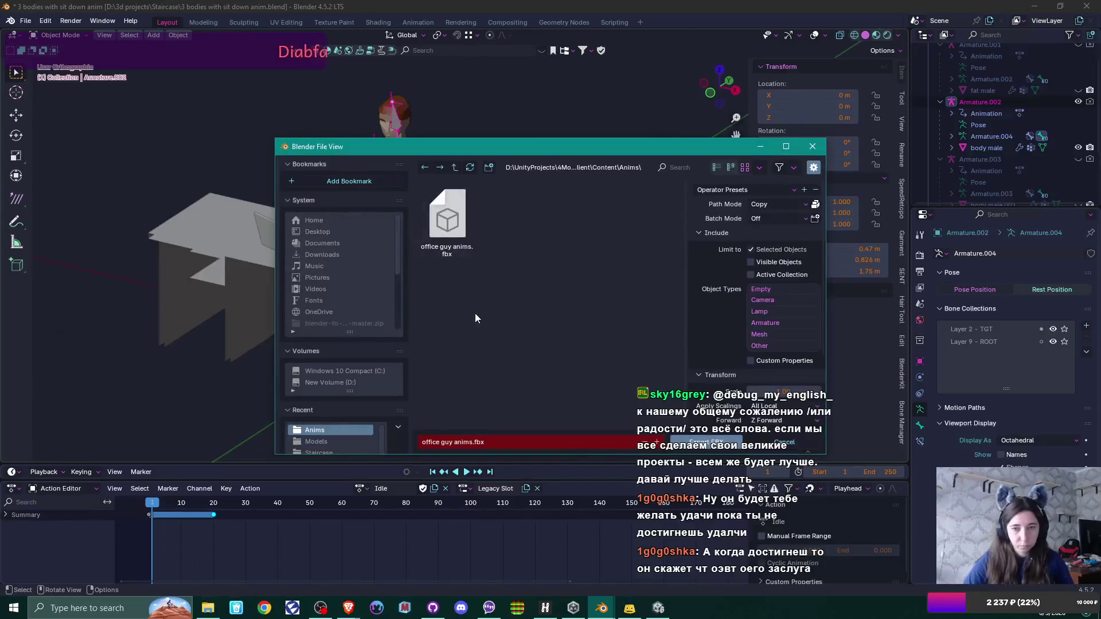
click(460, 226)
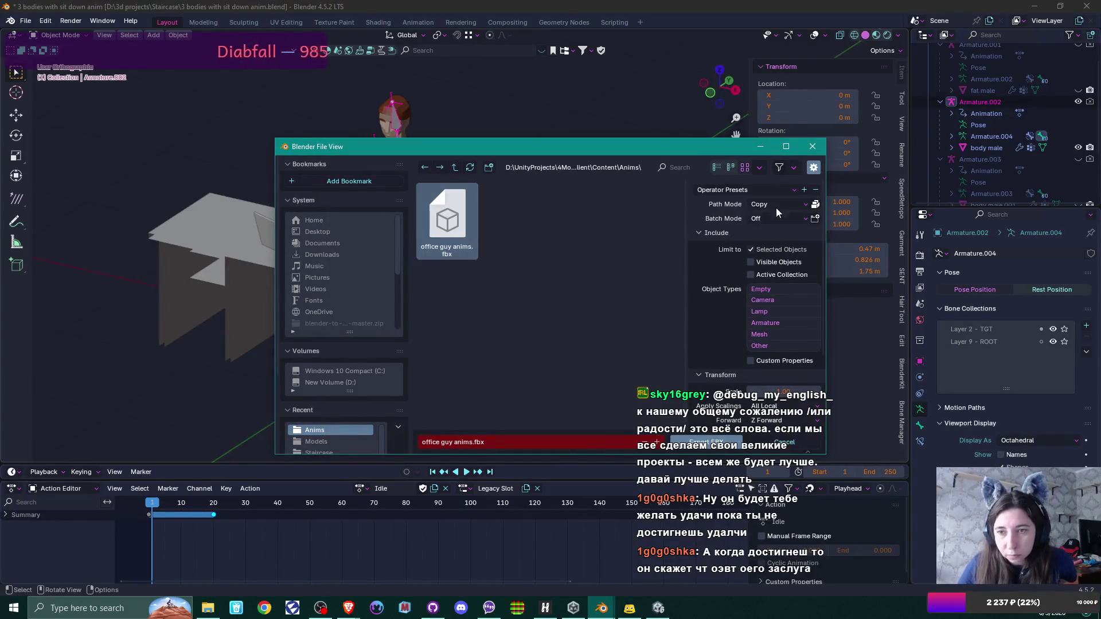
scroll(747, 305, down, 4)
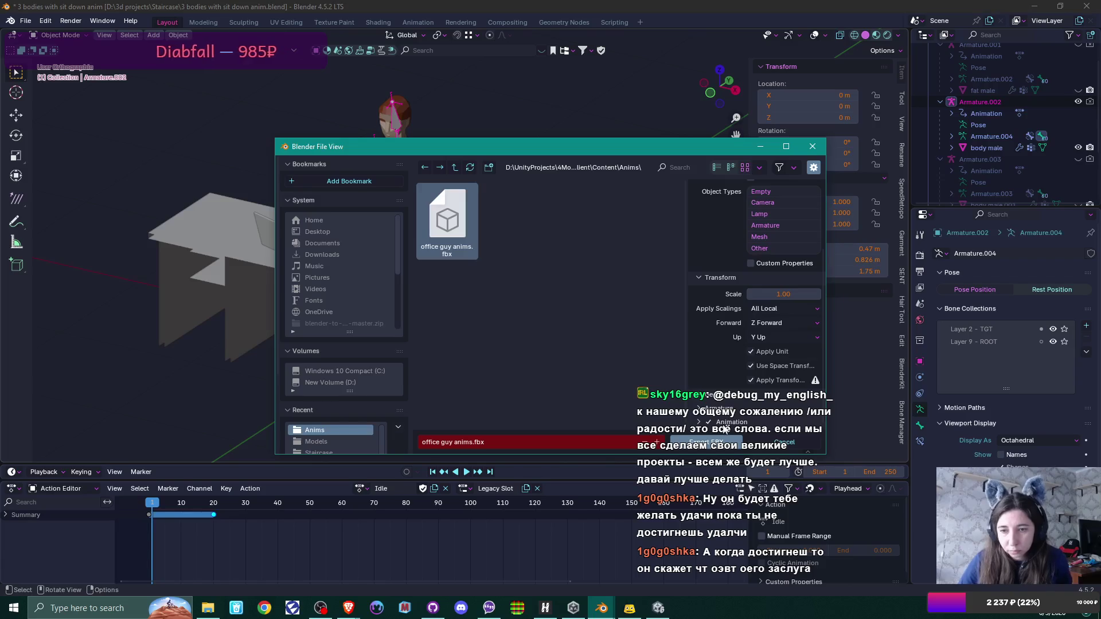
click(719, 445)
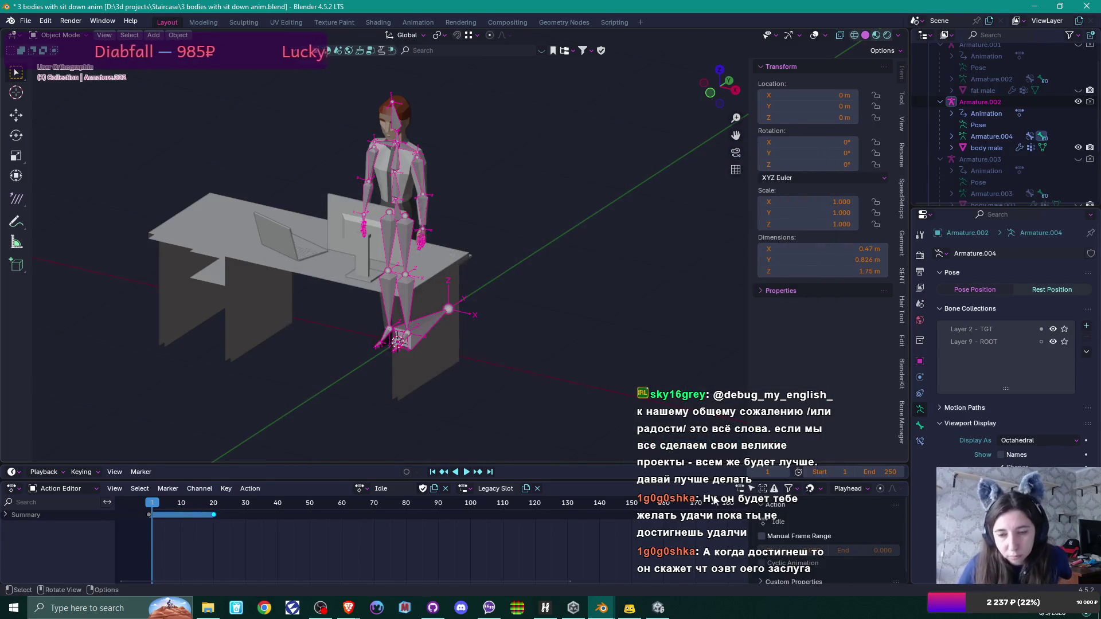
click(658, 608)
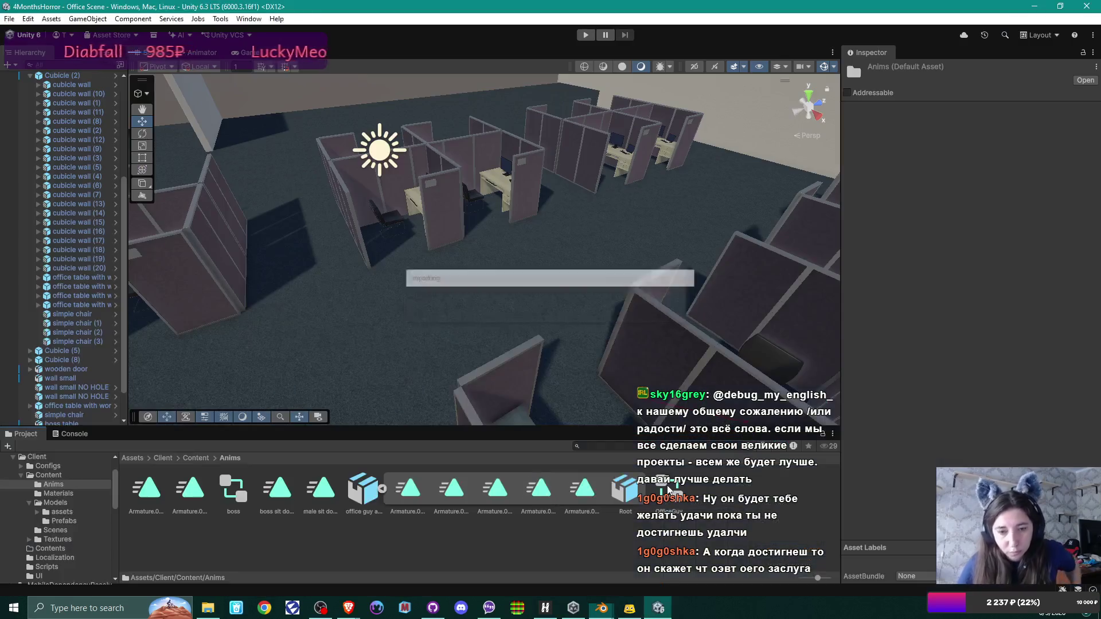
Step: Duplicate the Start Typing and Typing clips from the office guy anims FBX
click(536, 492)
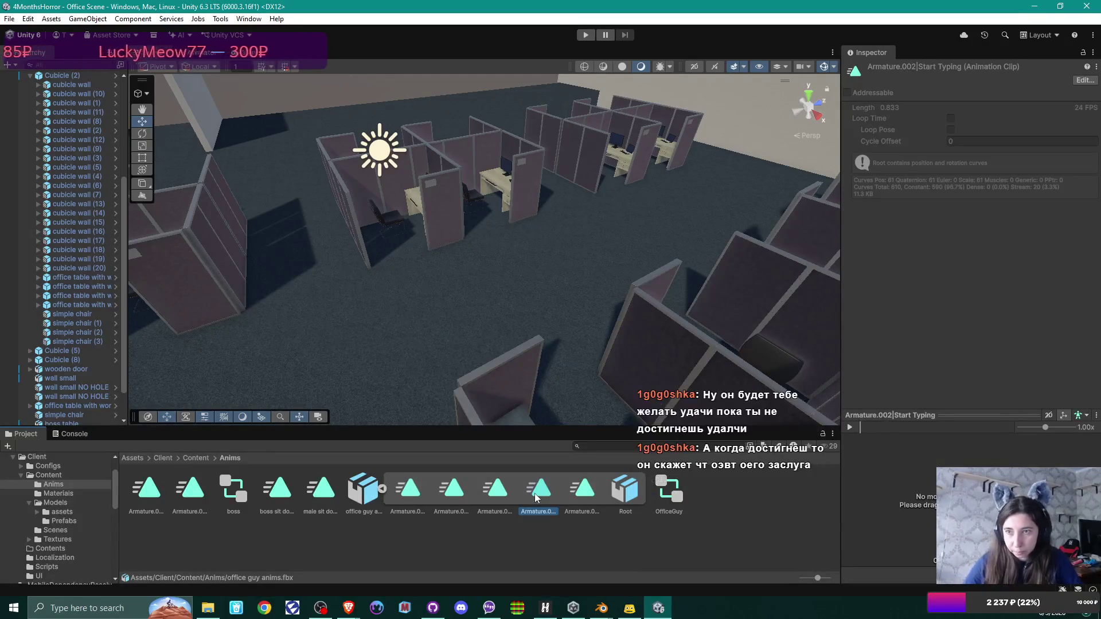
click(584, 492)
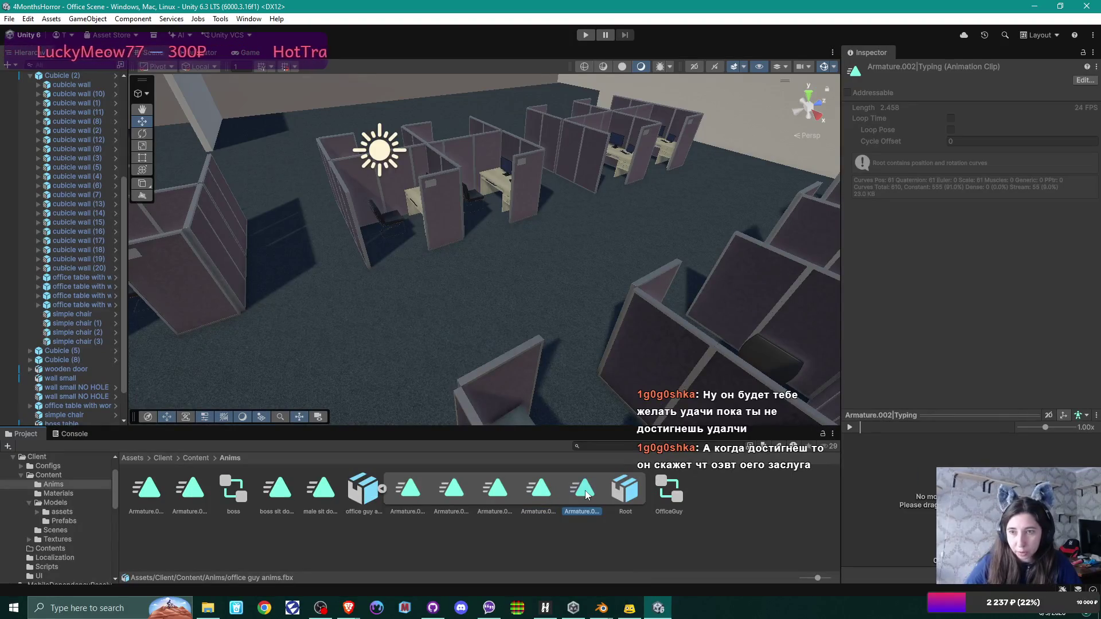
click(537, 491)
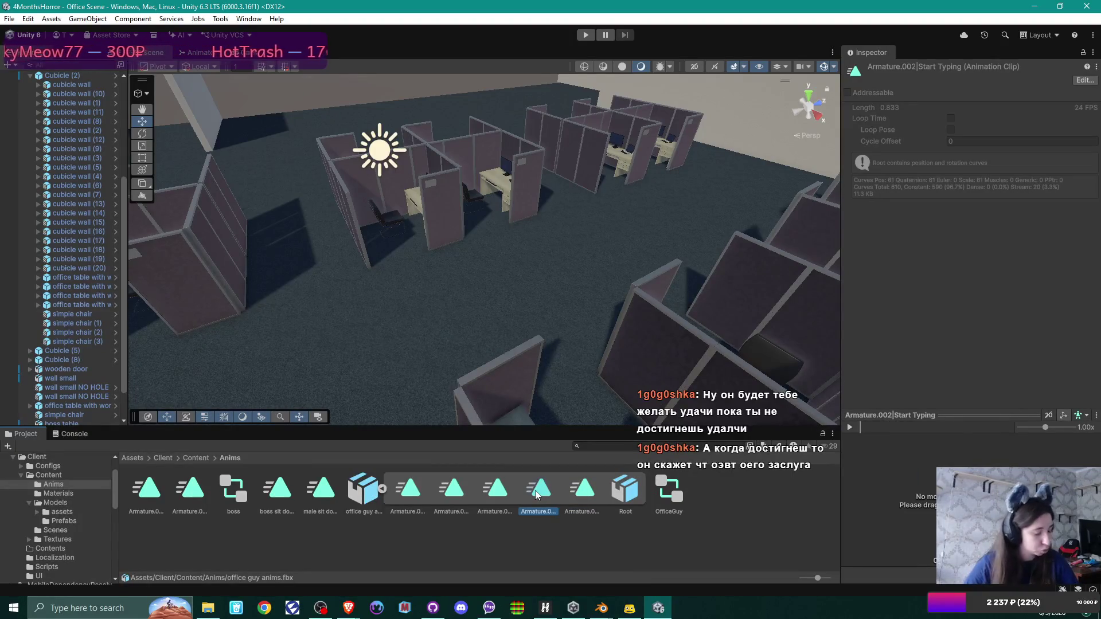
key(ctrl+d)
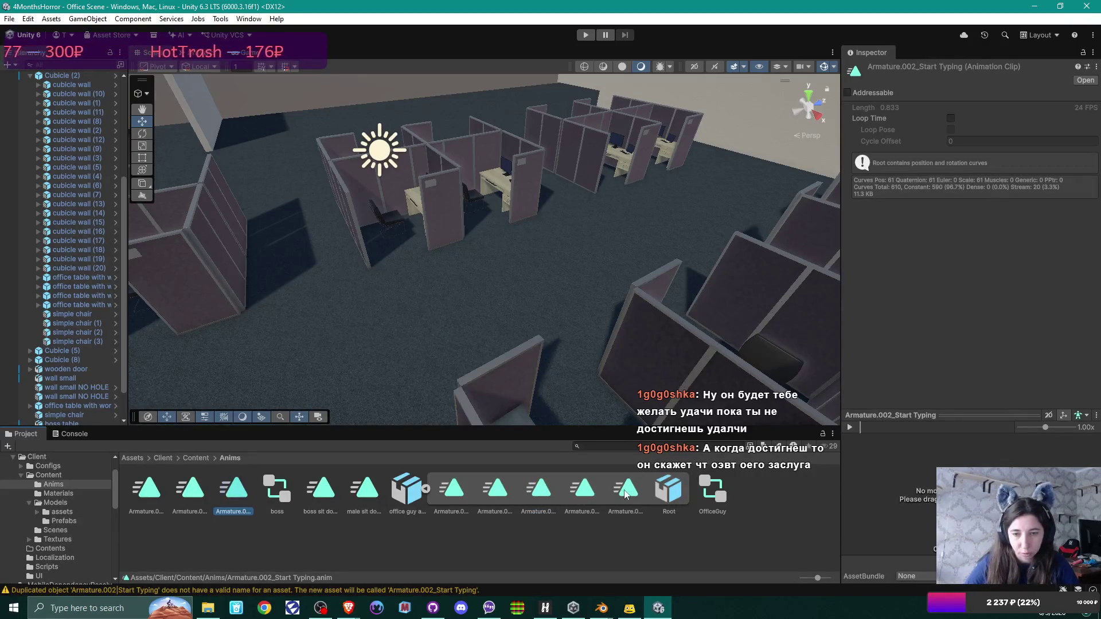
click(627, 493)
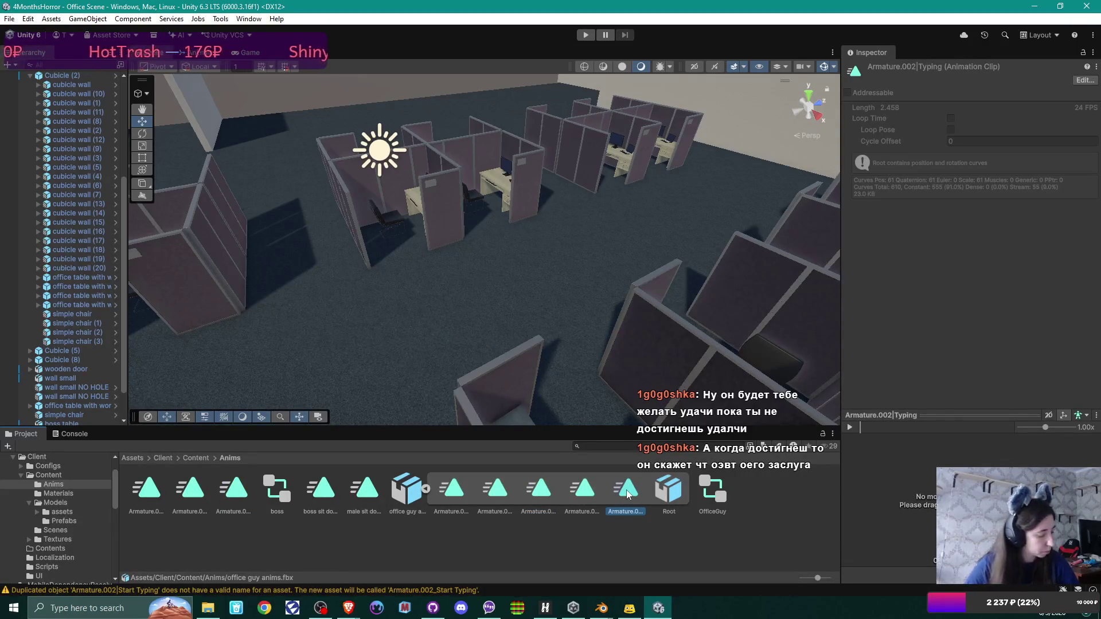
key(ctrl+d)
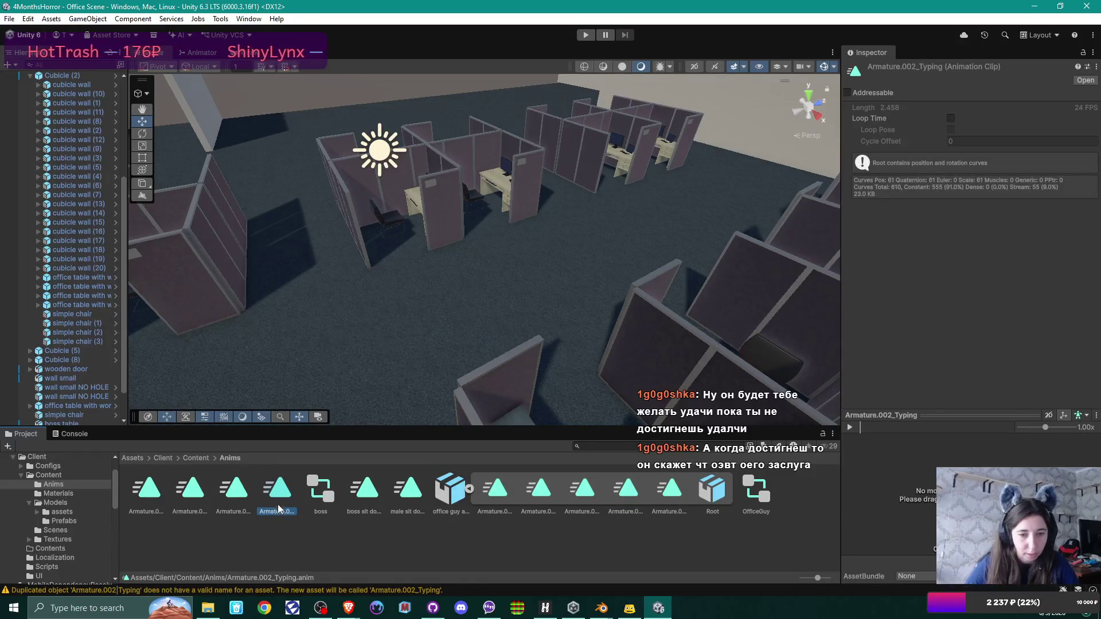
Step: Check the extracted clip copies and the OfficeGuy animator controller
key(Left)
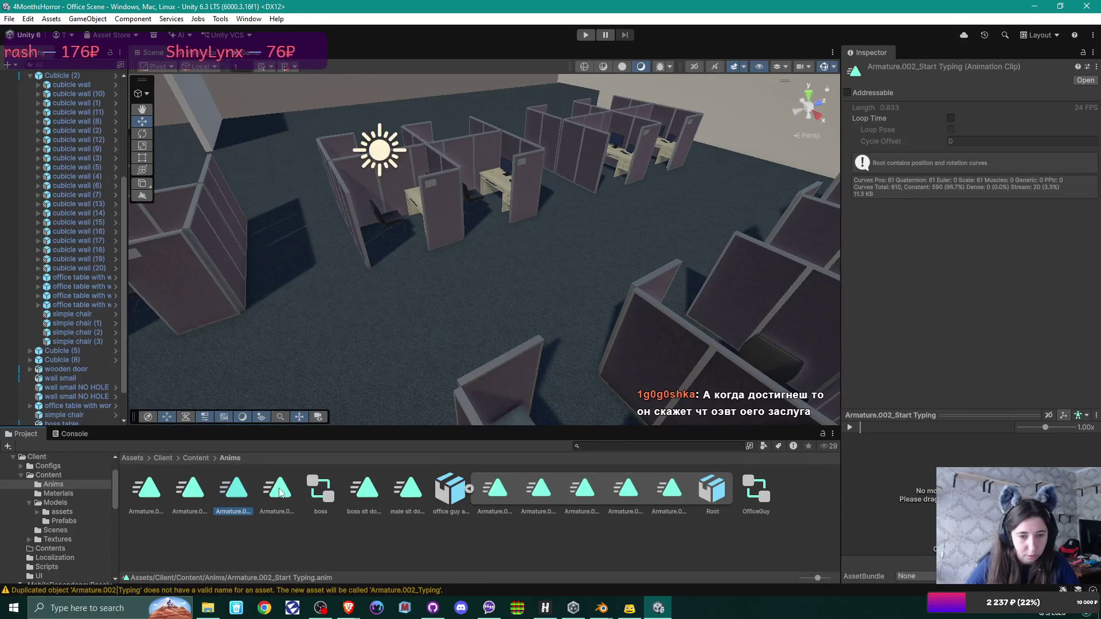
click(281, 493)
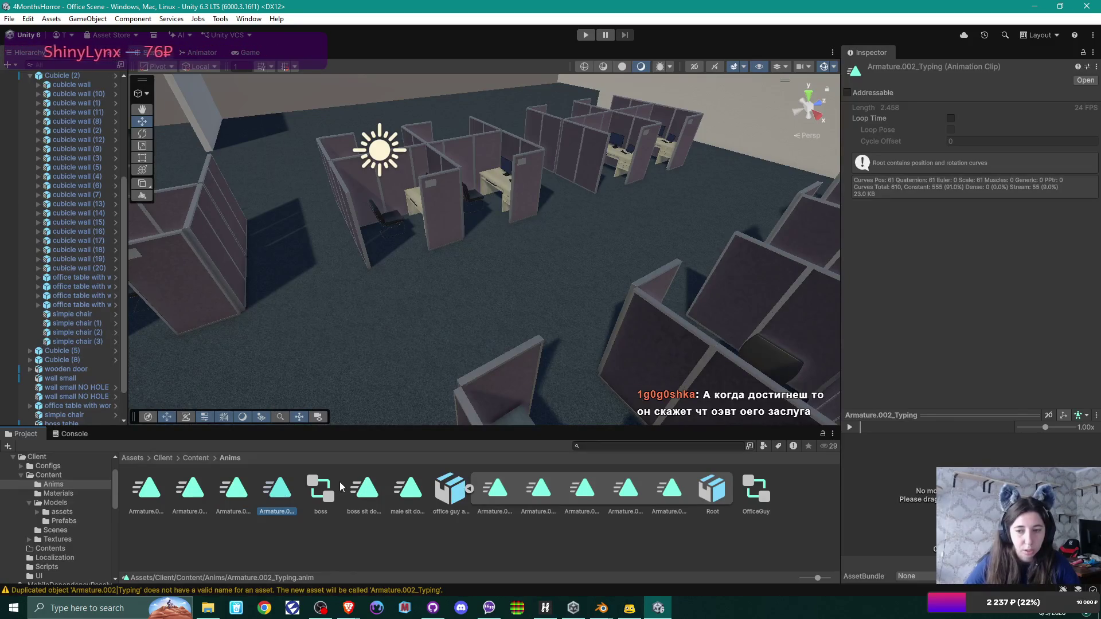
click(758, 493)
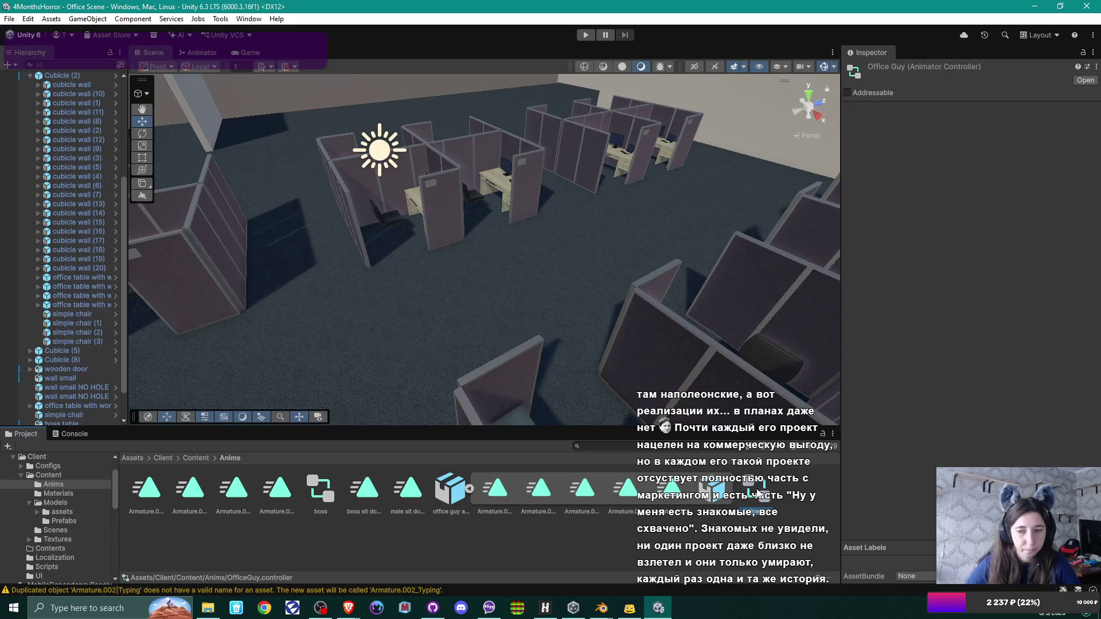
click(431, 543)
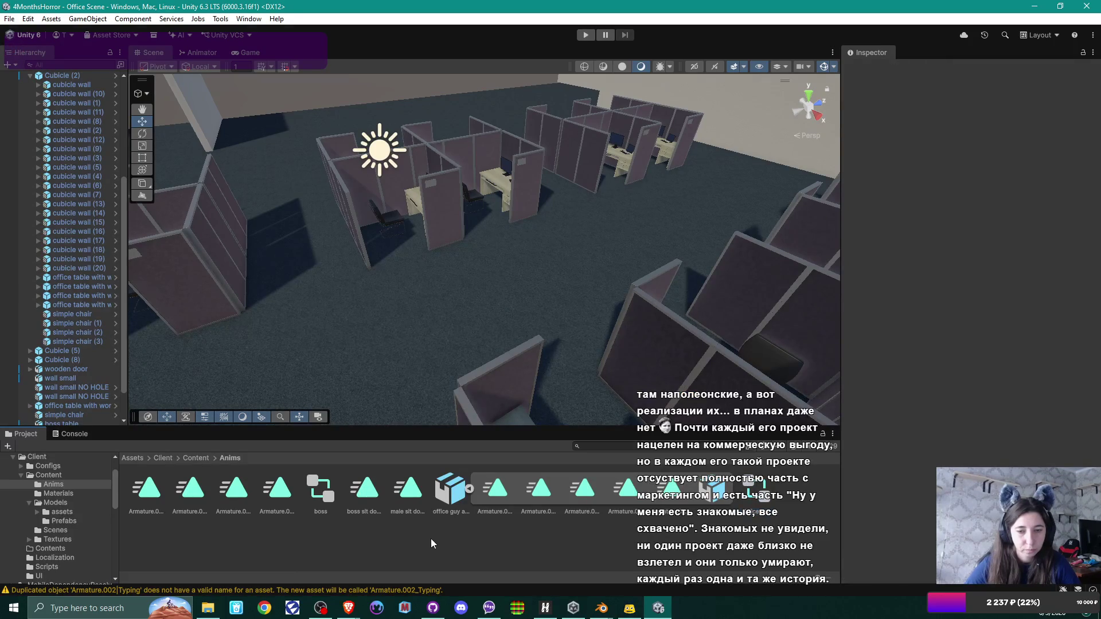
Step: Create an Animator Controller named WorkingGuy in Anims and open it in the Animator
right_click(431, 539)
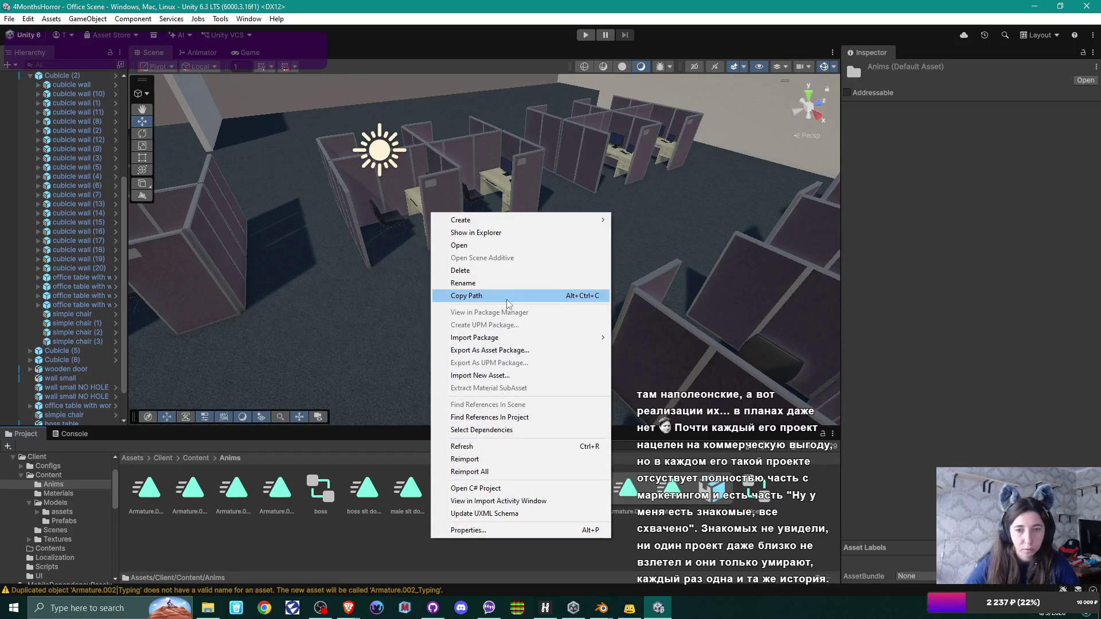
mouse_move(528, 215)
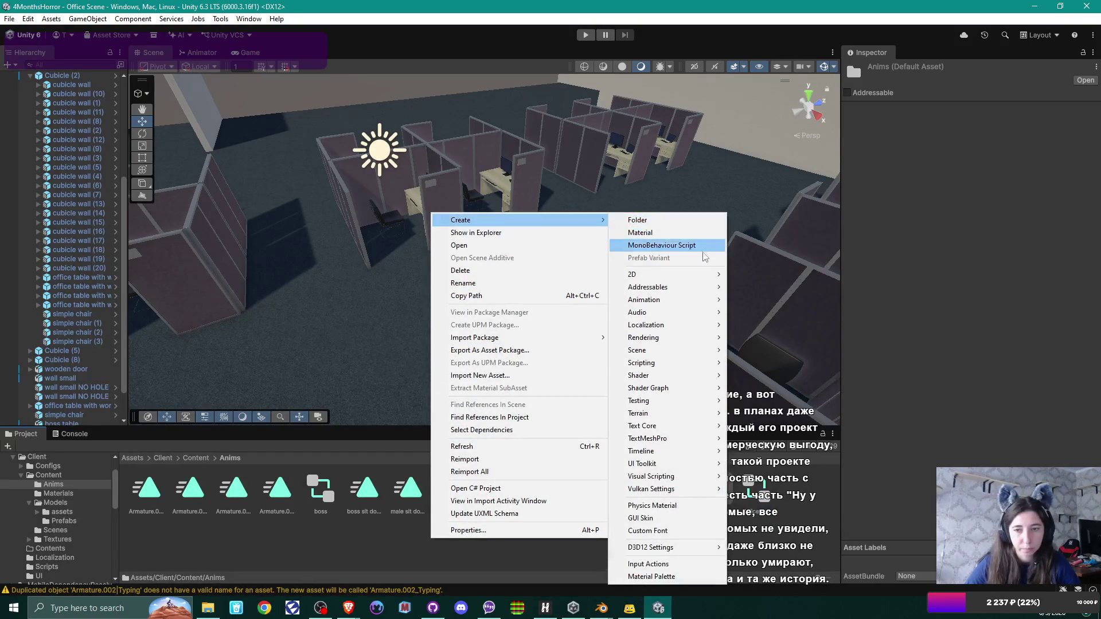
mouse_move(701, 301)
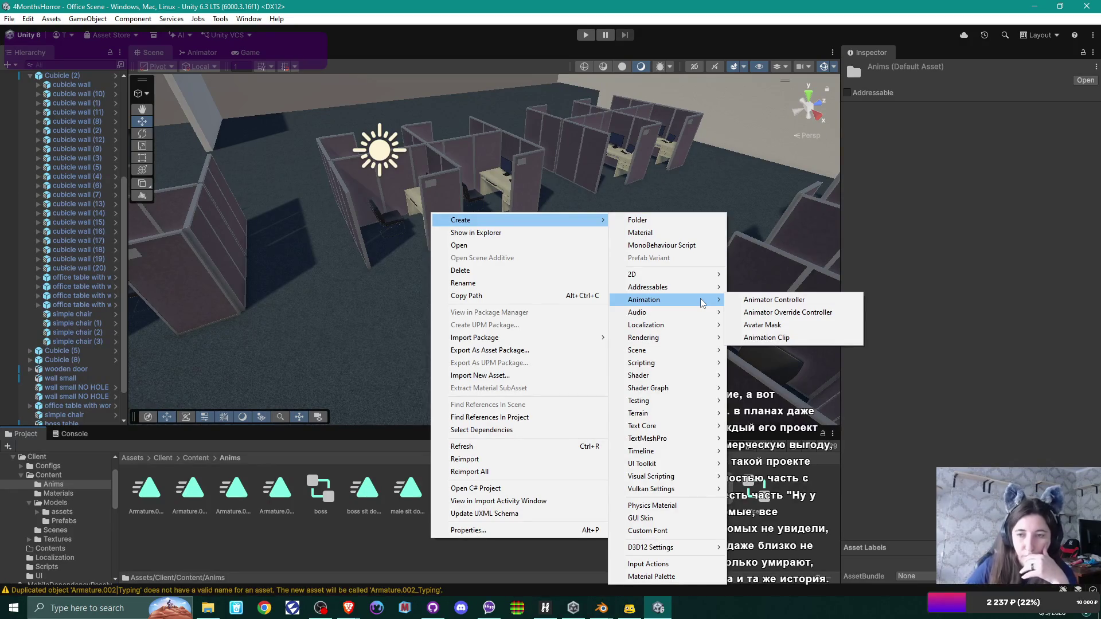
click(765, 301)
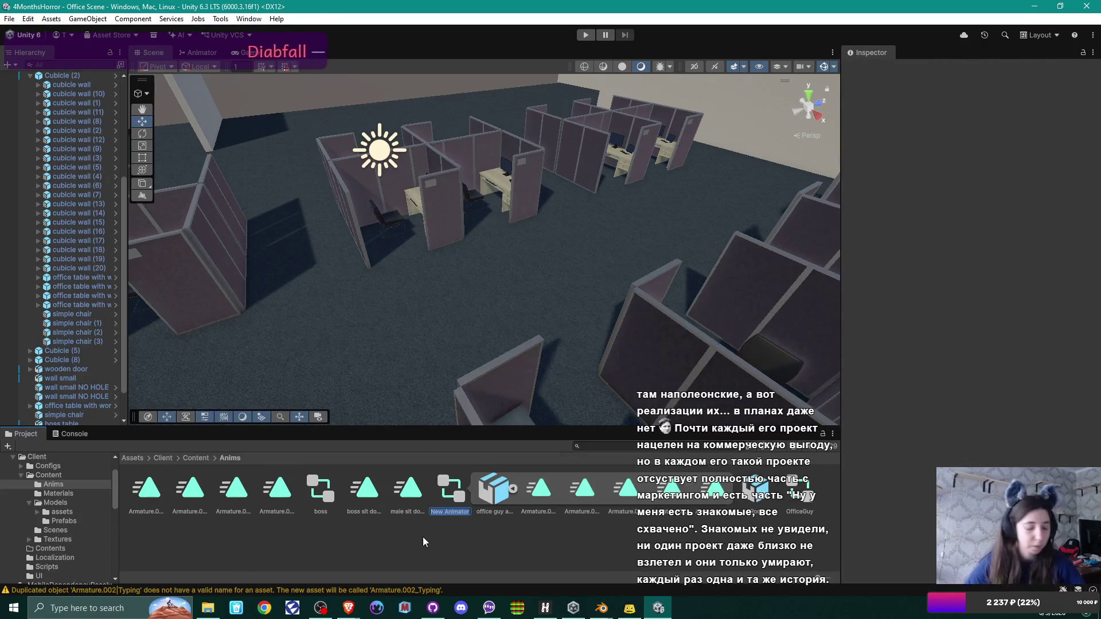
text(Working)
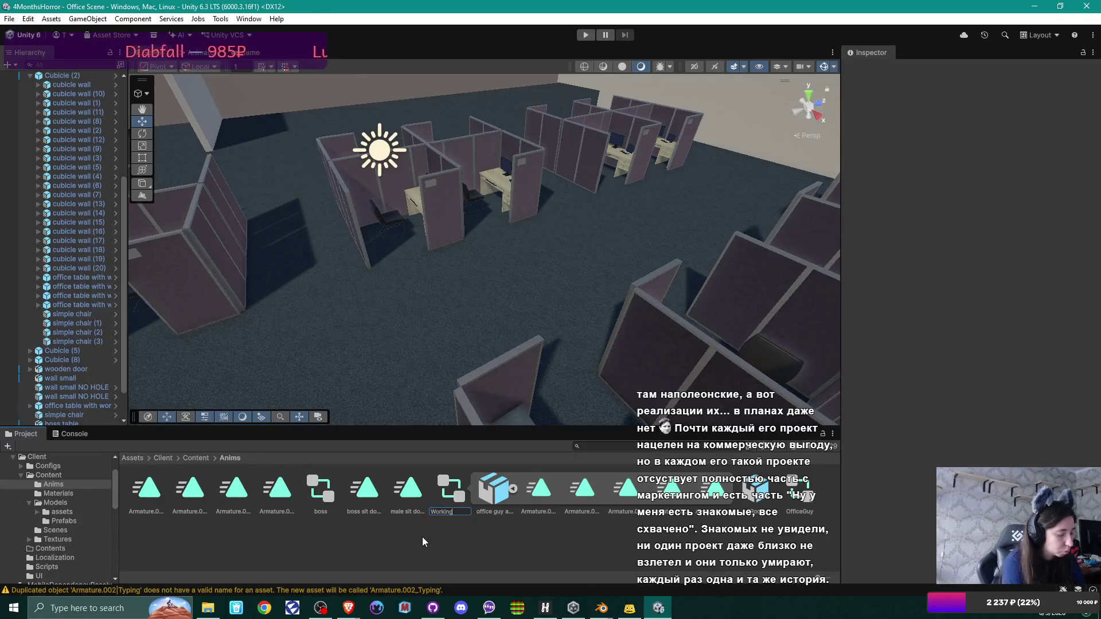
text(Guy)
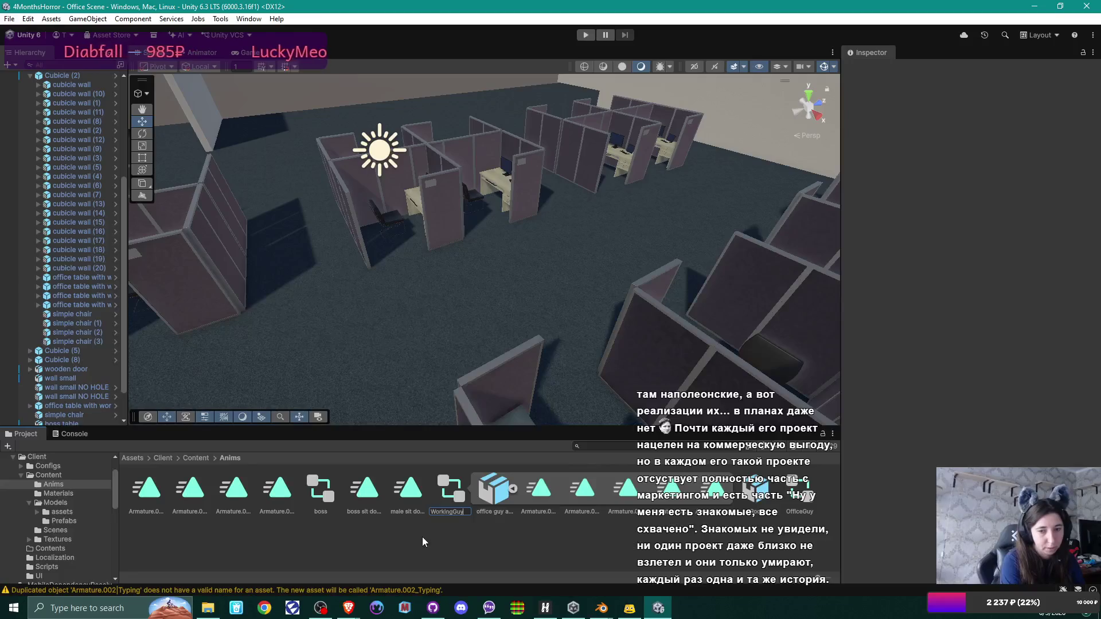
key(Return)
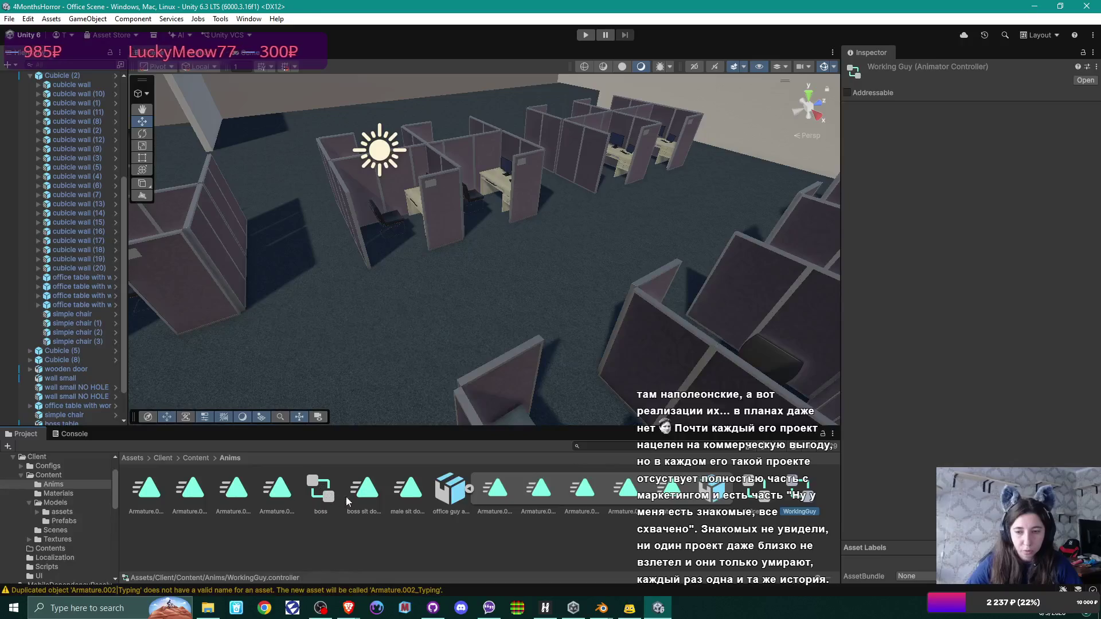
double_click(807, 491)
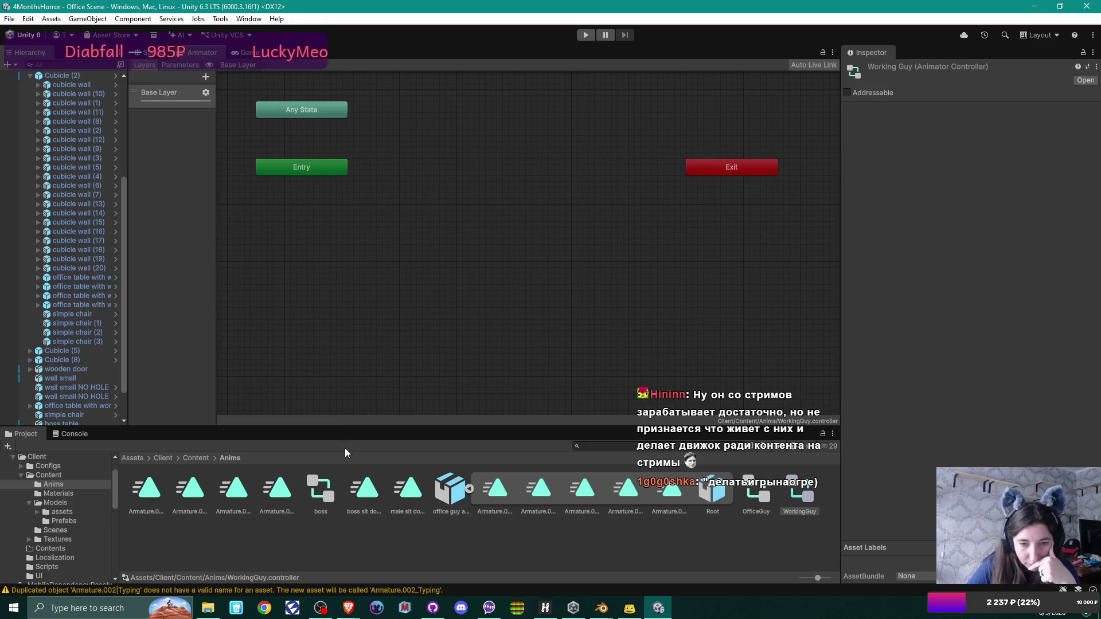
Step: Add male sit down, Start Typing and Typing states, with Loop Time on Typing
mouse_move(407, 490)
mouse_down()
mouse_move(377, 246)
mouse_move(342, 216)
mouse_up()
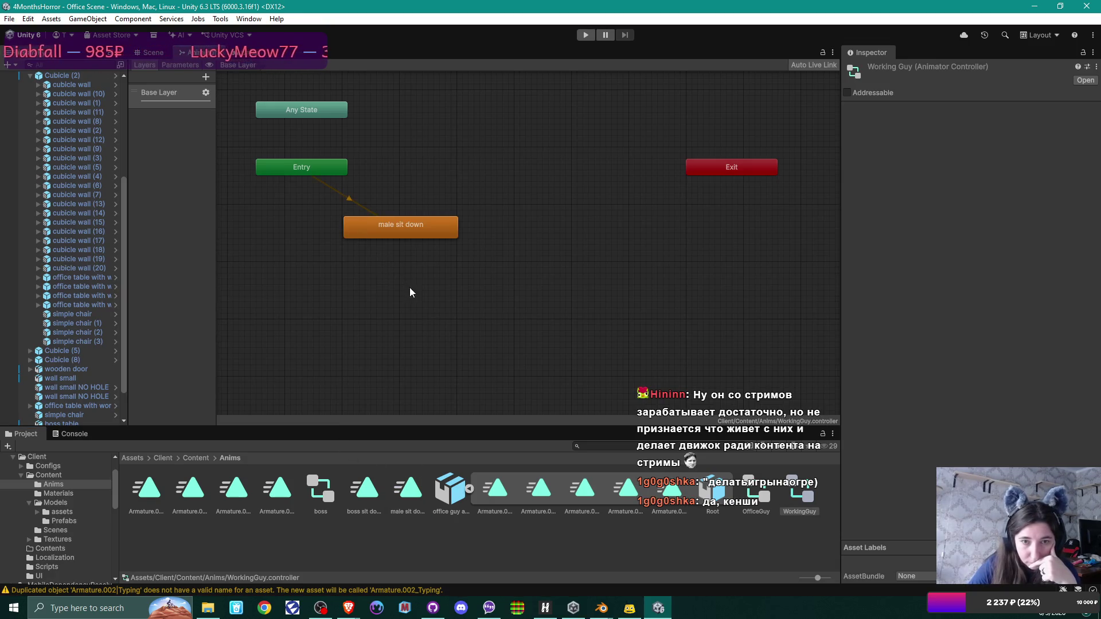
drag(414, 235, 370, 256)
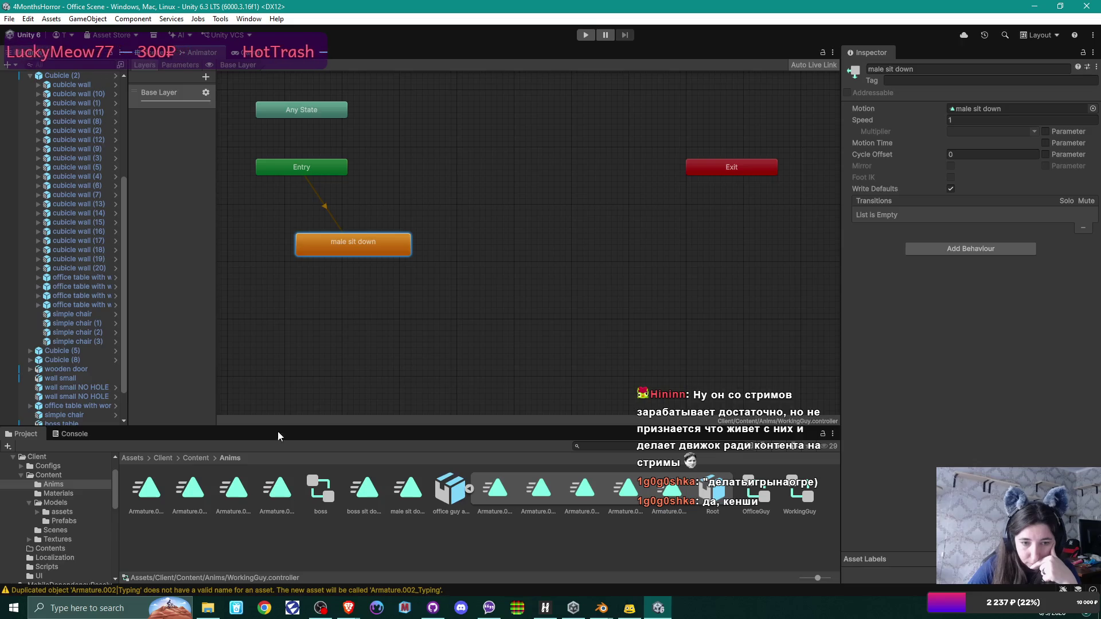
click(233, 491)
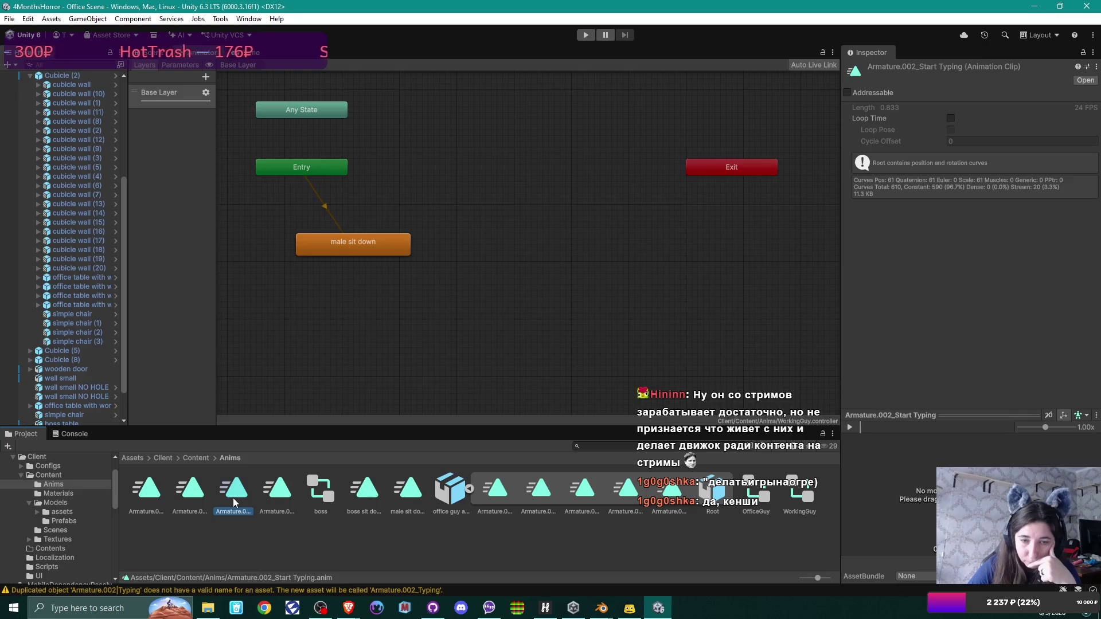
mouse_move(442, 295)
mouse_down()
mouse_move(450, 280)
mouse_move(483, 287)
mouse_move(424, 298)
mouse_up()
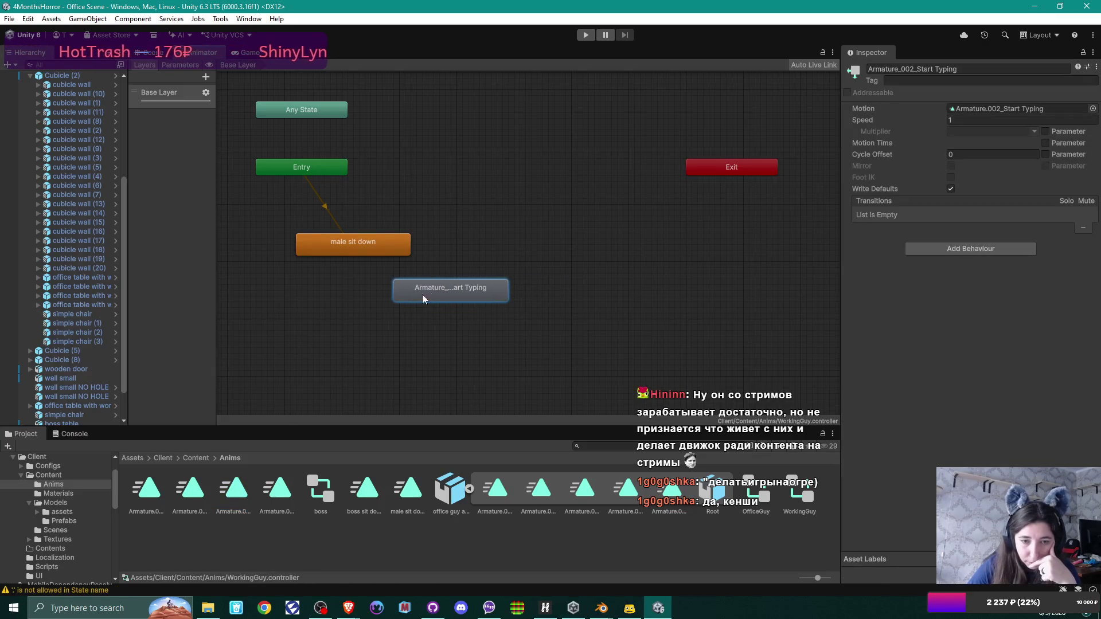
click(273, 498)
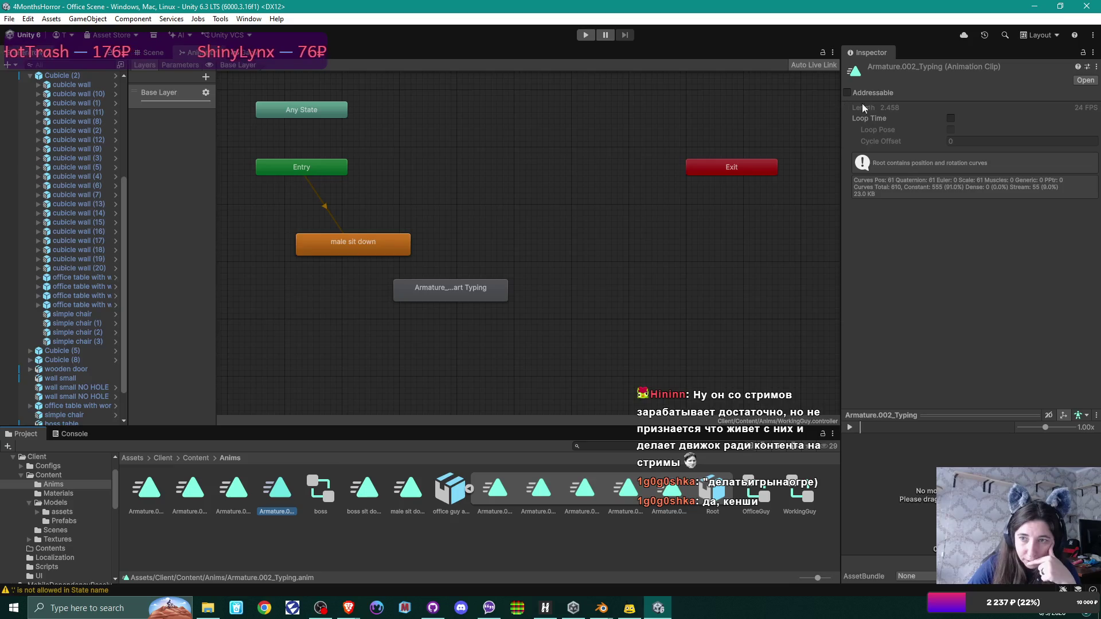
click(951, 118)
click(950, 129)
mouse_move(277, 490)
mouse_down()
mouse_move(649, 286)
mouse_move(609, 289)
mouse_up()
Step: Chain transitions from male sit down to Start Typing to Typing
right_click(367, 248)
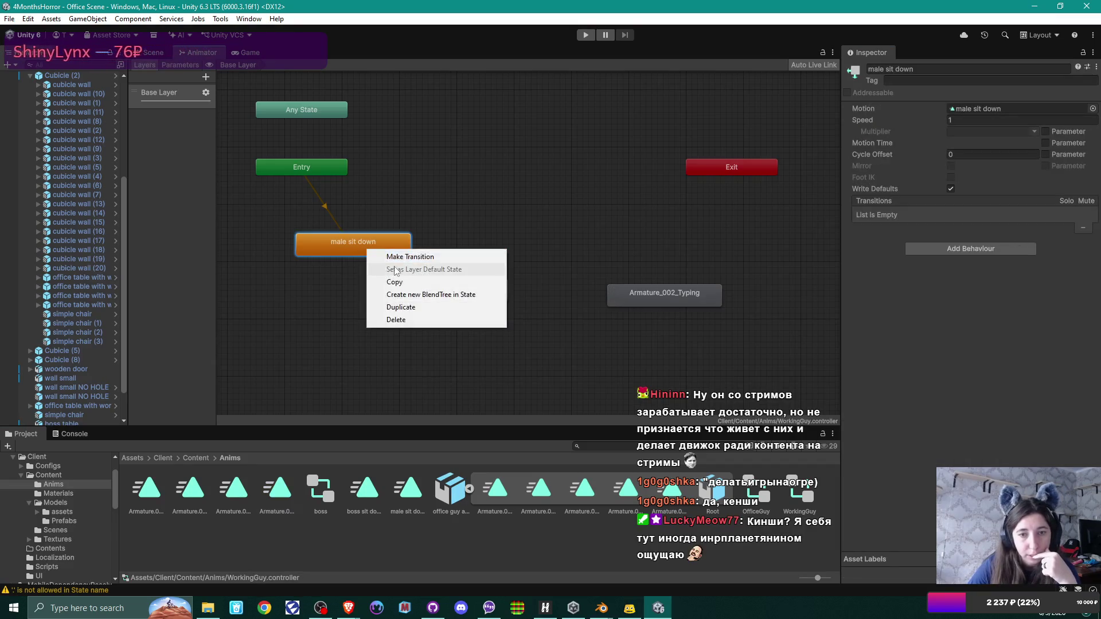
click(422, 258)
click(466, 293)
right_click(466, 293)
click(536, 302)
click(631, 291)
drag(448, 300, 457, 304)
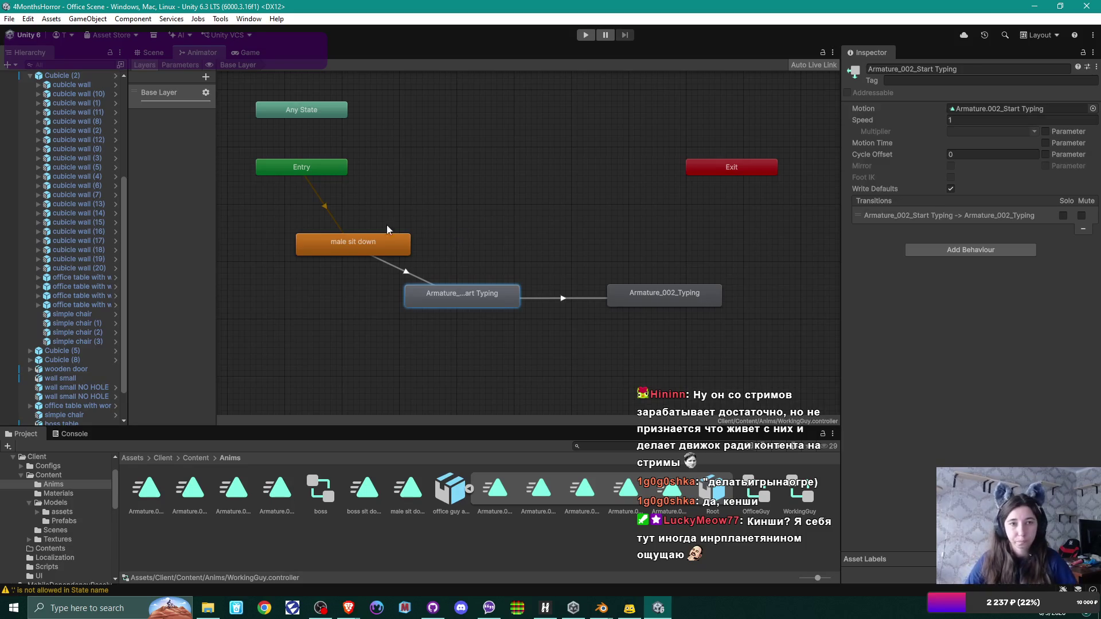
click(150, 52)
mouse_move(504, 218)
mouse_down()
mouse_move(486, 226)
mouse_move(516, 236)
mouse_move(307, 235)
mouse_move(426, 269)
mouse_move(659, 275)
mouse_move(344, 390)
mouse_up()
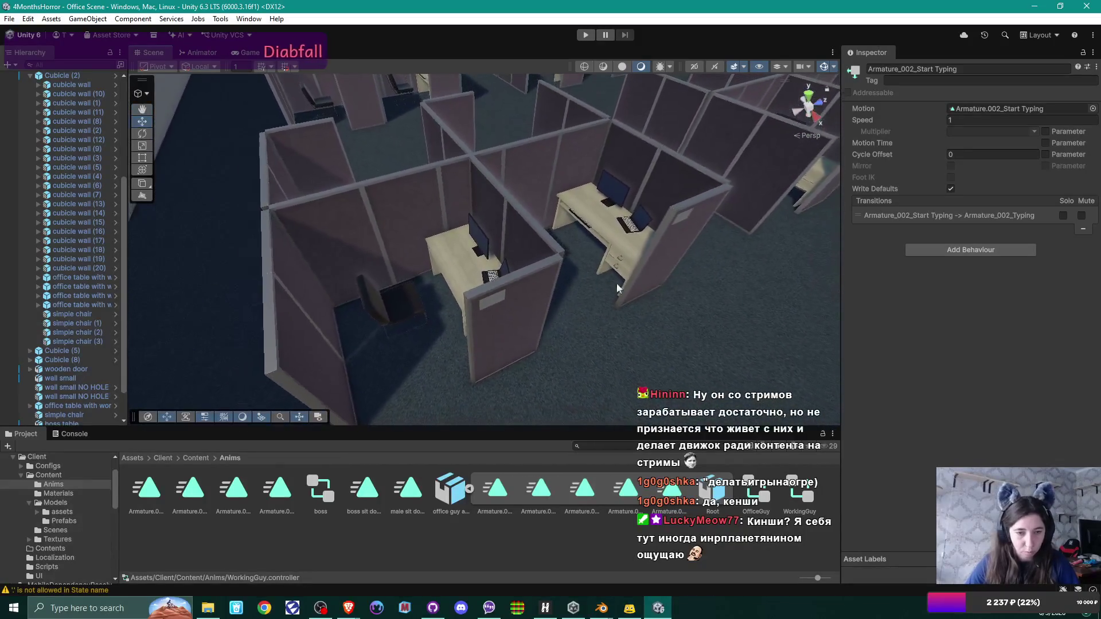
Step: Place the office guy model from Content > Models into the office scene
click(194, 457)
click(235, 494)
double_click(235, 496)
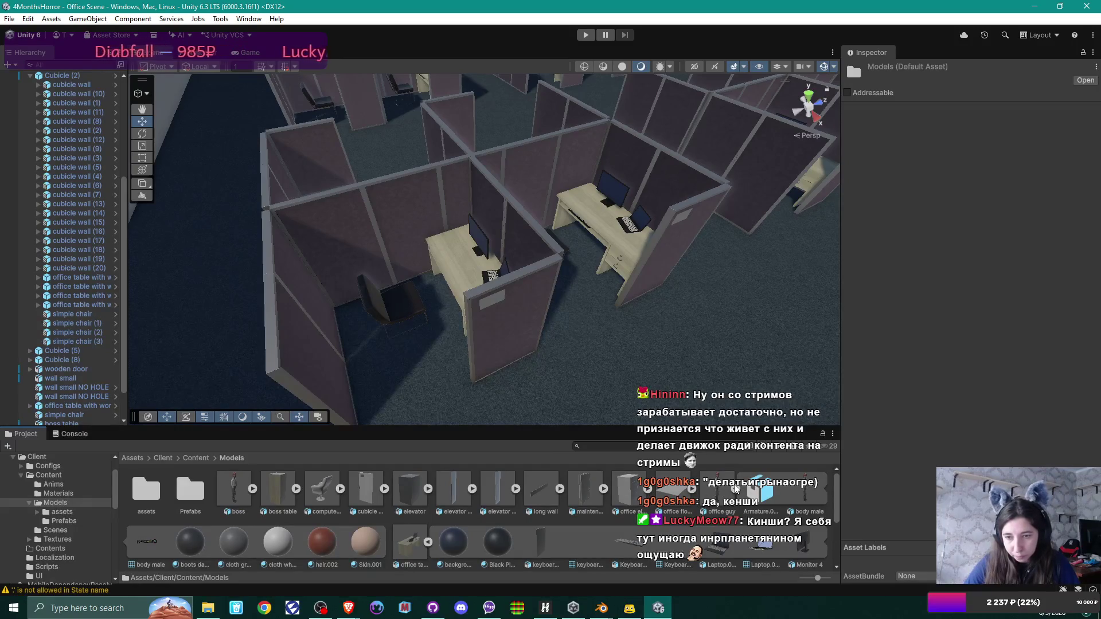
drag(724, 490, 436, 313)
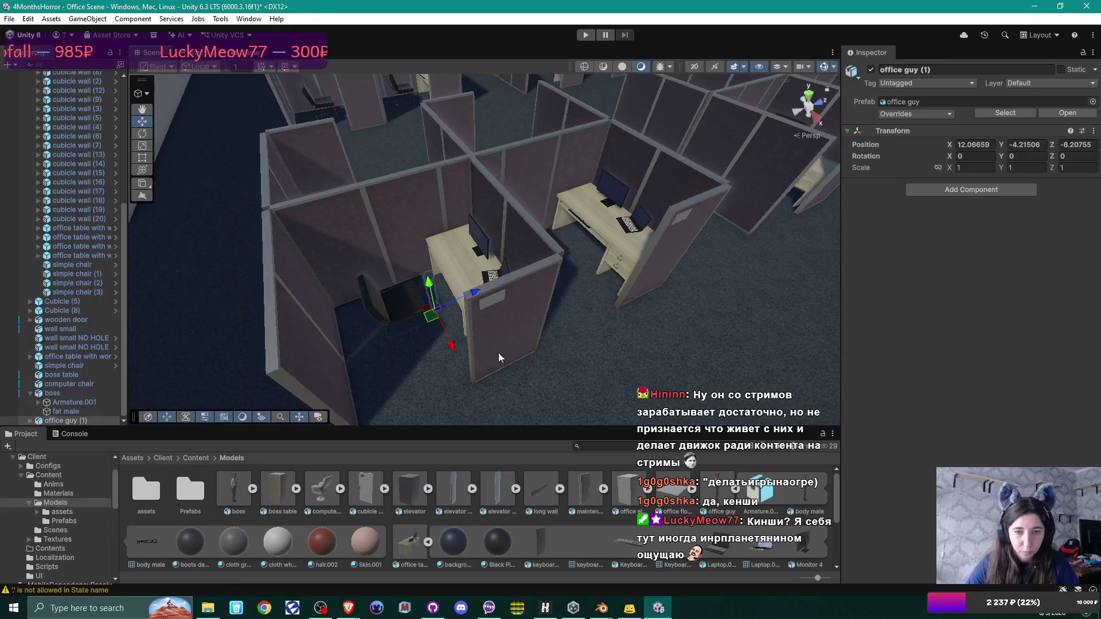
Step: Set office guy's Z and Y positions to 0 and move him into the left cubicle
click(1075, 144)
text(0)
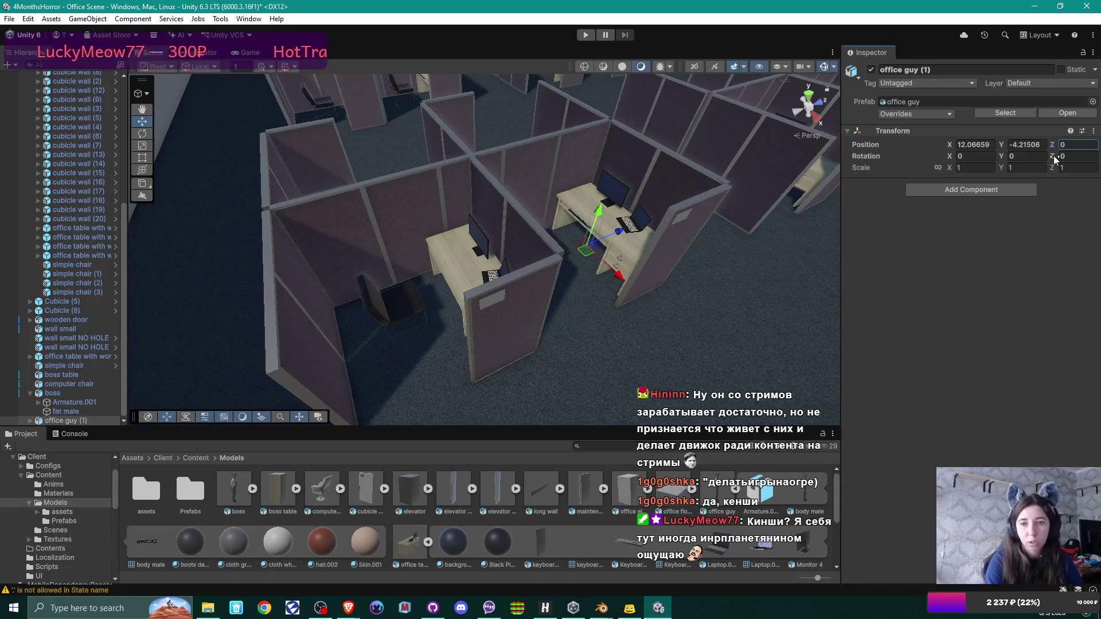
click(1026, 146)
text(0)
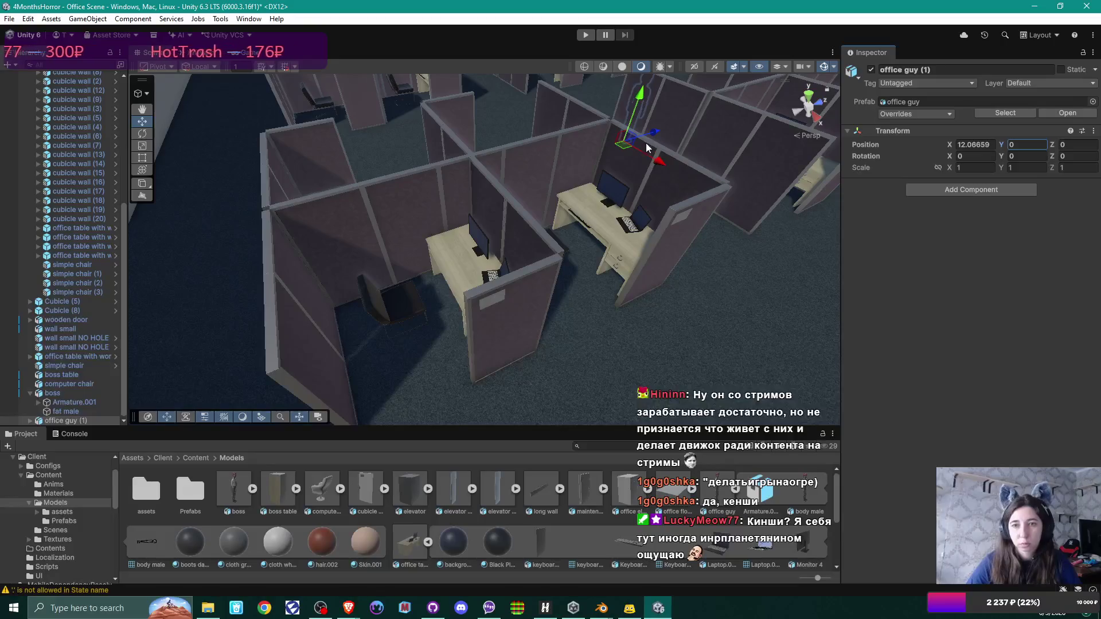
mouse_move(647, 148)
mouse_down()
mouse_move(530, 226)
mouse_move(428, 325)
mouse_up()
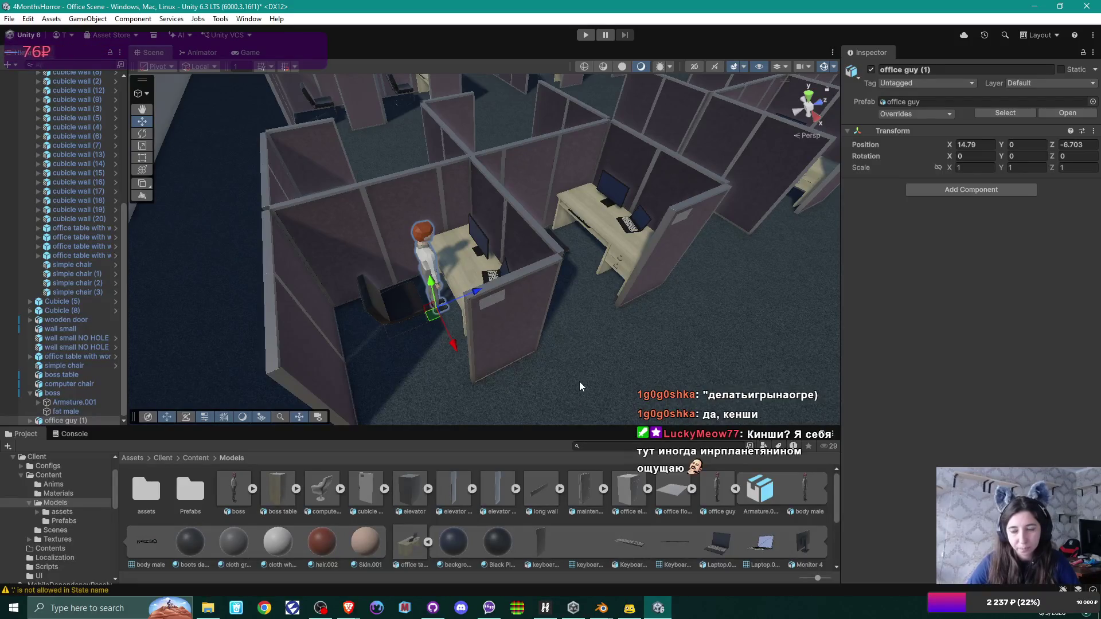
key(alt+Tab)
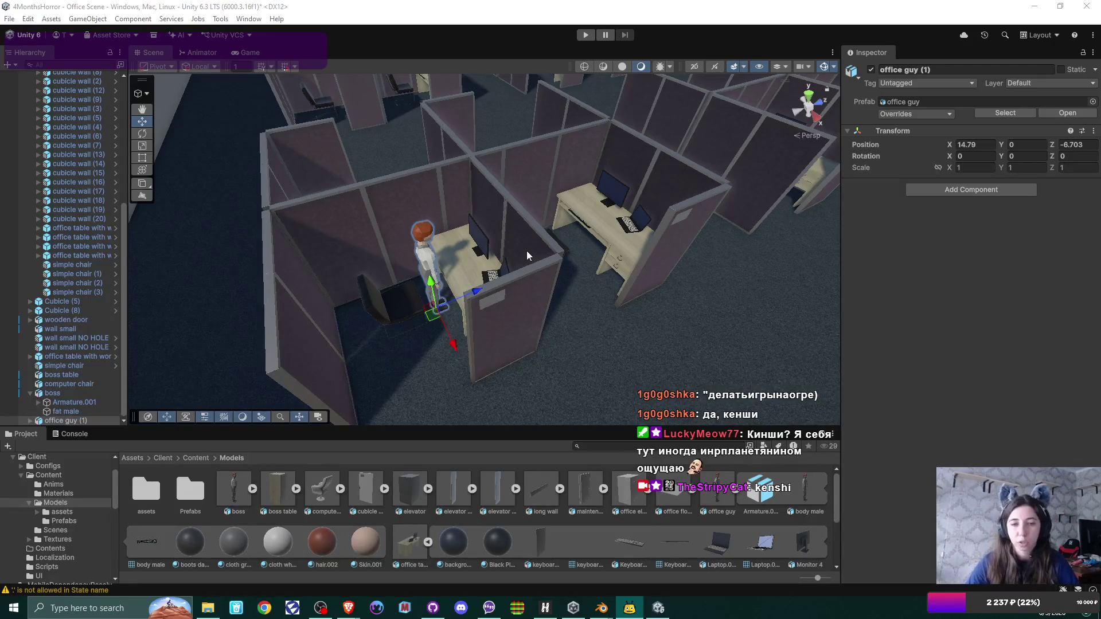
Step: Nudge office guy to X 14.777, Z -6.738 by the desk and open the Prefabs folder
drag(516, 261, 480, 268)
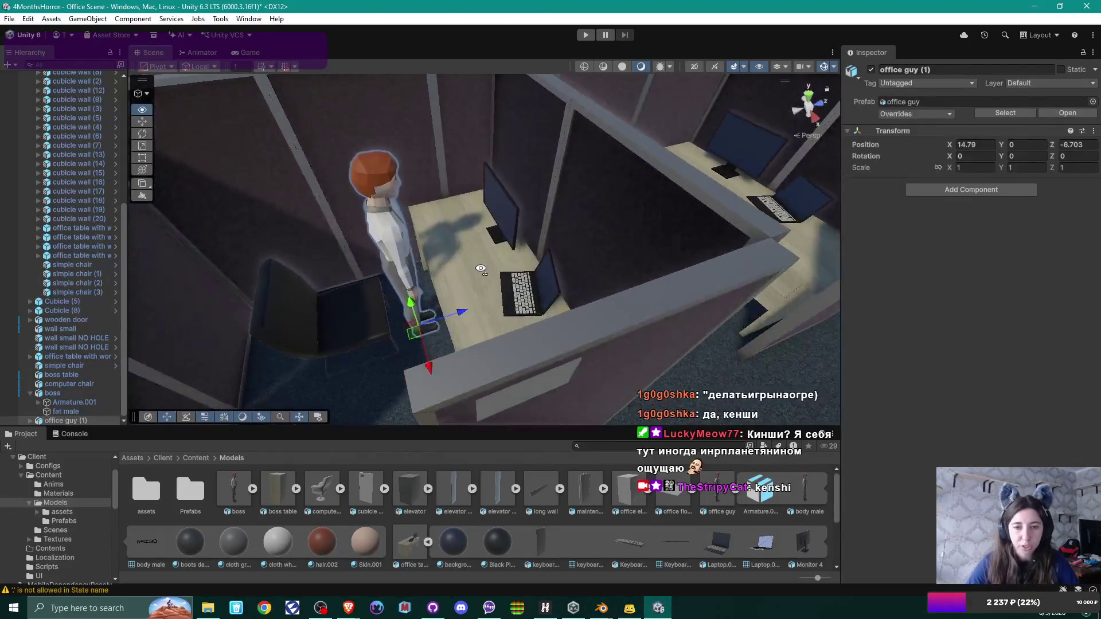
mouse_move(428, 333)
mouse_down()
mouse_move(594, 337)
mouse_move(586, 346)
mouse_move(619, 349)
mouse_up()
scroll(619, 350, down, 4)
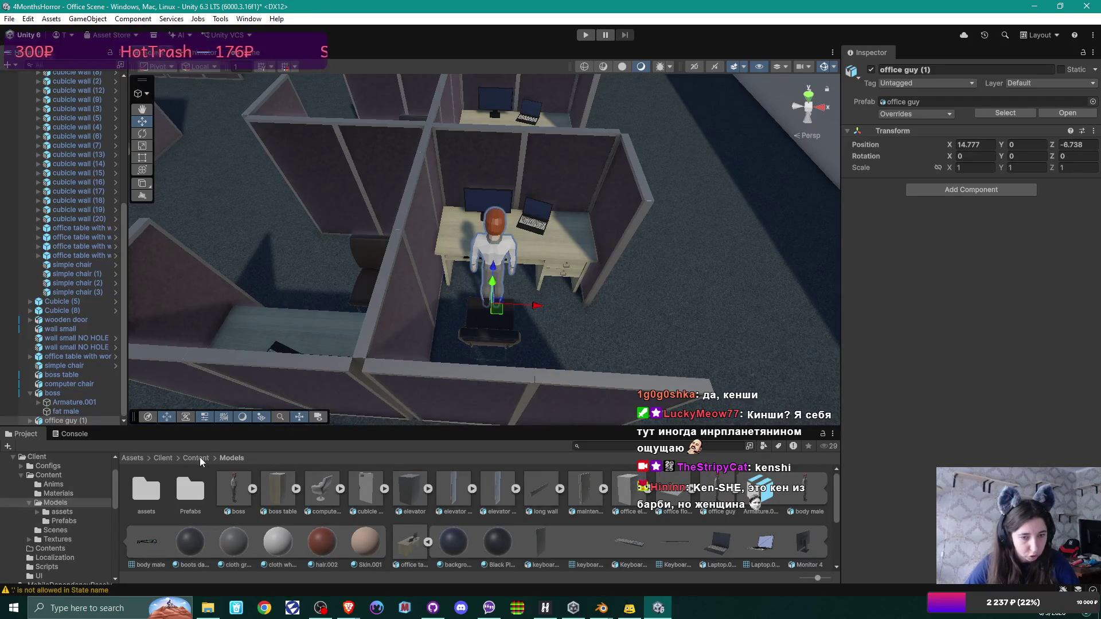
double_click(188, 486)
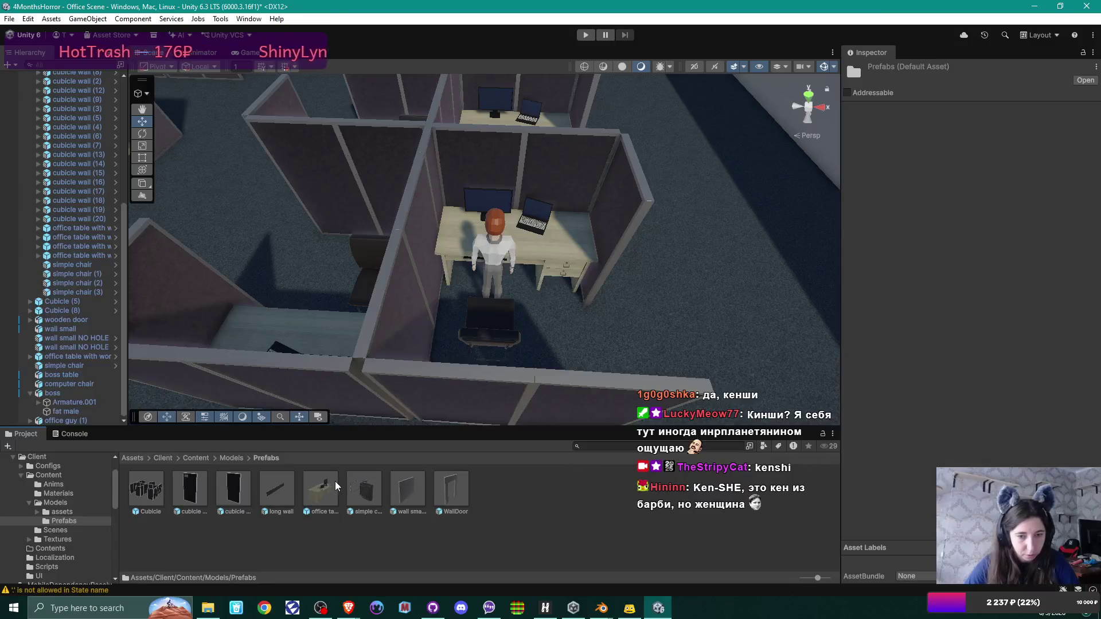
Step: Slide Keyboard.002 and Mouse 4 along the desk in the office table prefab, then save it
double_click(321, 487)
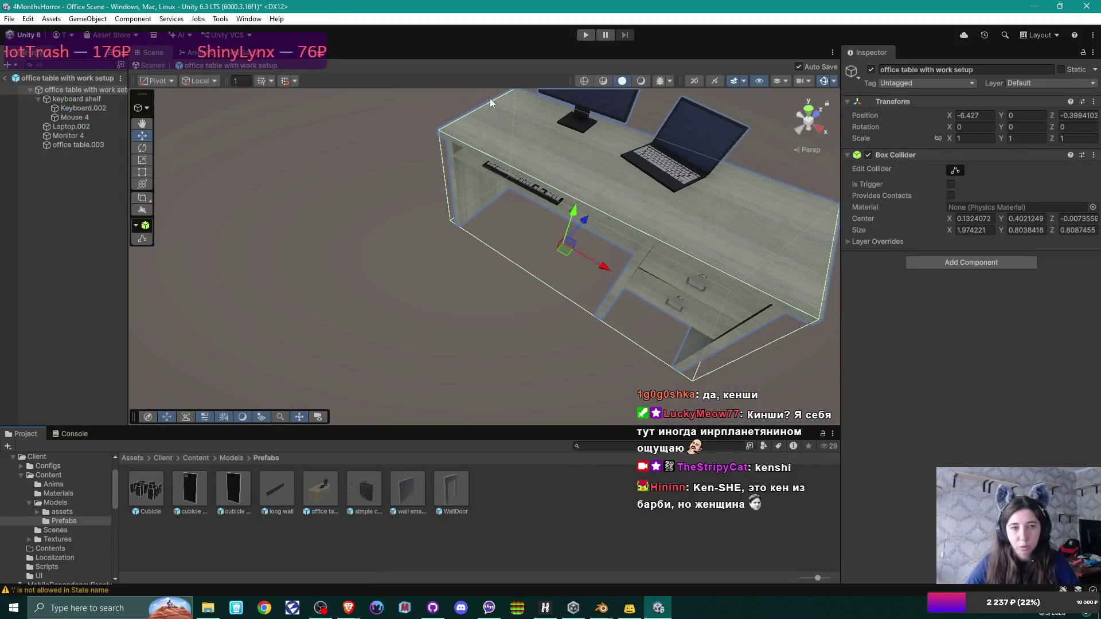
click(92, 112)
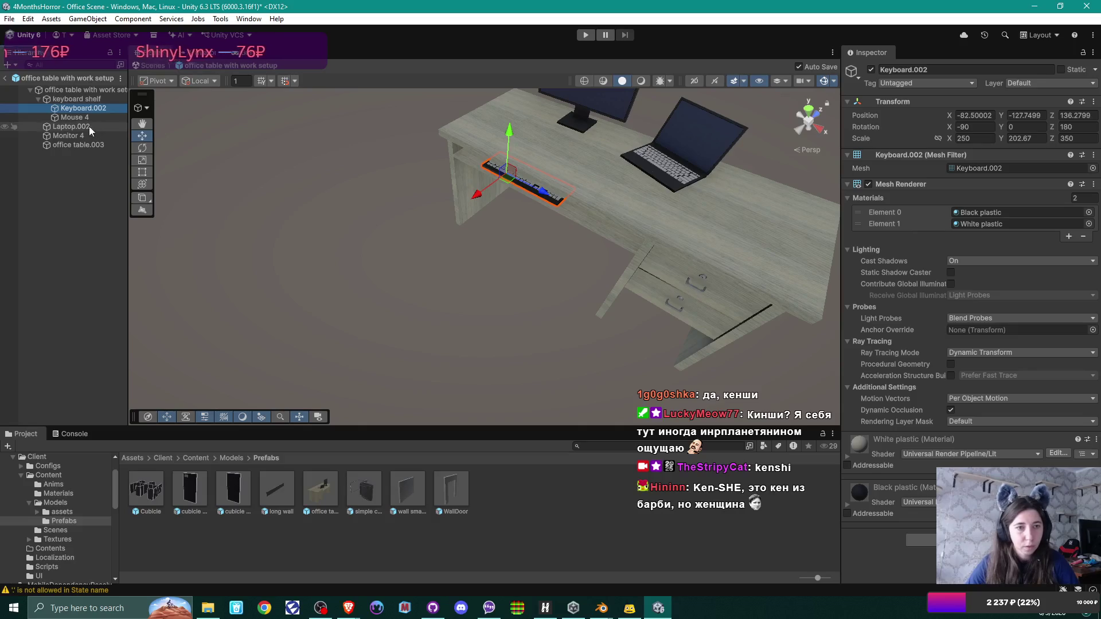
ctrl+click(86, 117)
drag(641, 224, 674, 245)
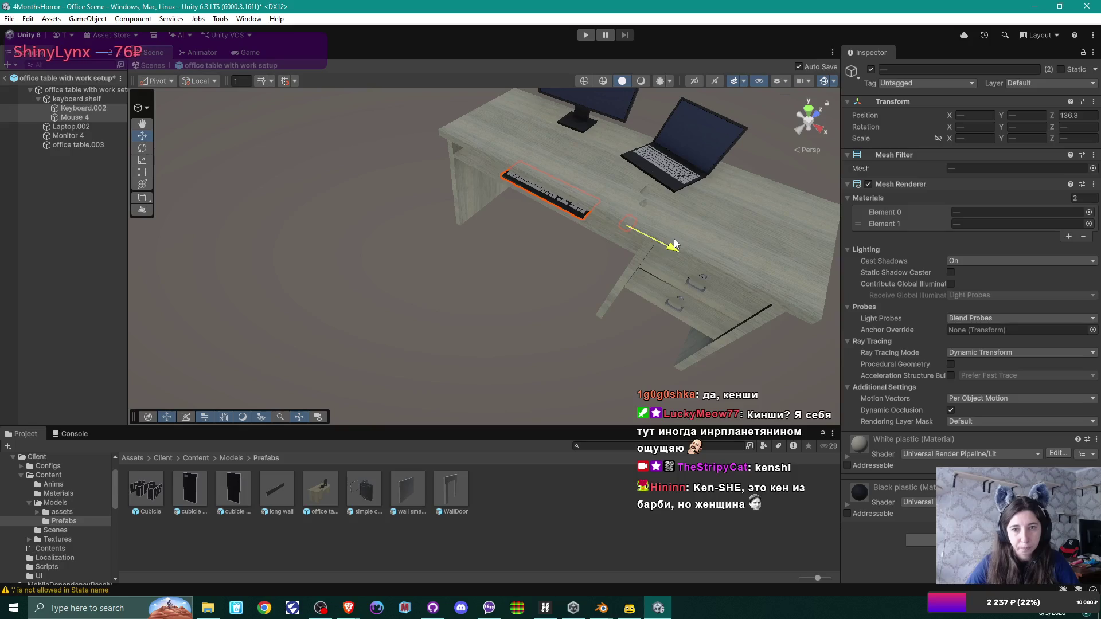
key(ctrl+s)
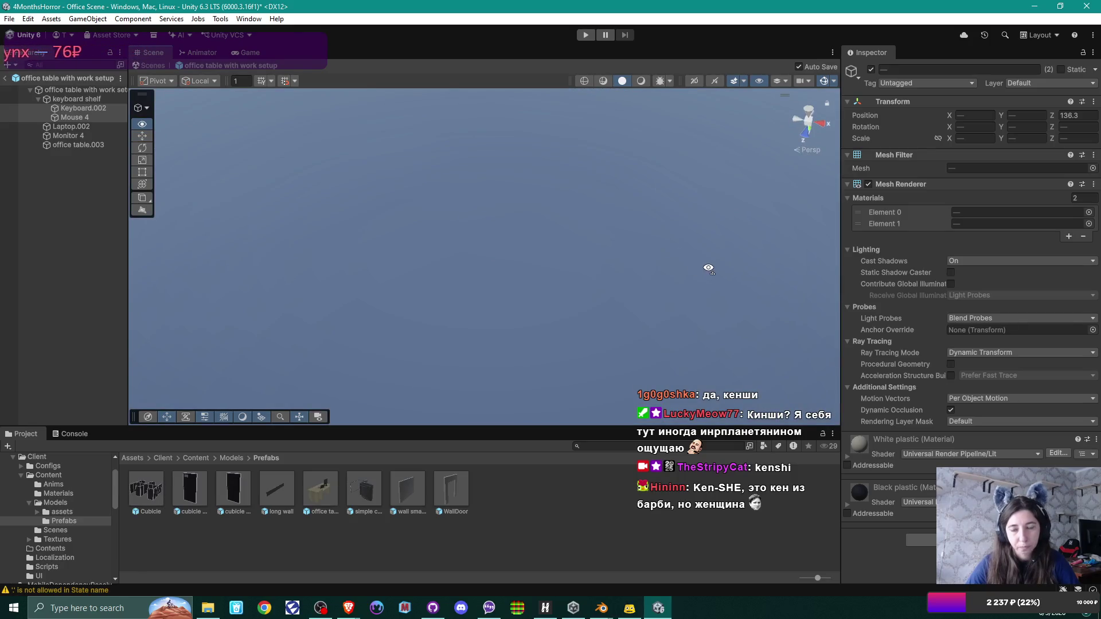
mouse_move(539, 305)
mouse_down()
mouse_move(519, 226)
mouse_move(531, 204)
mouse_move(444, 325)
mouse_up()
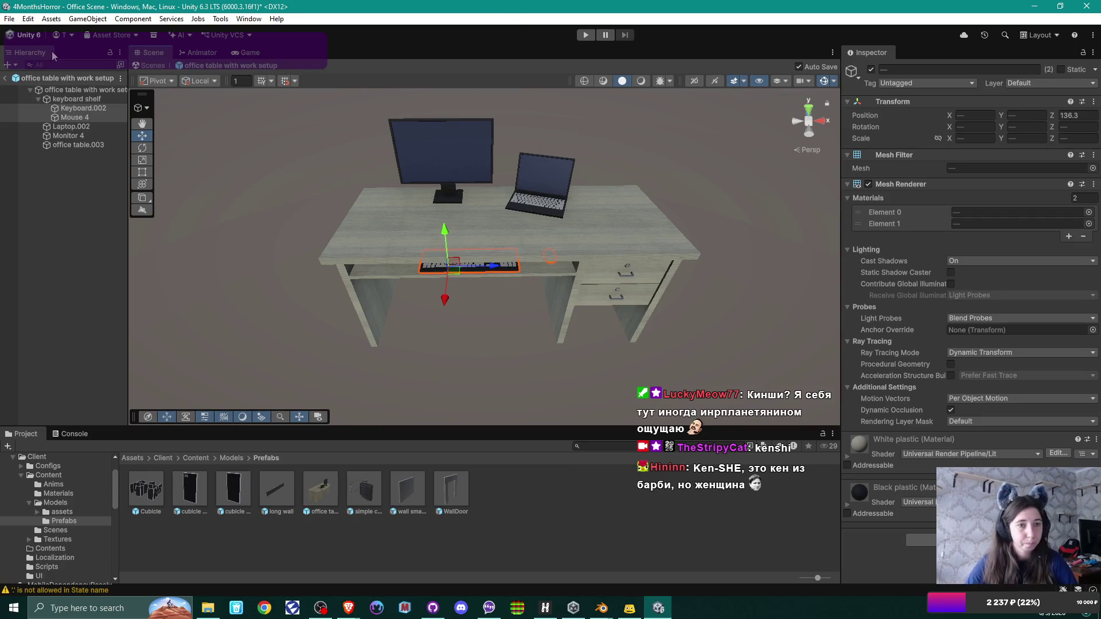
click(5, 79)
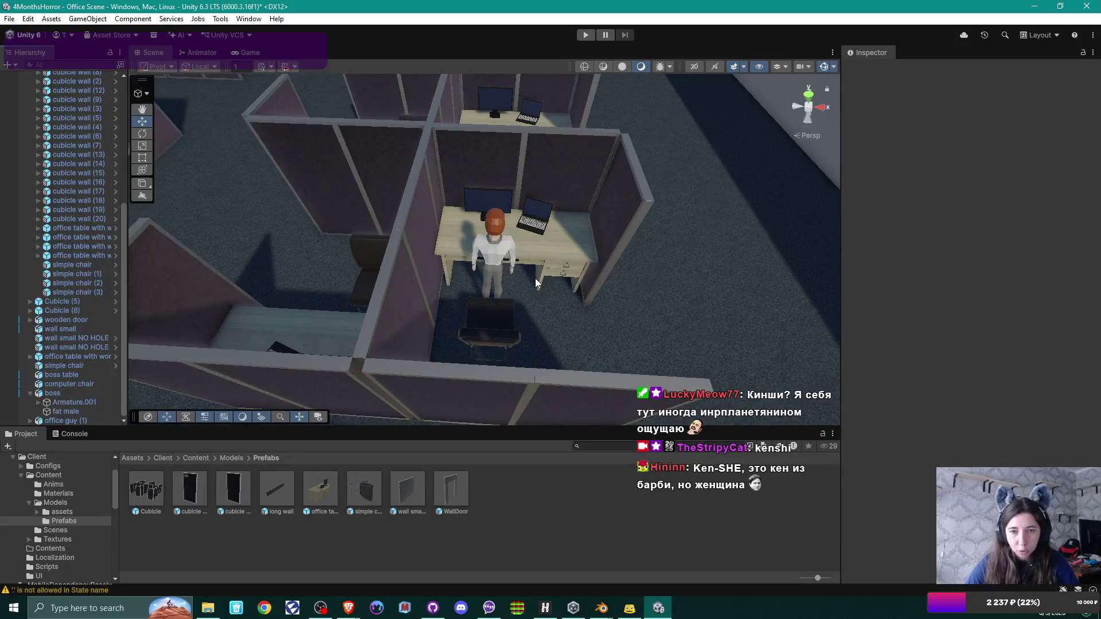
mouse_move(551, 285)
mouse_down()
mouse_move(356, 295)
mouse_move(321, 248)
mouse_up()
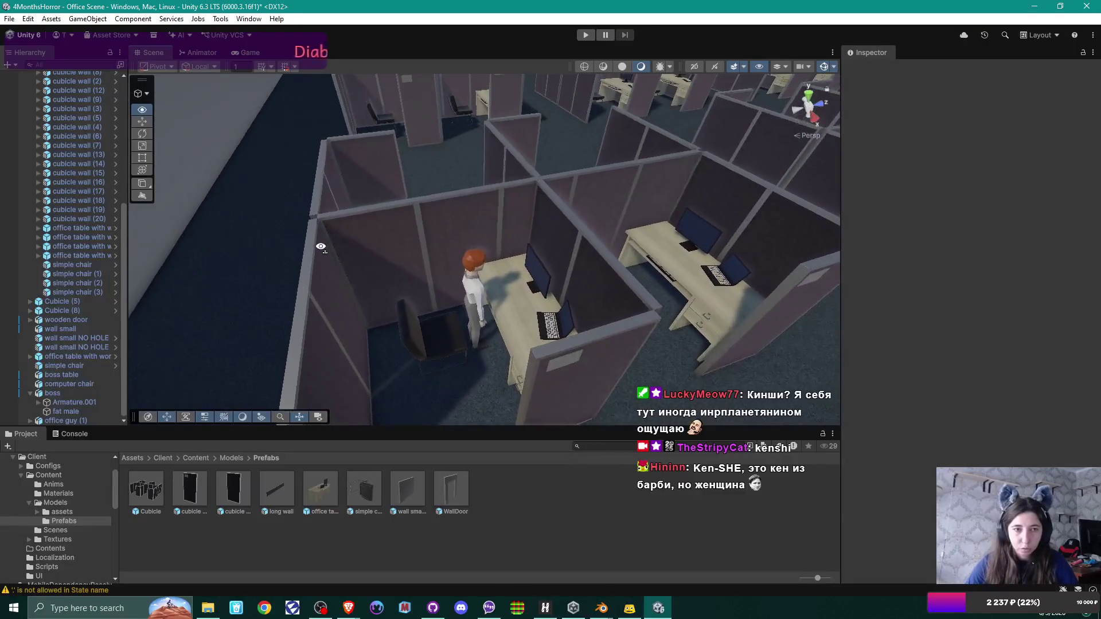
click(480, 276)
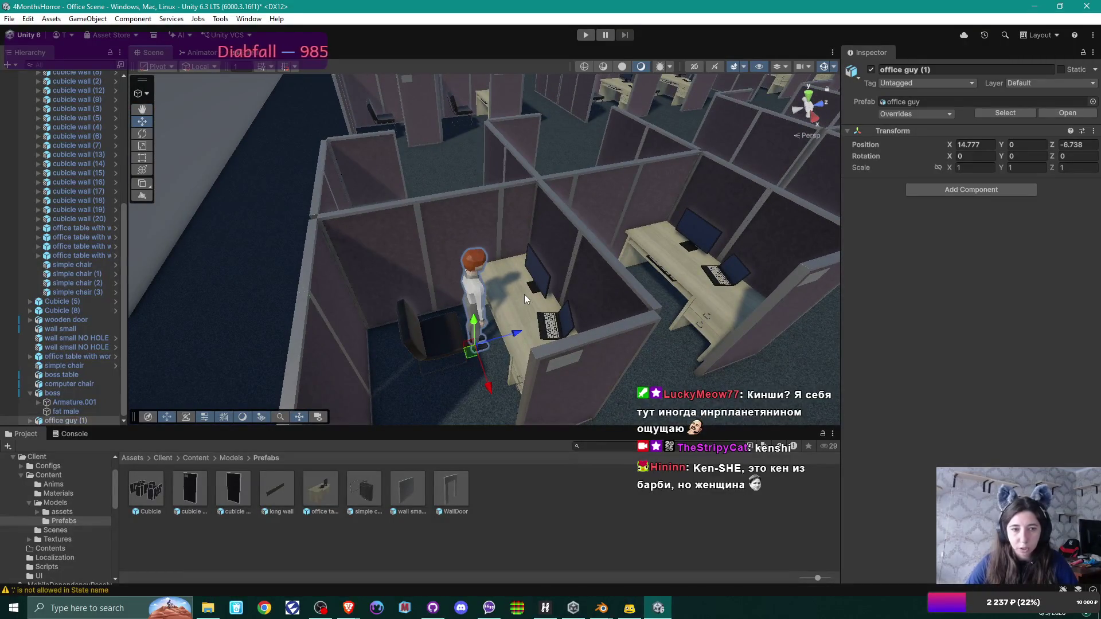
click(32, 420)
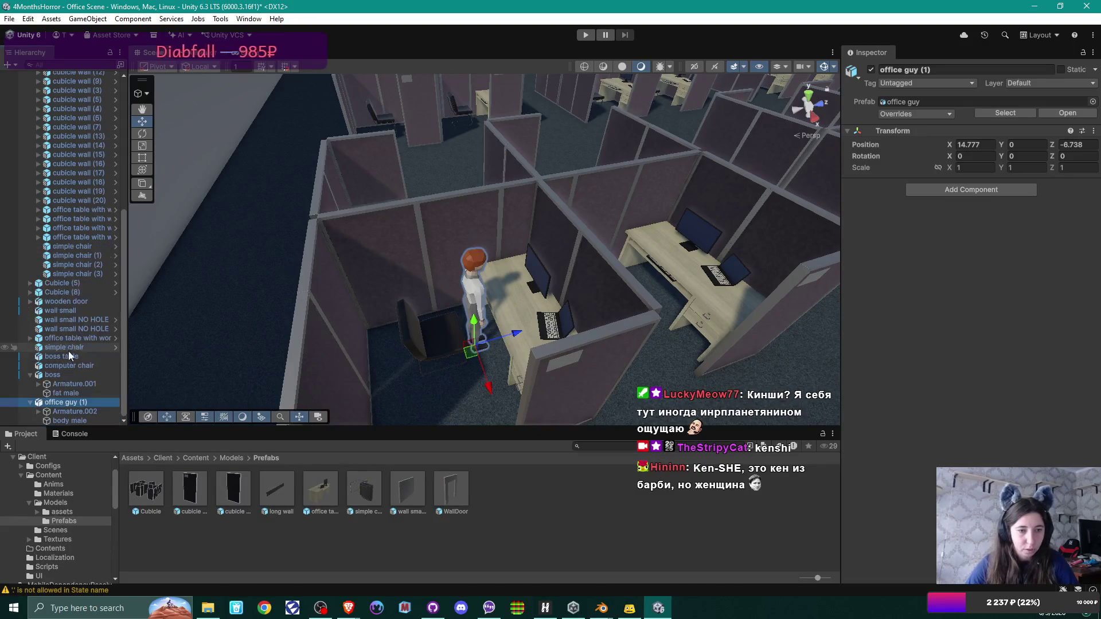
click(73, 410)
click(74, 421)
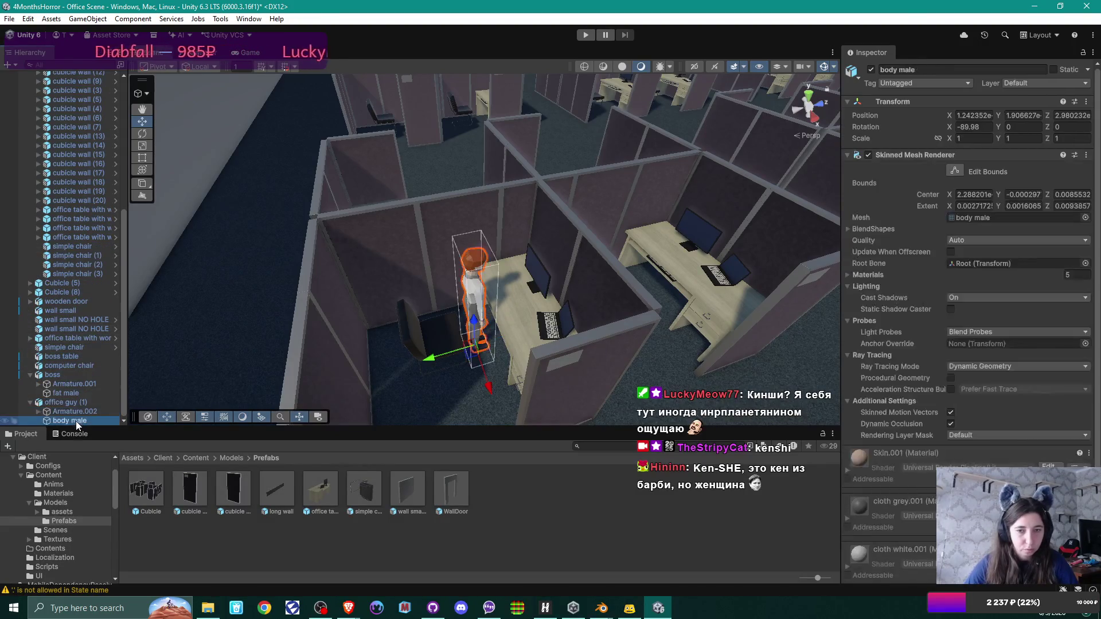
click(71, 403)
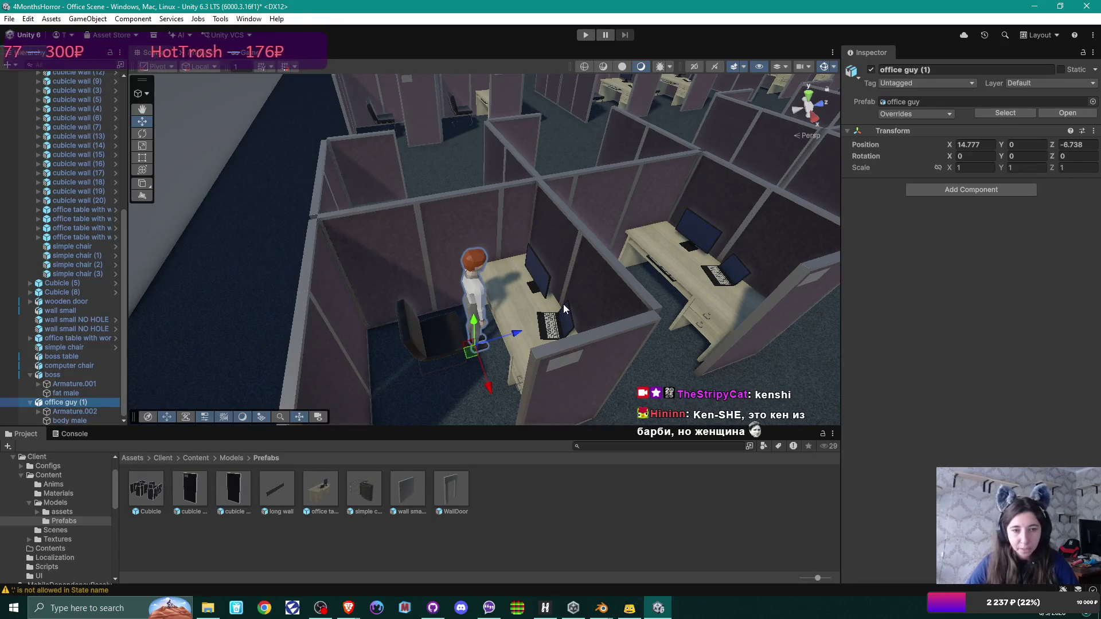
Step: Add an Animator component to office guy (1)
click(1010, 189)
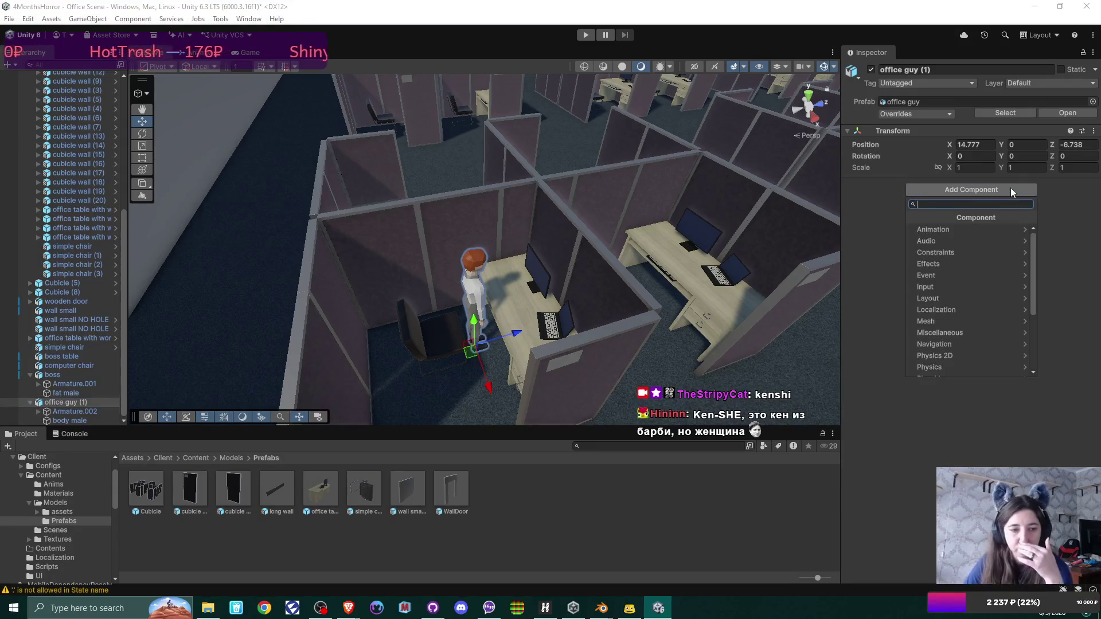
click(995, 229)
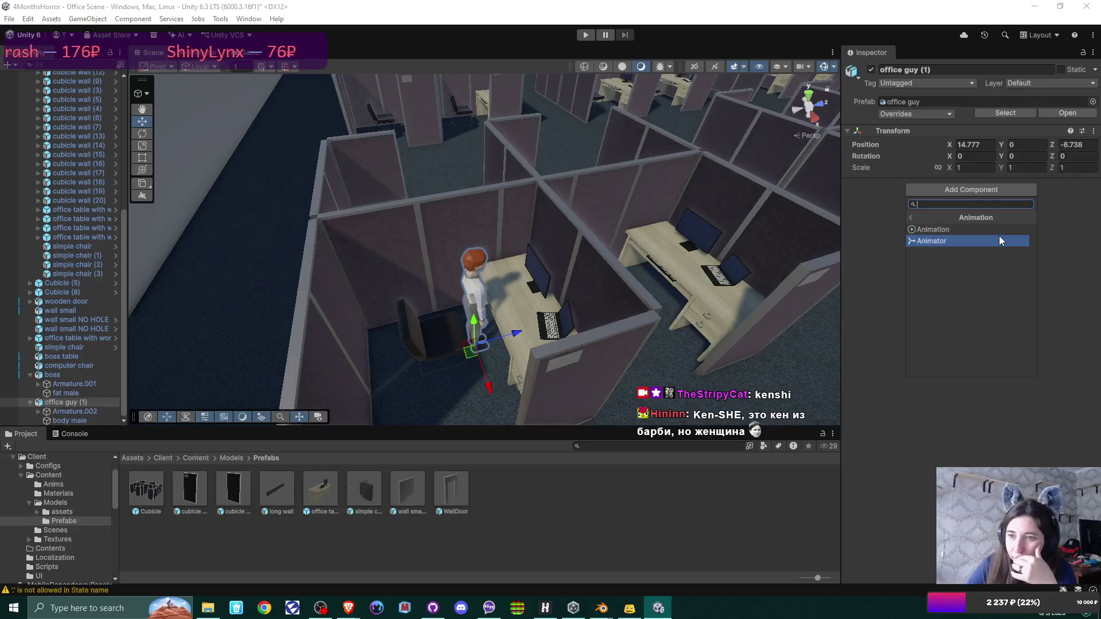
click(999, 241)
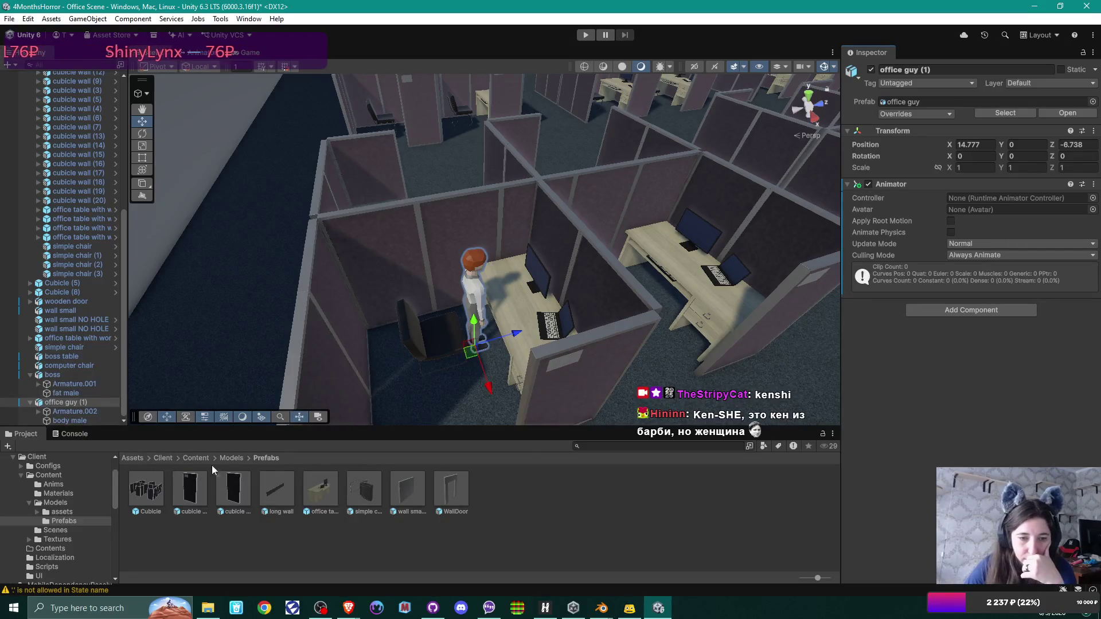
Step: Assign WorkingGuy from the Anims folder as the Animator's controller, then select the cubicle's office table.003
click(237, 458)
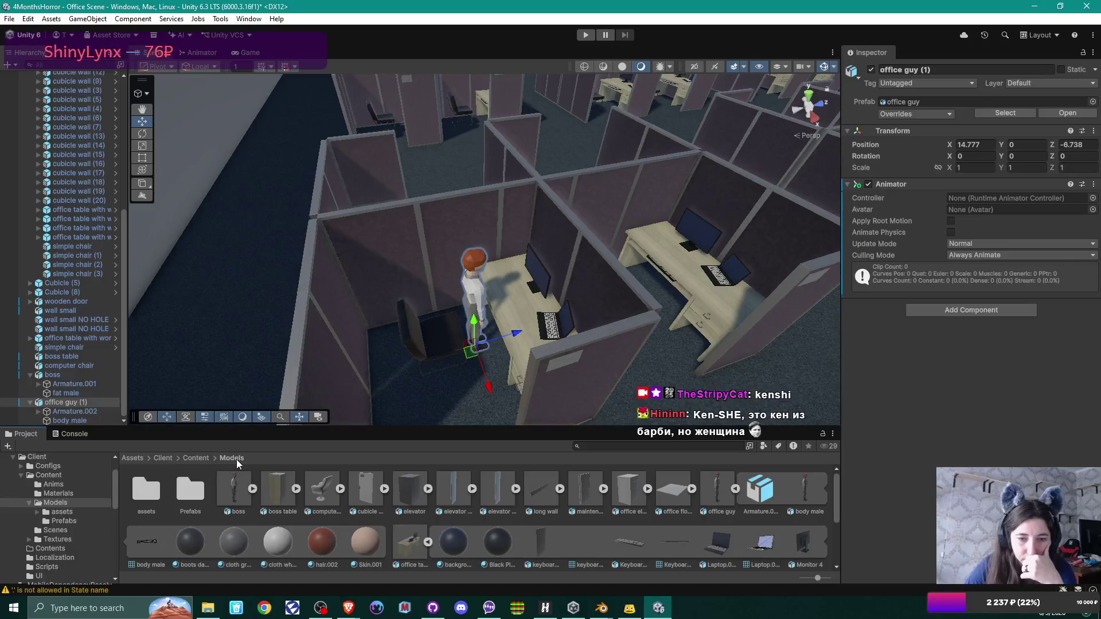
click(196, 458)
double_click(146, 489)
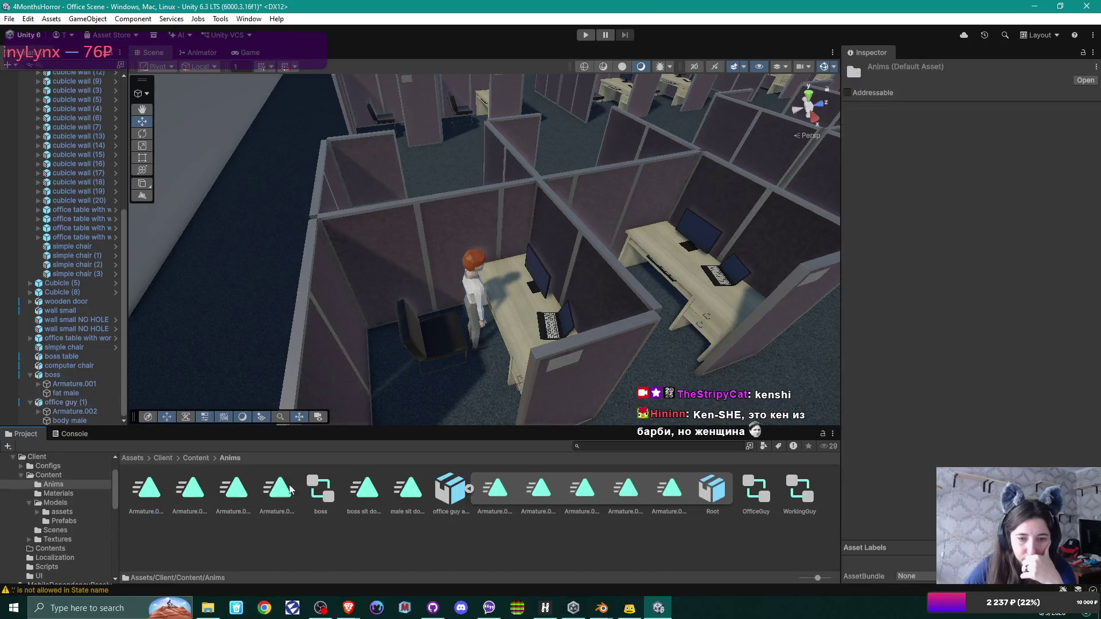
click(66, 403)
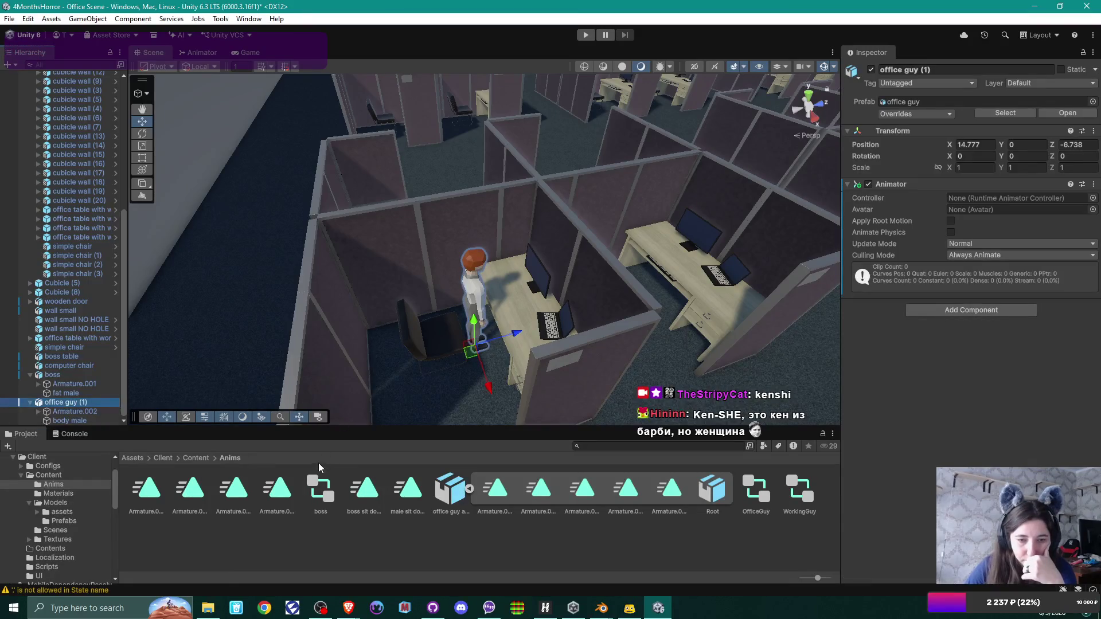
mouse_move(809, 491)
mouse_down()
mouse_move(900, 372)
mouse_move(966, 200)
mouse_up()
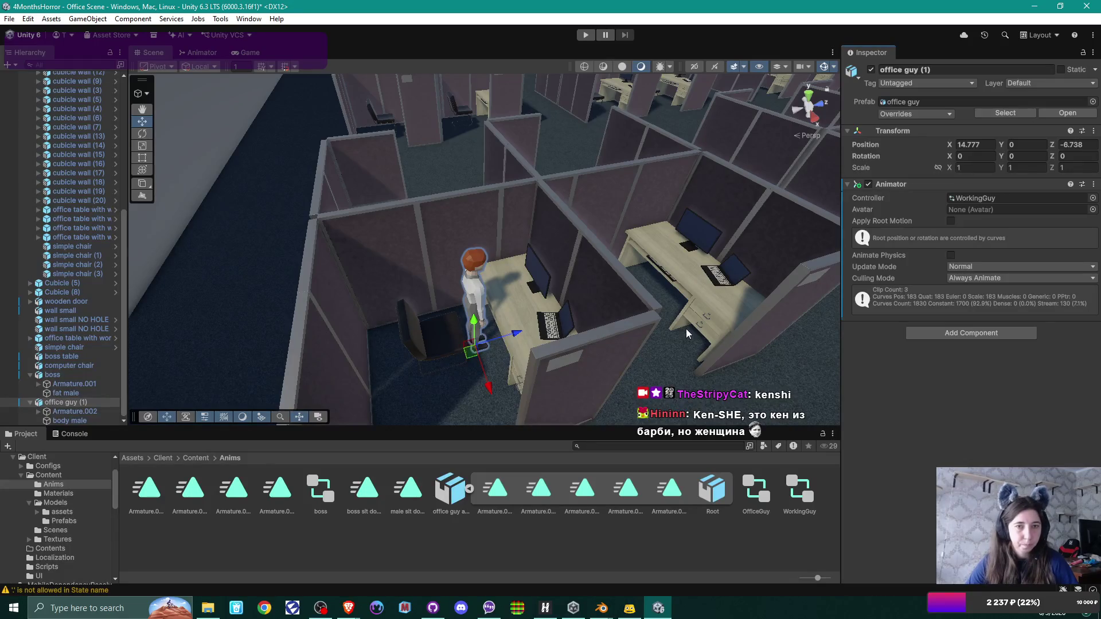
click(508, 308)
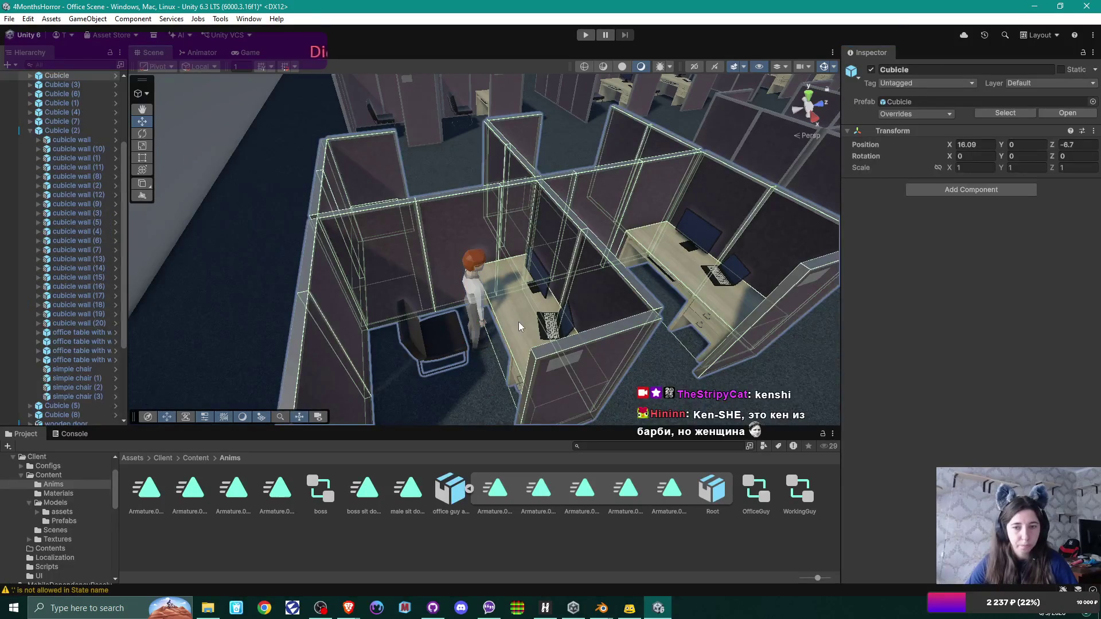
click(519, 325)
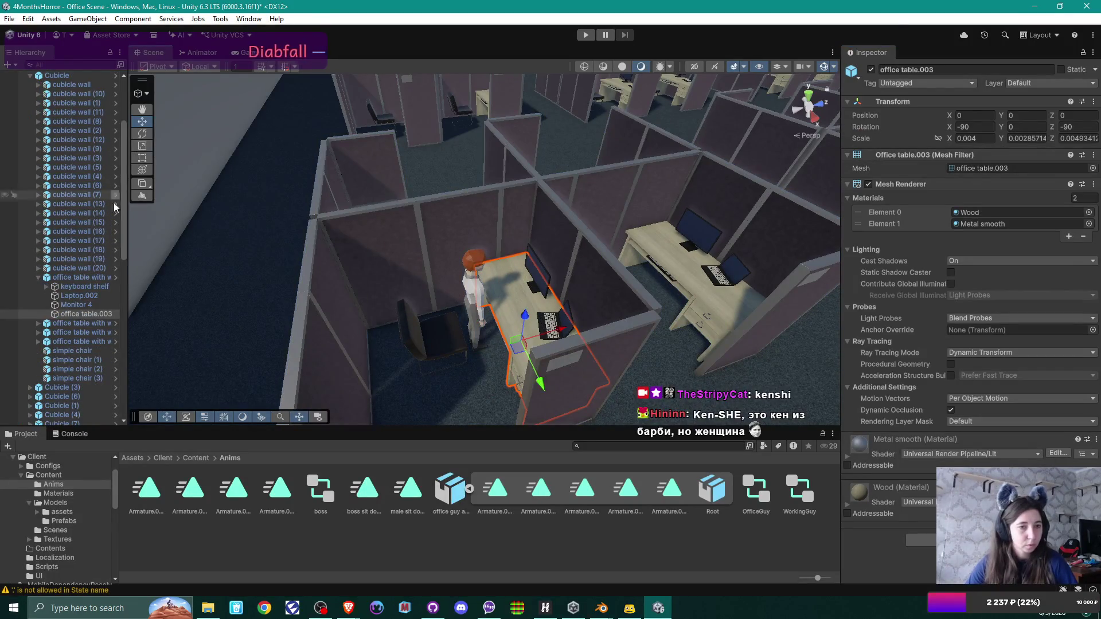
Step: Slide the keyboard shelf out to Z -0.269 and show the Game view of the standing office guy
click(83, 286)
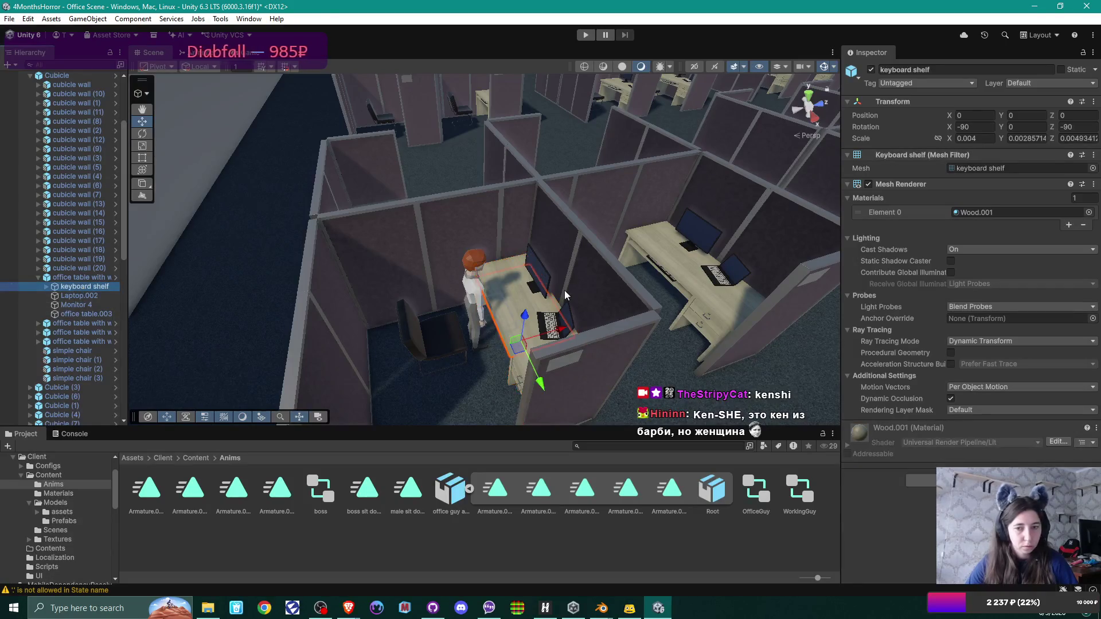
drag(561, 334, 547, 339)
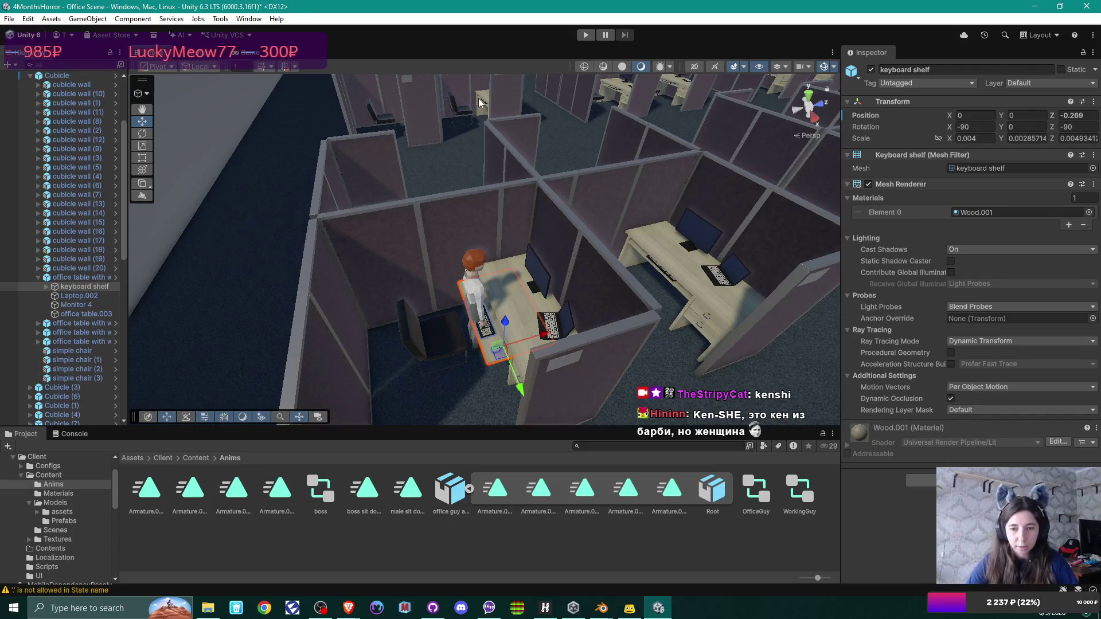
click(254, 53)
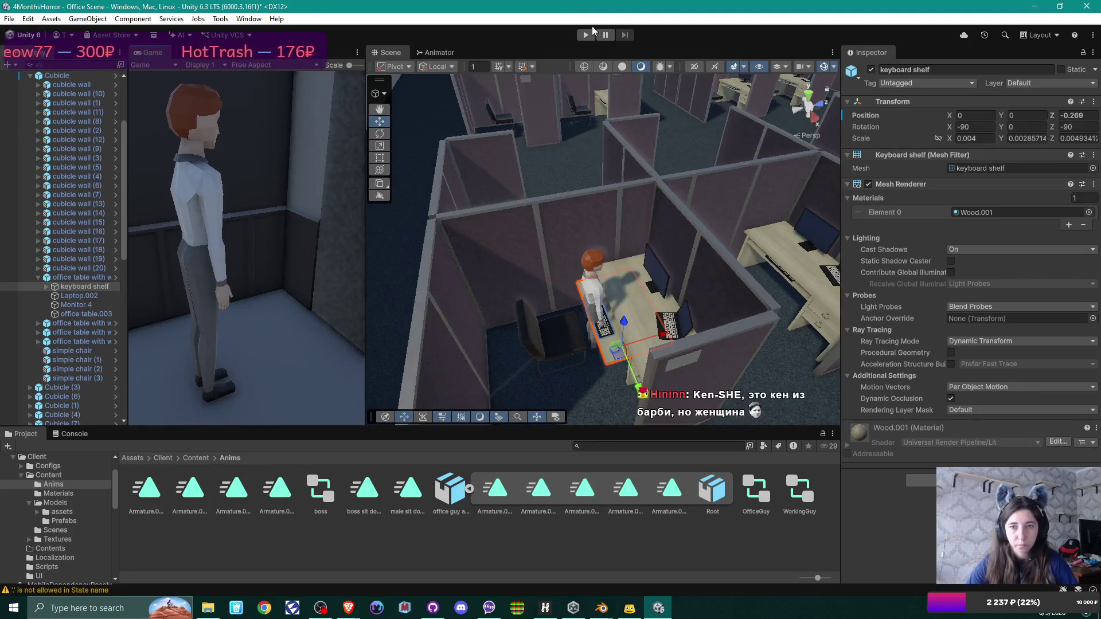
Step: Run the office scene in Play mode, check office guy (1)'s transform, then stop playing
click(585, 35)
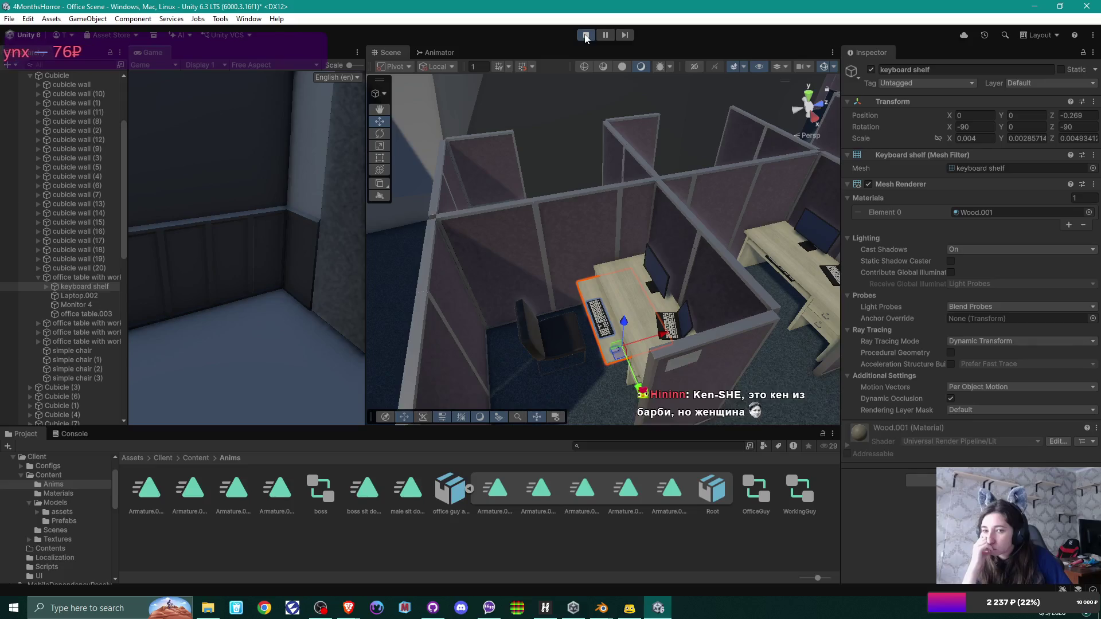
drag(602, 209, 856, 175)
key(f)
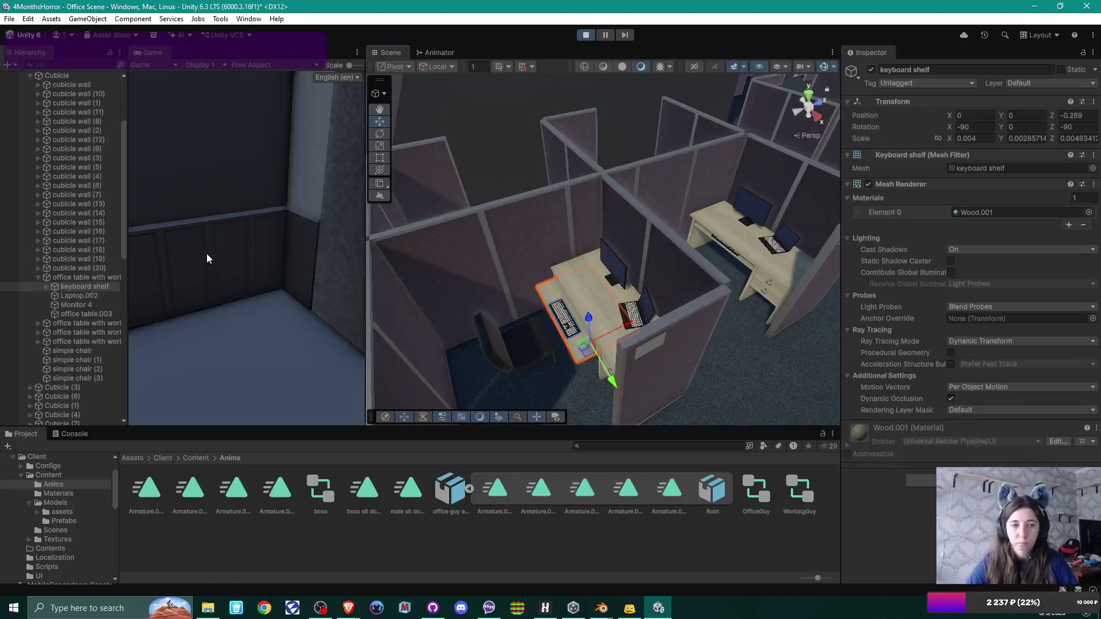
click(39, 278)
scroll(52, 323, down, 3)
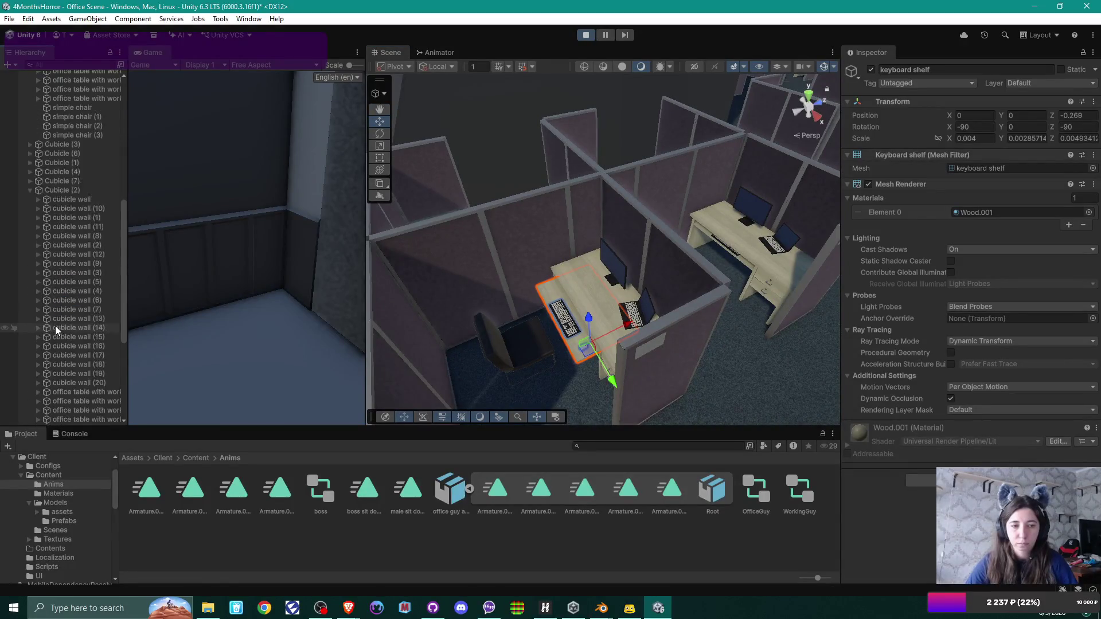
click(67, 393)
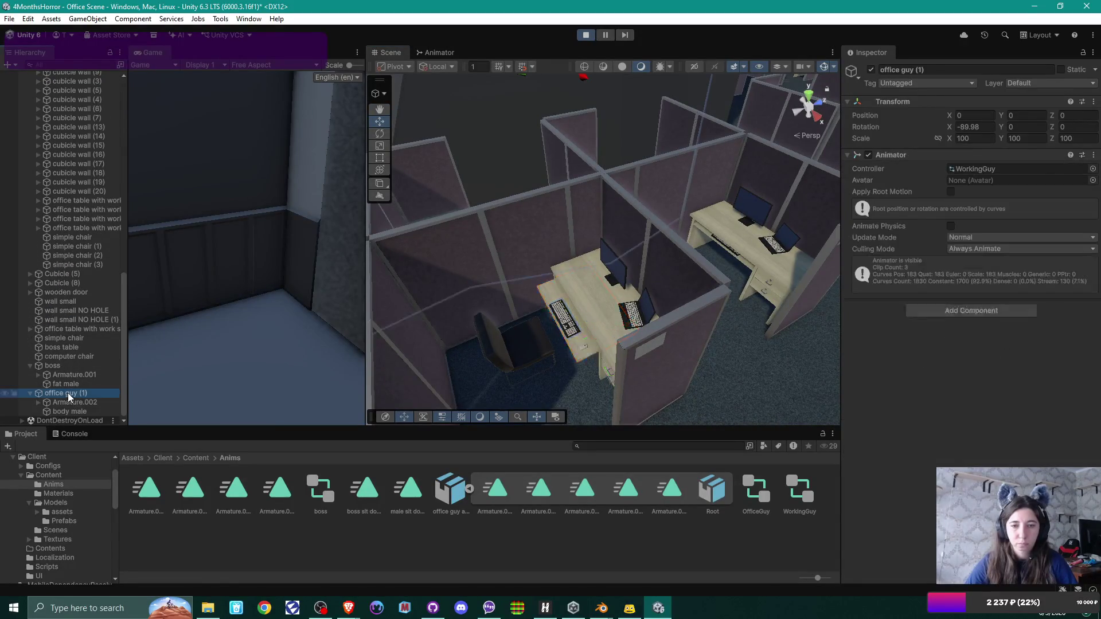
mouse_move(573, 258)
mouse_down()
mouse_move(362, 170)
mouse_move(236, 190)
mouse_move(516, 459)
mouse_move(737, 608)
mouse_up()
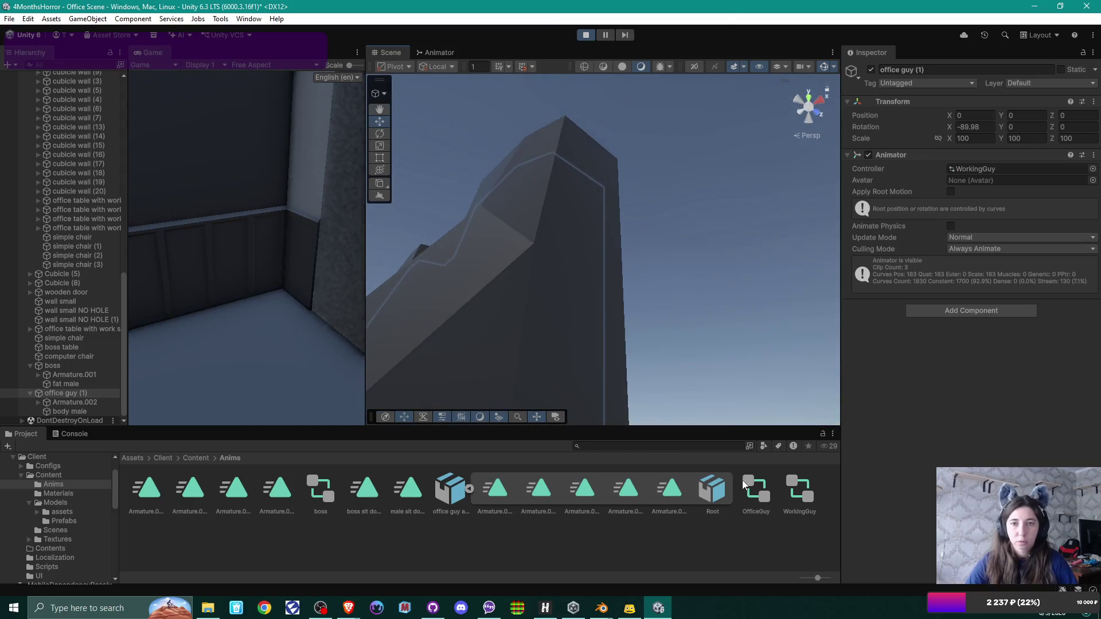
key(ctrl+p)
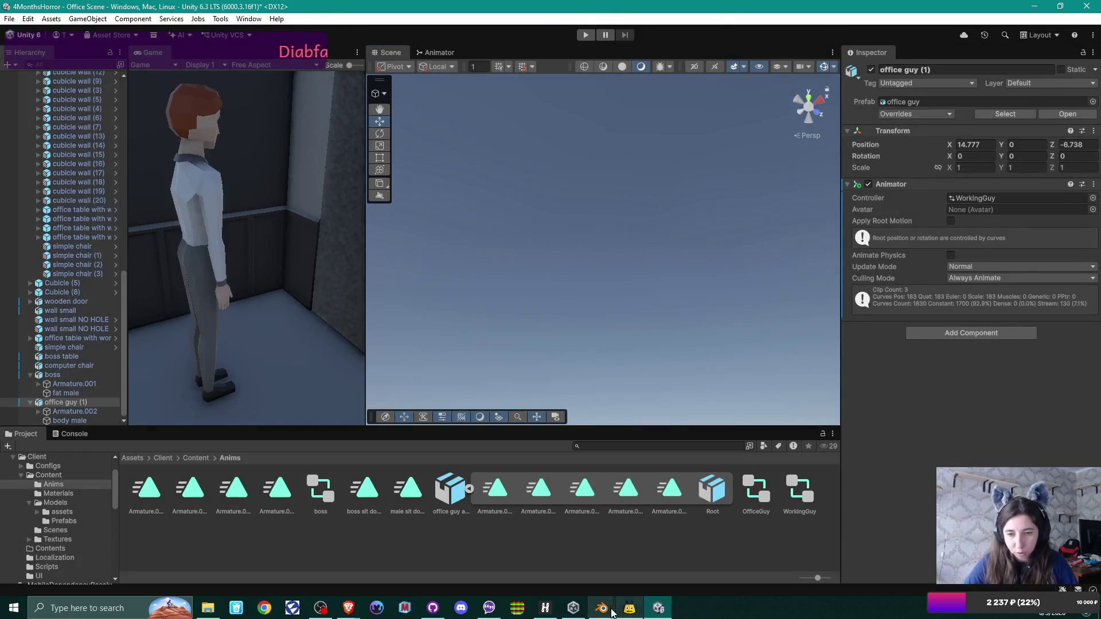
Step: In Blender, apply the body male mesh's rotation so it reads 0°, 0°, 0°
mouse_move(600, 608)
click(665, 556)
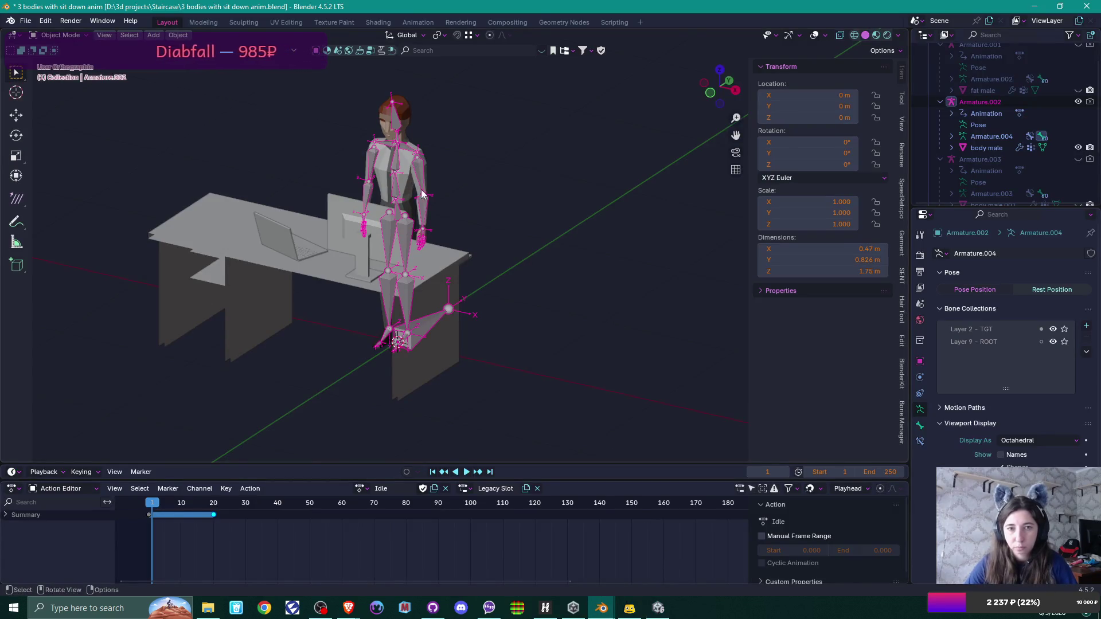
right_click(497, 232)
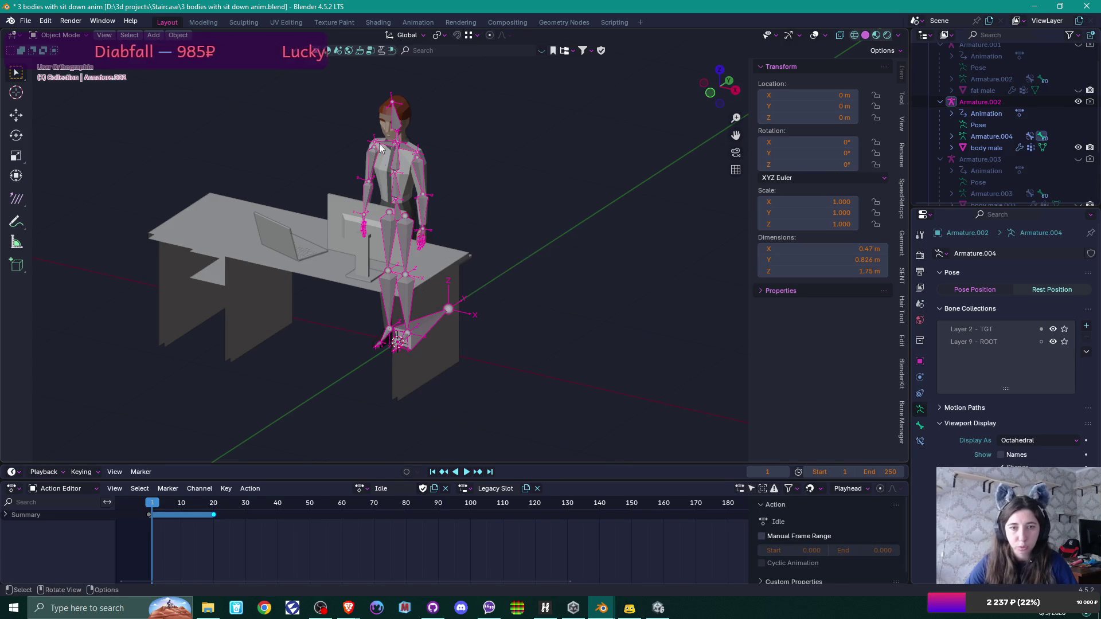
click(407, 109)
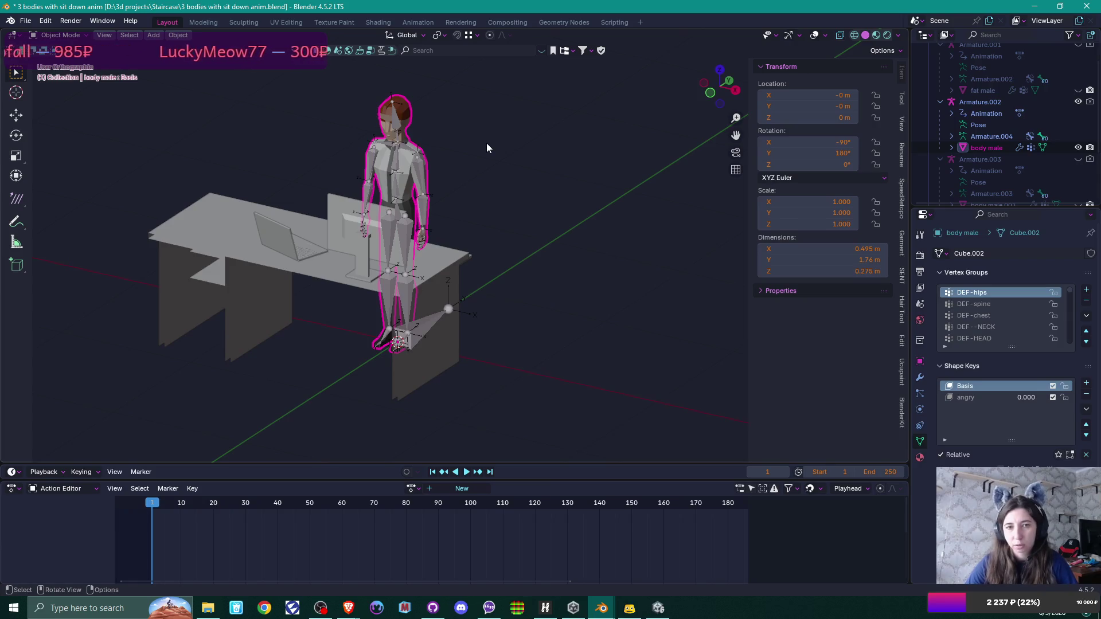
click(398, 148)
click(408, 118)
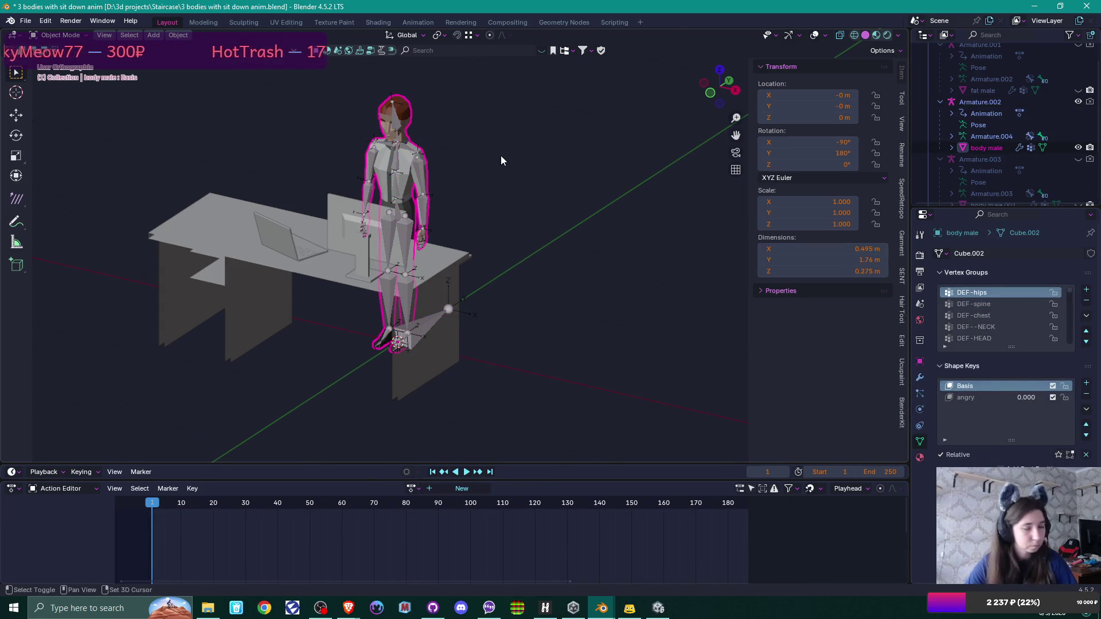
key(shift+a)
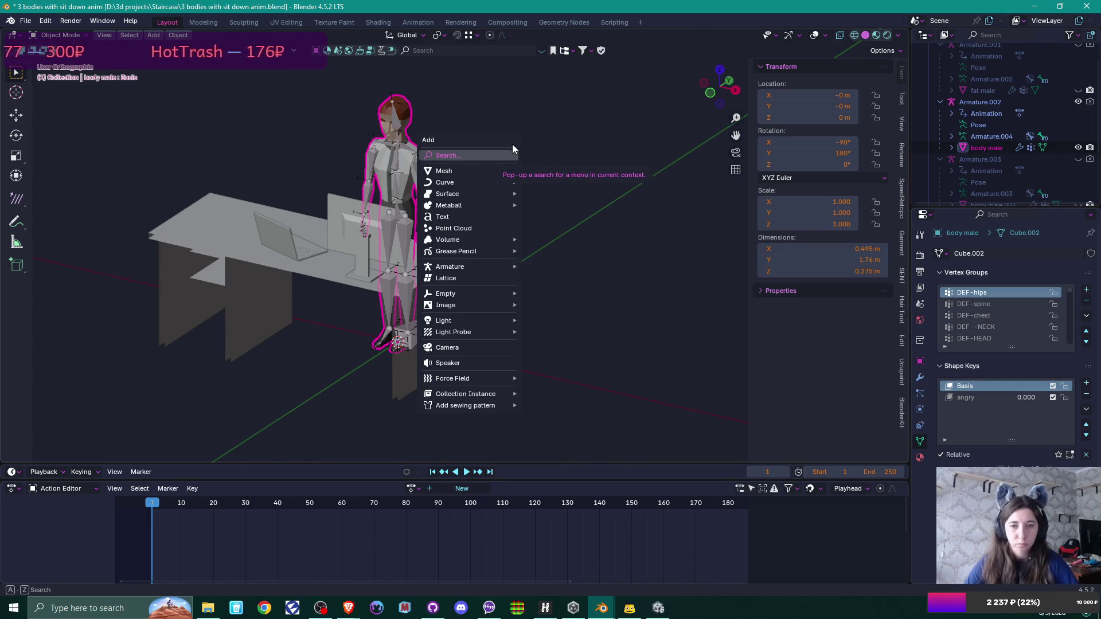
key(Escape)
key(ctrl+a)
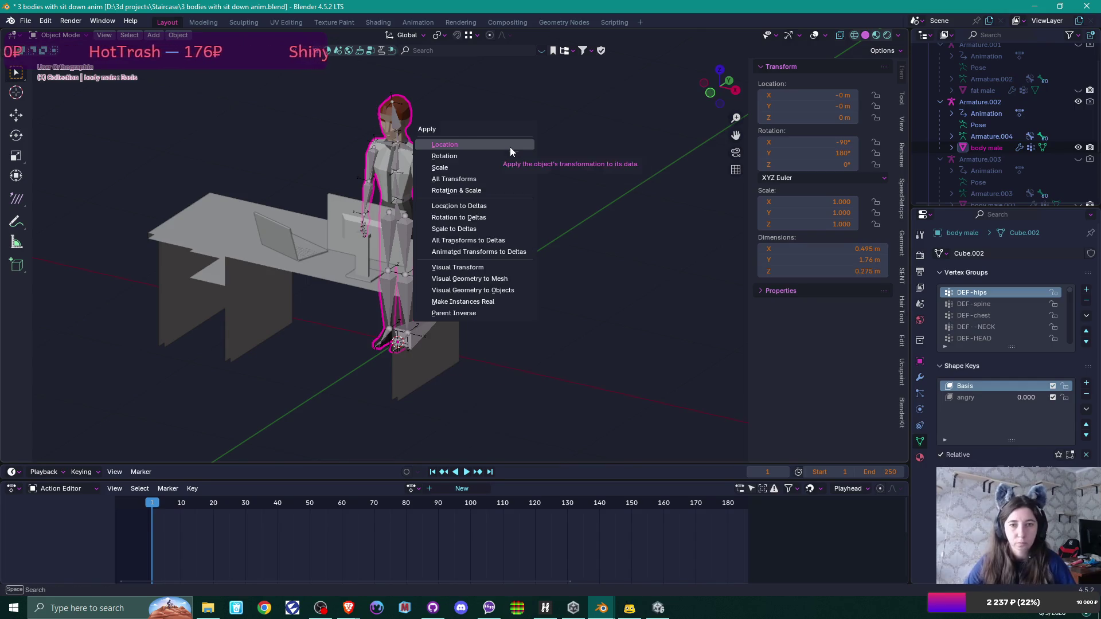
click(505, 155)
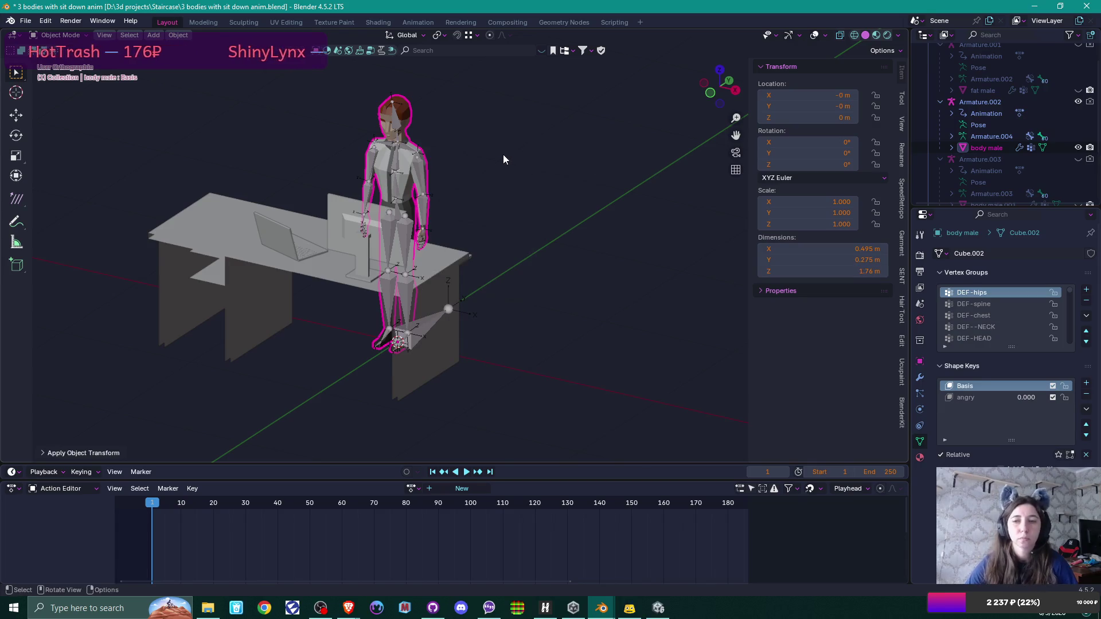
Step: Inspect the armature's bone properties and the mesh's vertex groups and shape keys
click(398, 167)
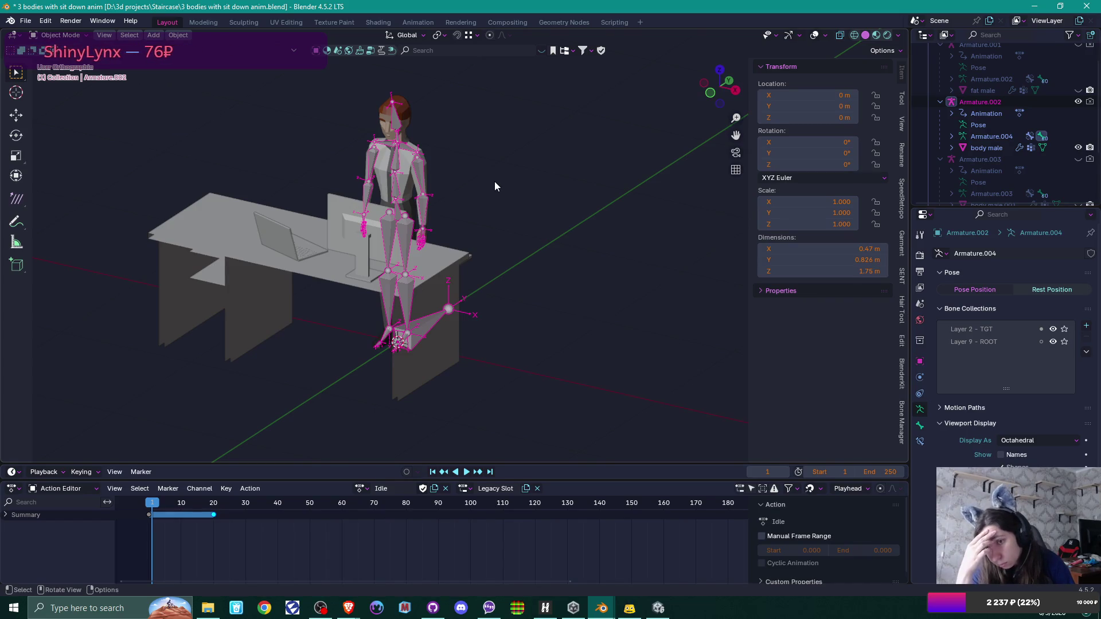
click(920, 430)
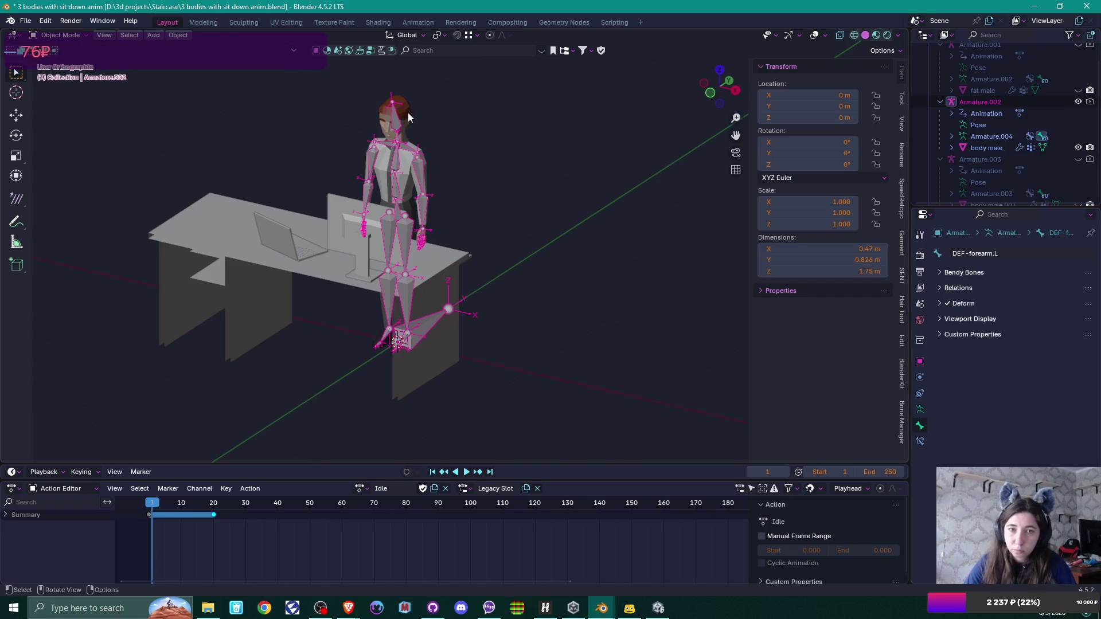
click(986, 148)
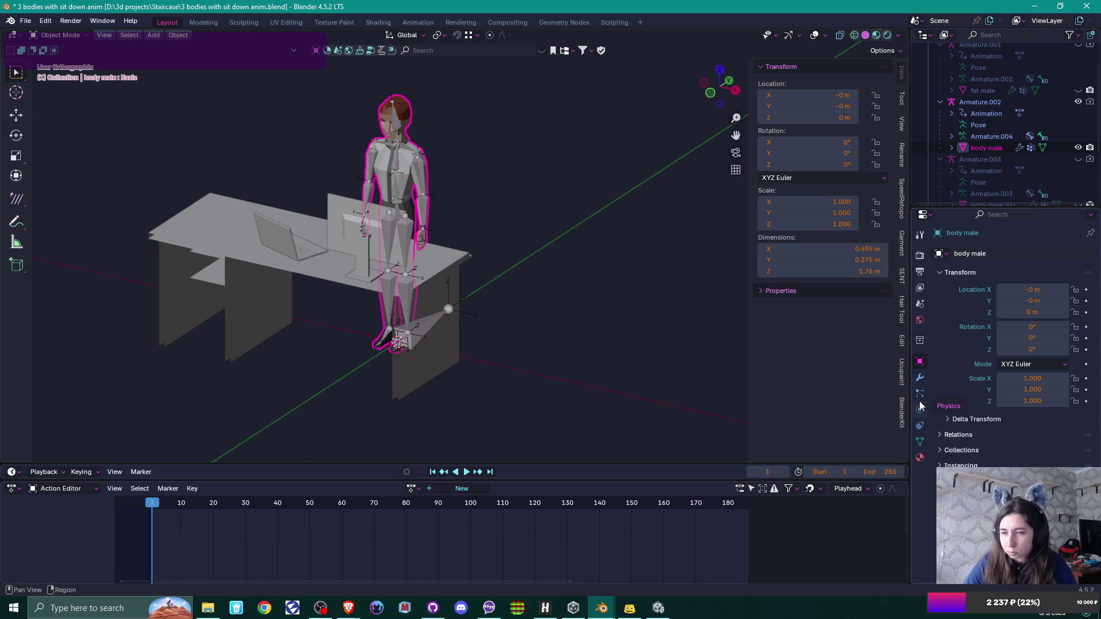
click(920, 441)
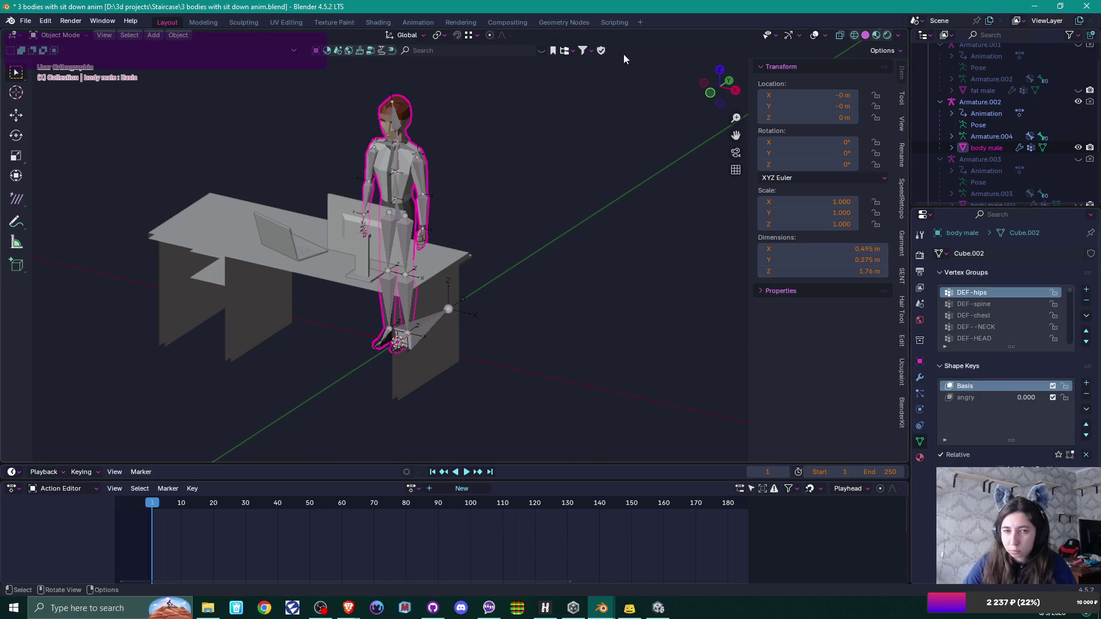
click(422, 170)
click(1002, 455)
click(1002, 455)
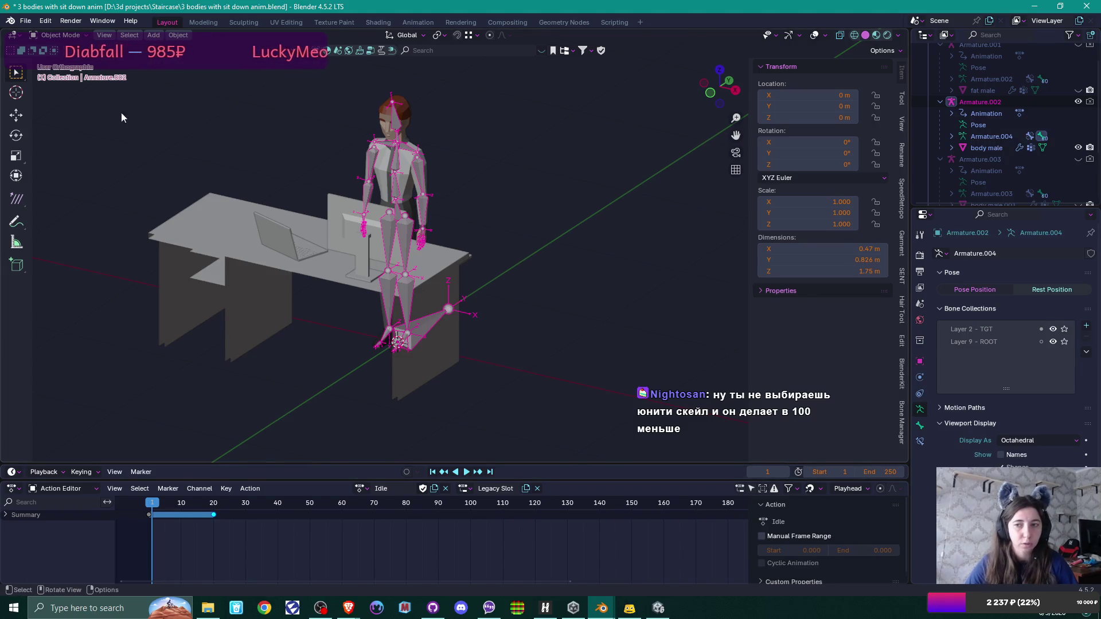
Step: Export the armature over office guy anims.fbx in Anims with Apply Transform at scale 1.00
click(409, 179)
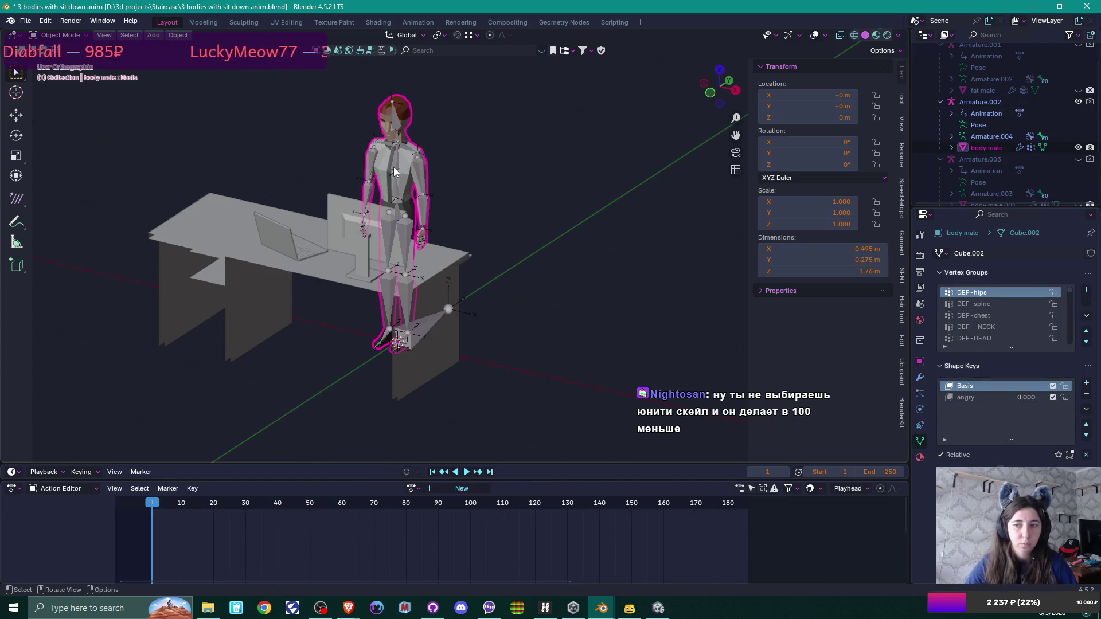
click(408, 179)
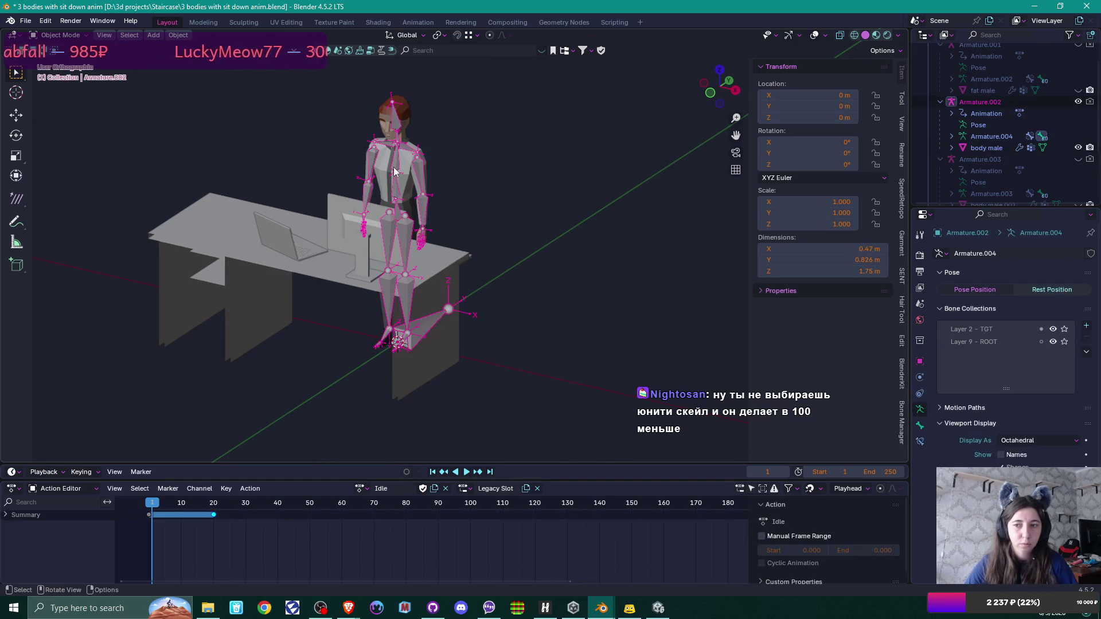
click(26, 21)
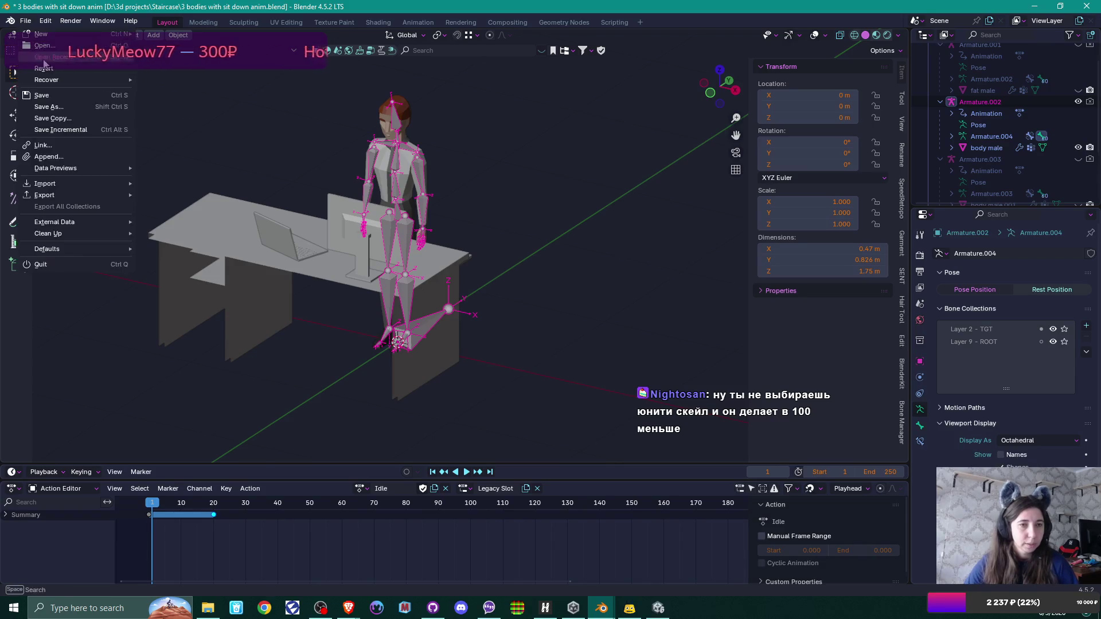
mouse_move(78, 196)
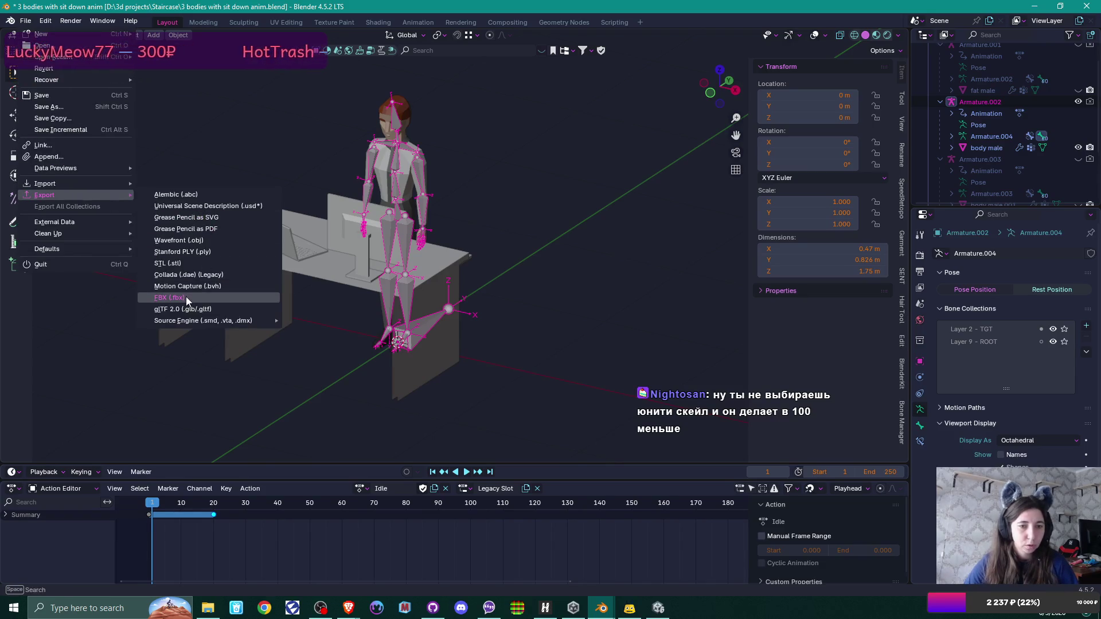
click(186, 296)
scroll(746, 265, down, 4)
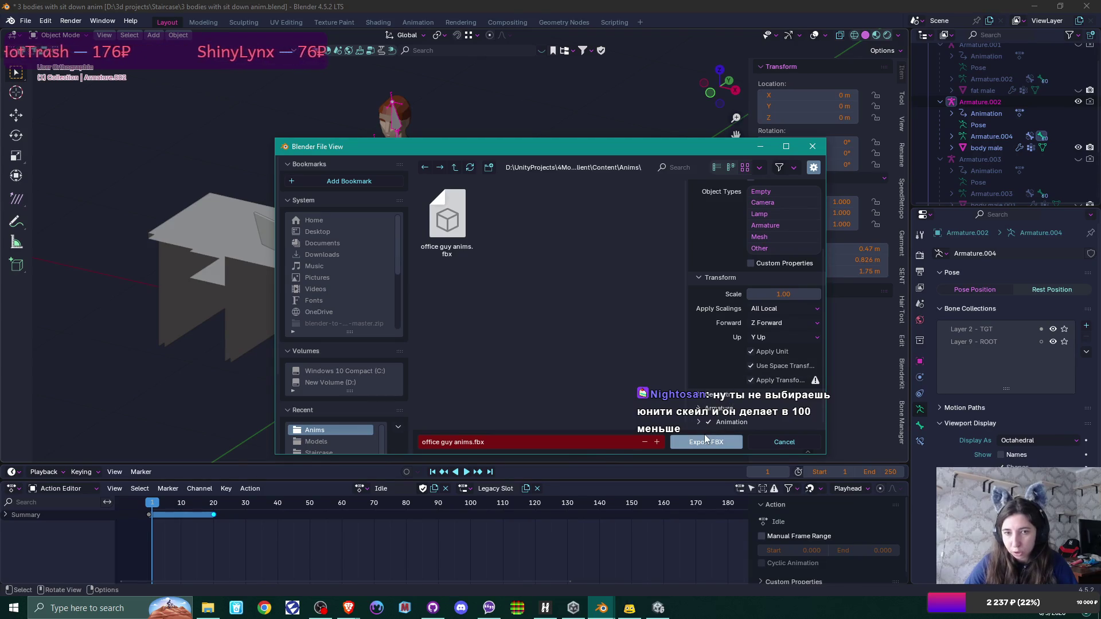
click(447, 224)
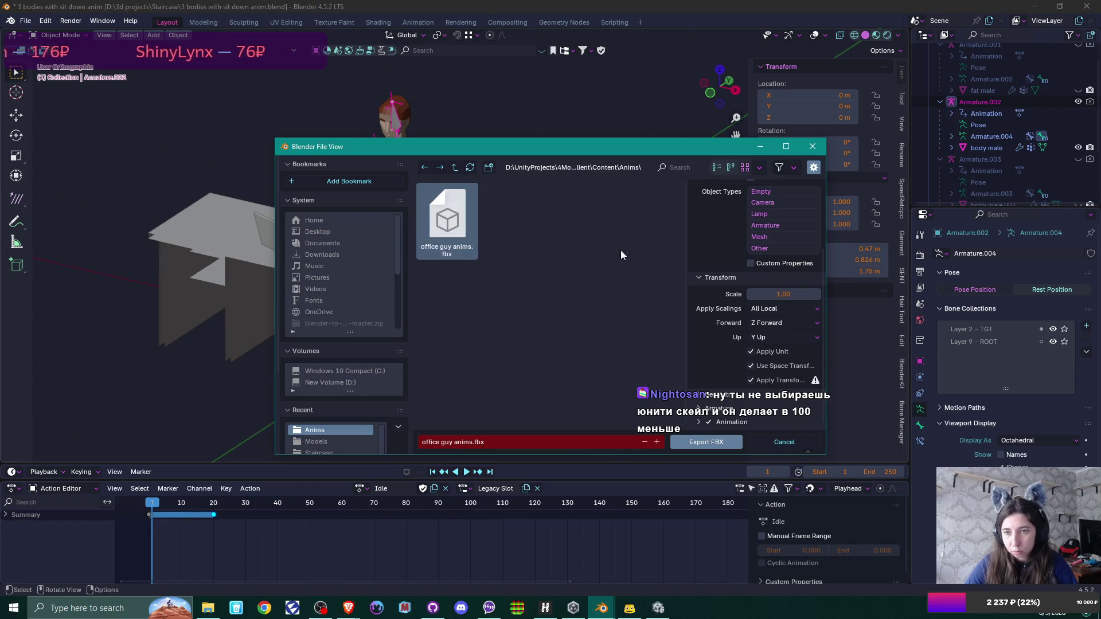
scroll(794, 284, up, 5)
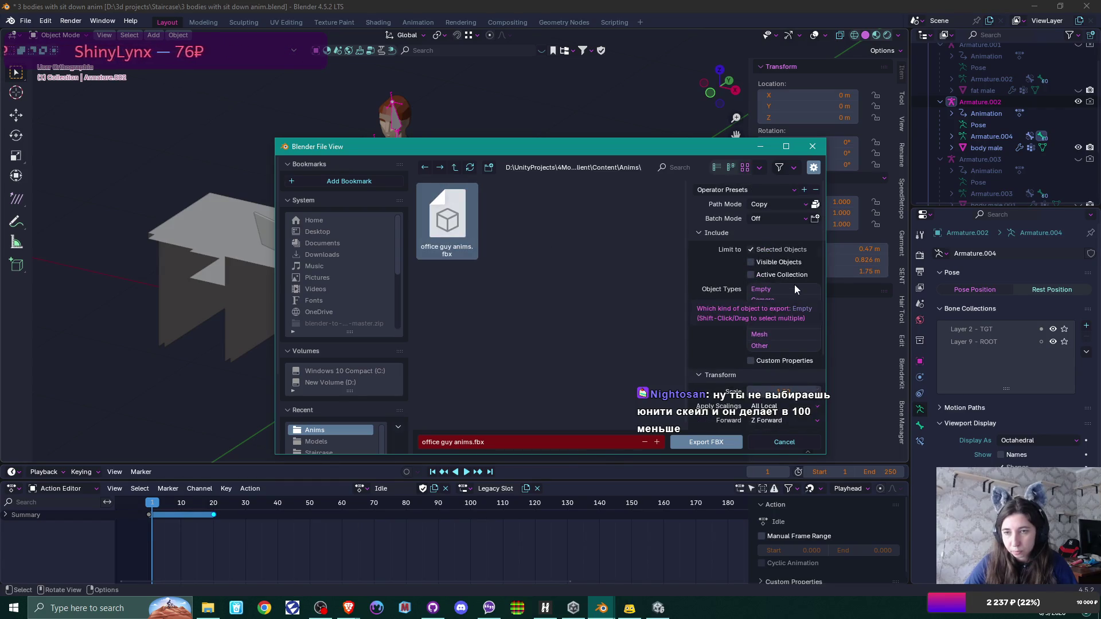
scroll(793, 284, down, 4)
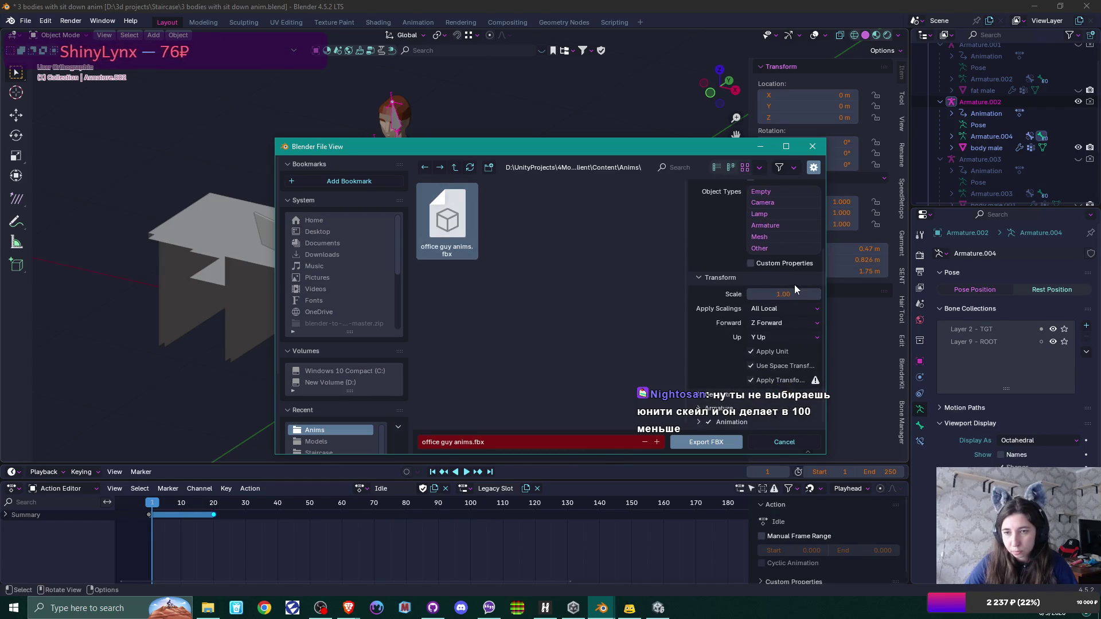
click(709, 445)
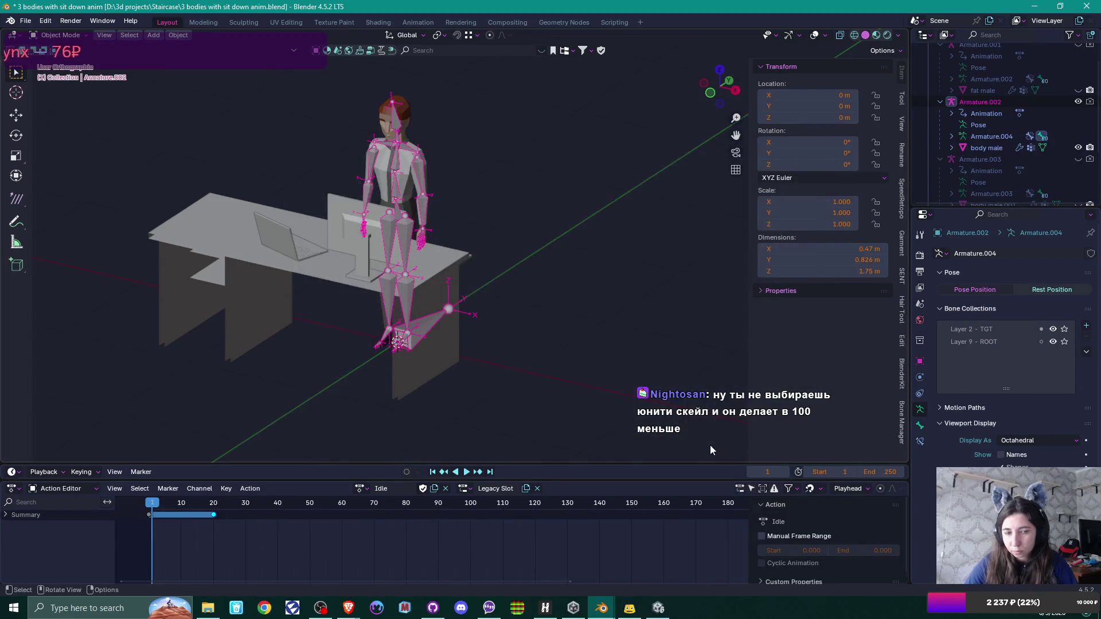
Step: Back in Unity, view the cubicle office and inspect the Armature.002_Start Typing clip
click(658, 608)
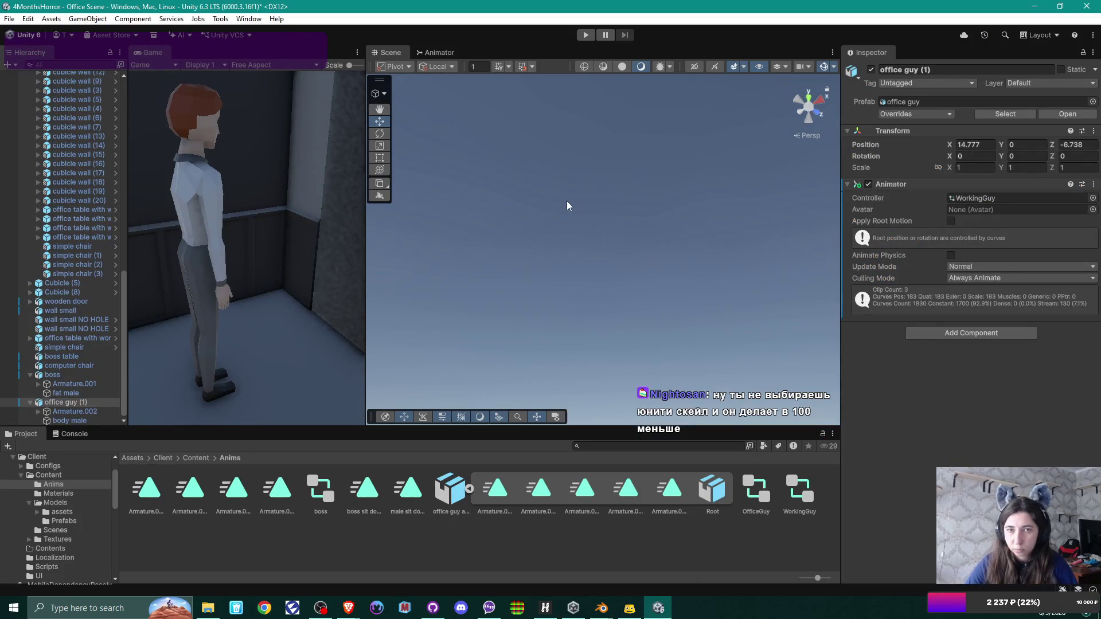
mouse_move(594, 202)
mouse_down()
mouse_move(576, 437)
mouse_move(664, 412)
mouse_move(647, 412)
mouse_up()
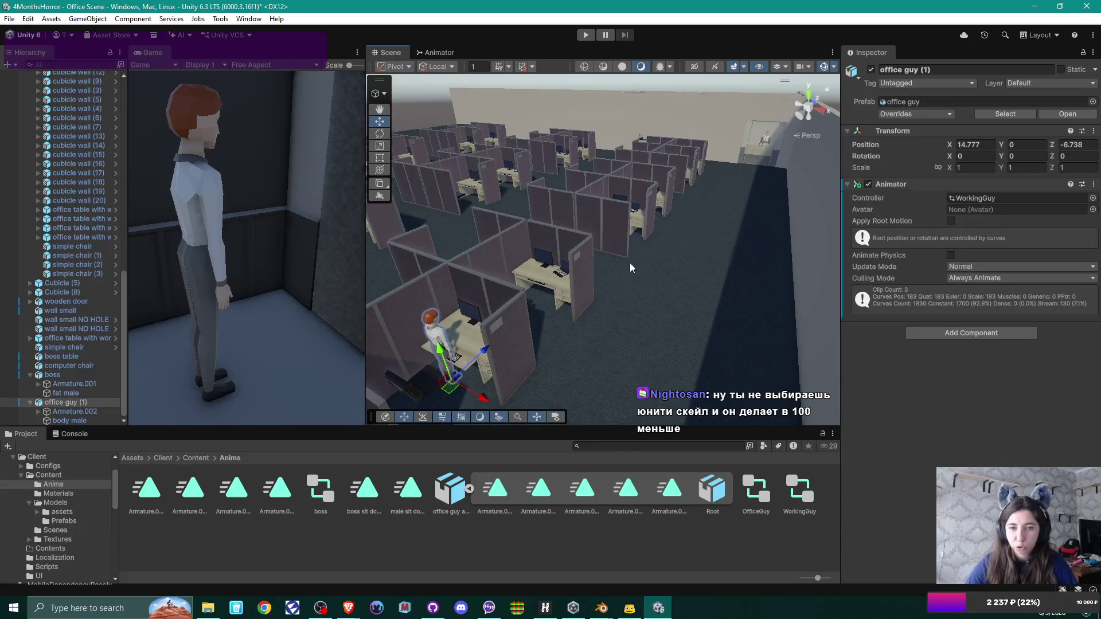
scroll(631, 268, down, 3)
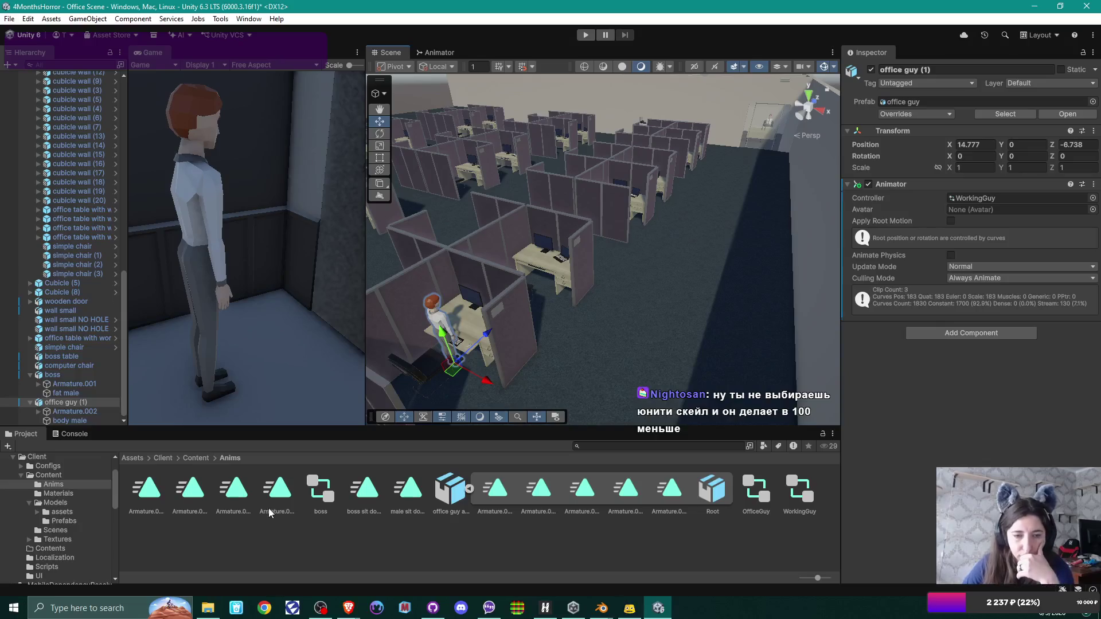
click(235, 497)
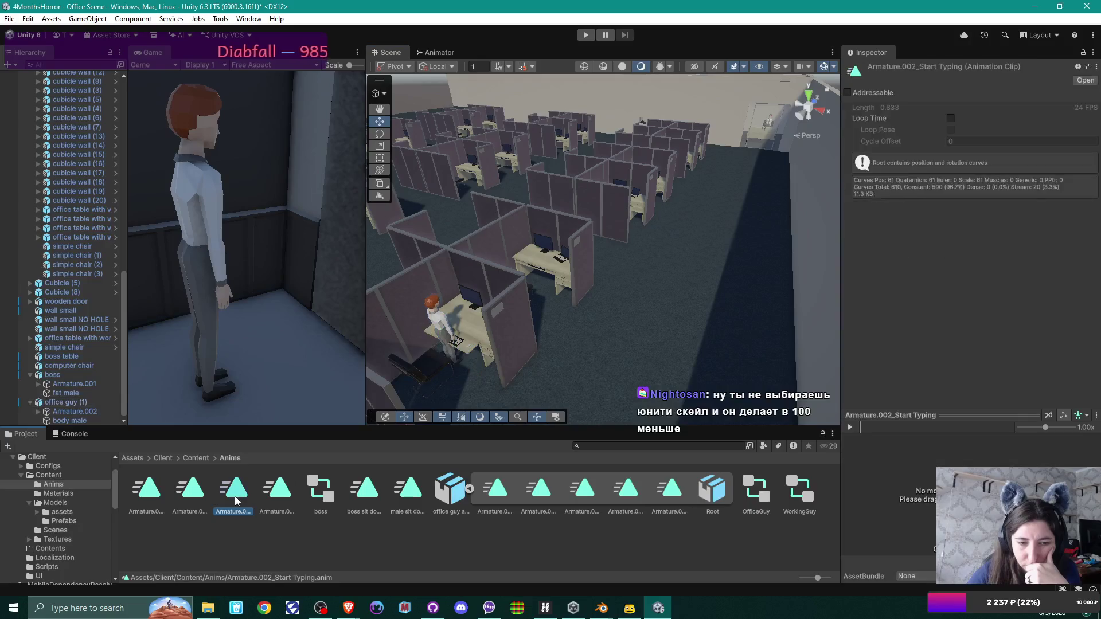
Step: Review the walk angry, Idle and Typing clips, then play the scene to check the character
click(193, 498)
click(143, 495)
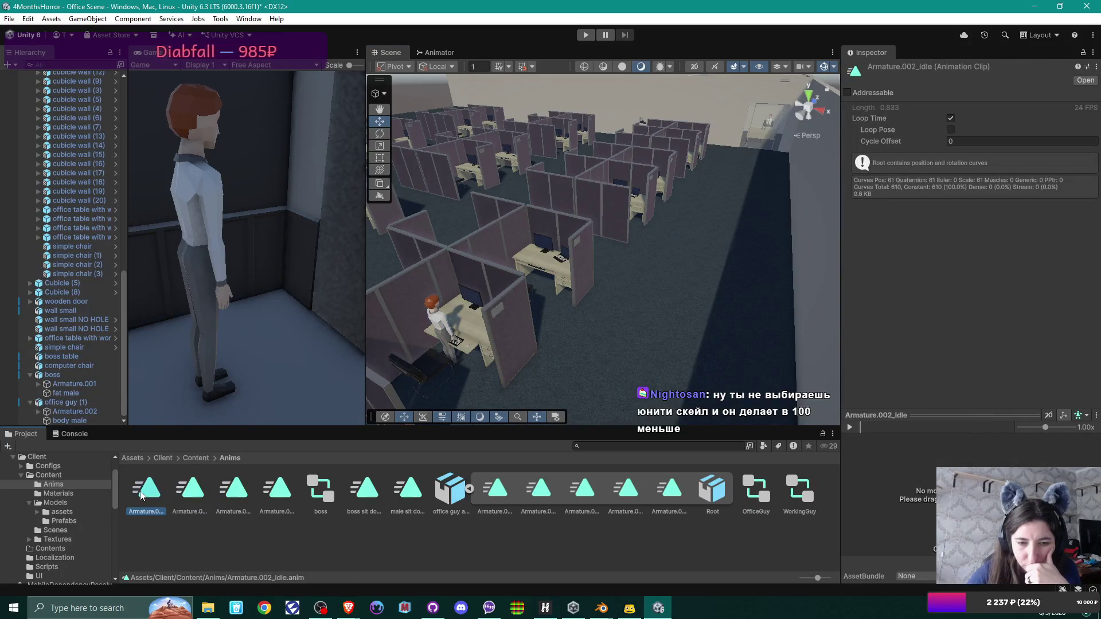
click(277, 492)
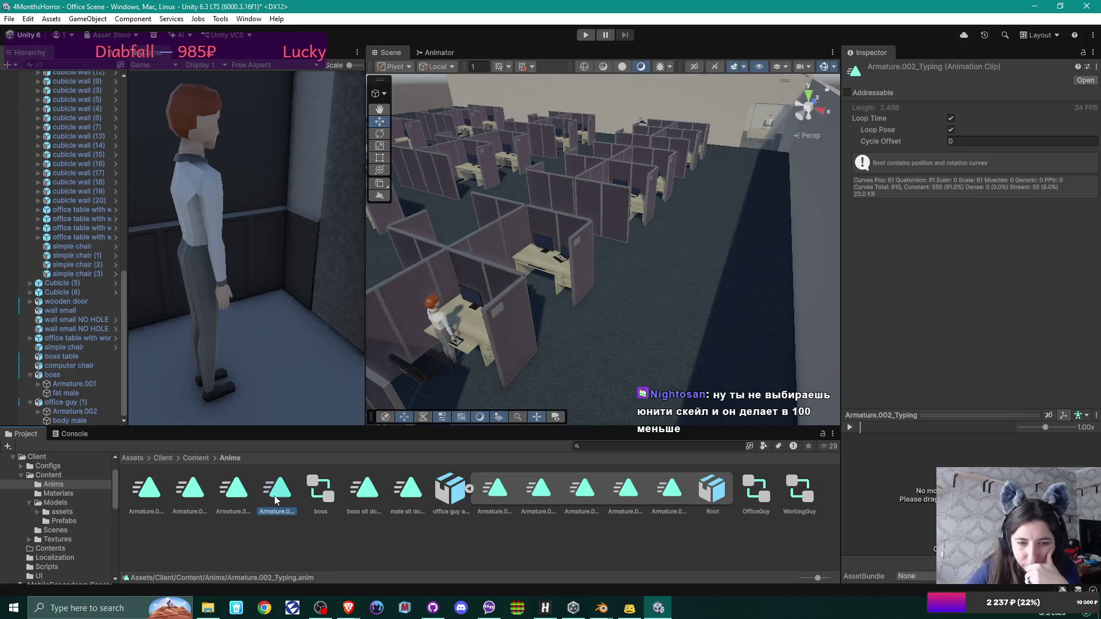
click(588, 36)
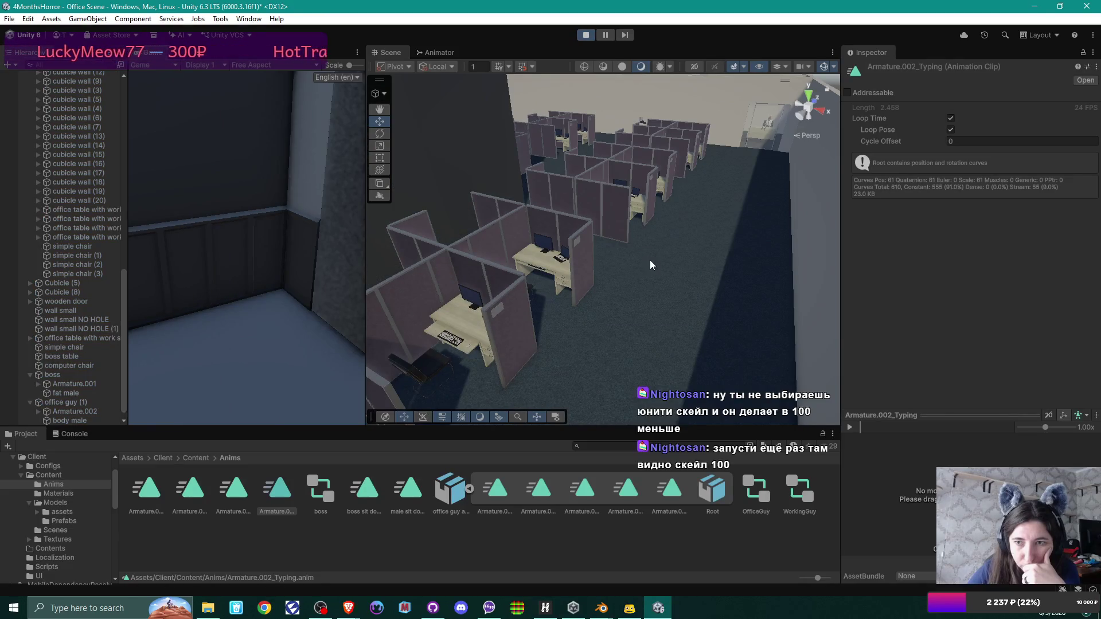
mouse_move(721, 235)
mouse_down()
mouse_move(263, 215)
mouse_move(175, 222)
mouse_move(574, 245)
mouse_move(705, 241)
mouse_move(673, 296)
mouse_up()
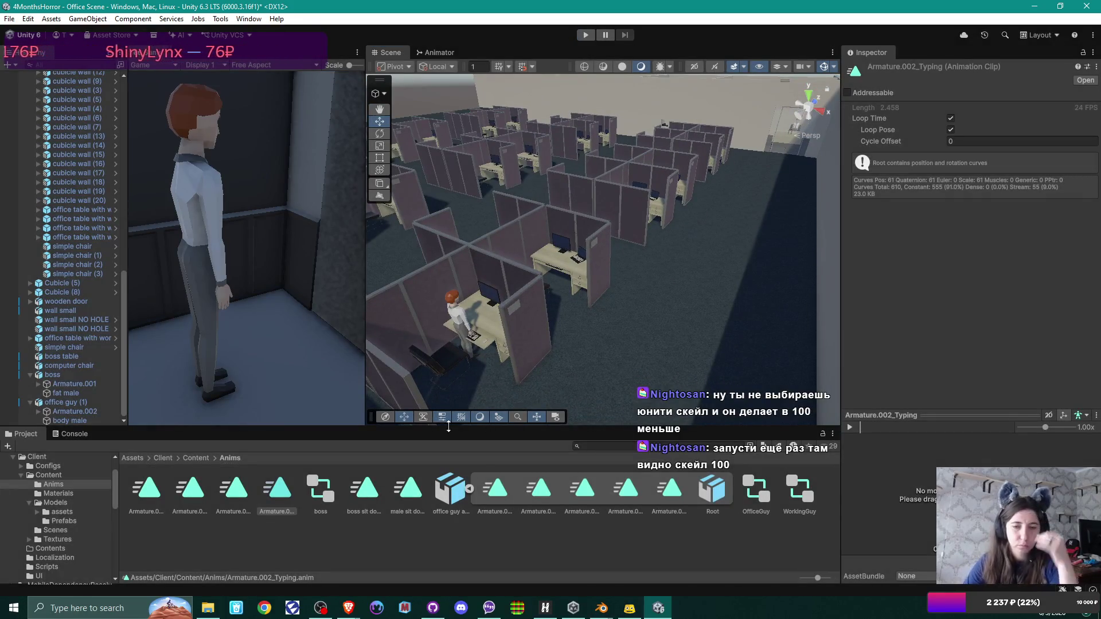
Step: Open the office guy model's animation import settings in Content > Models
key(BackSpace)
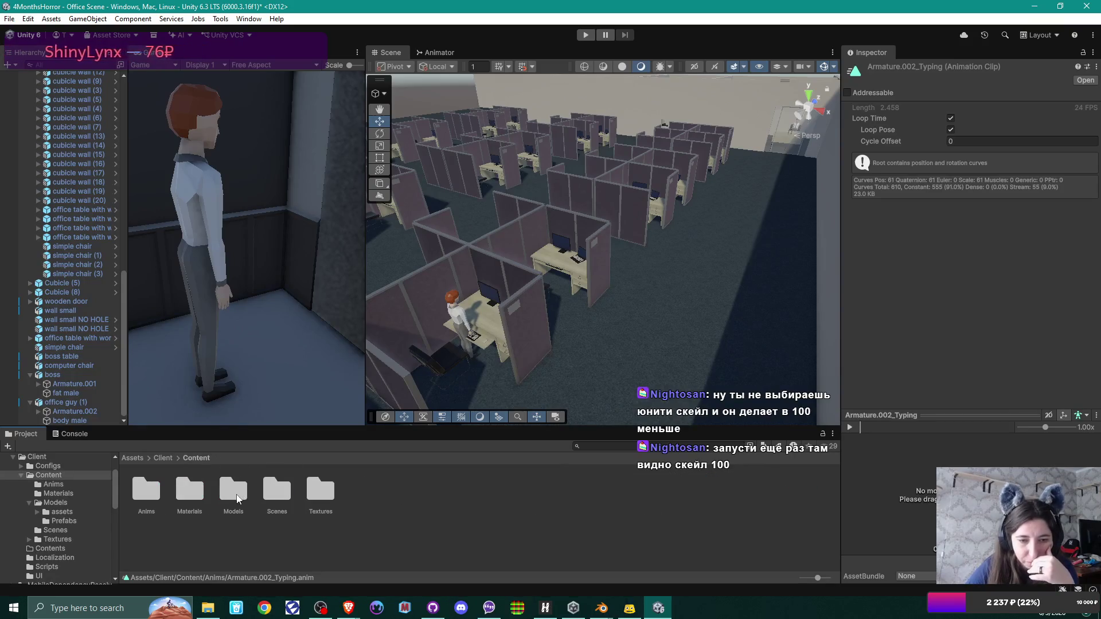
key(Right)
key(Right)
key(Return)
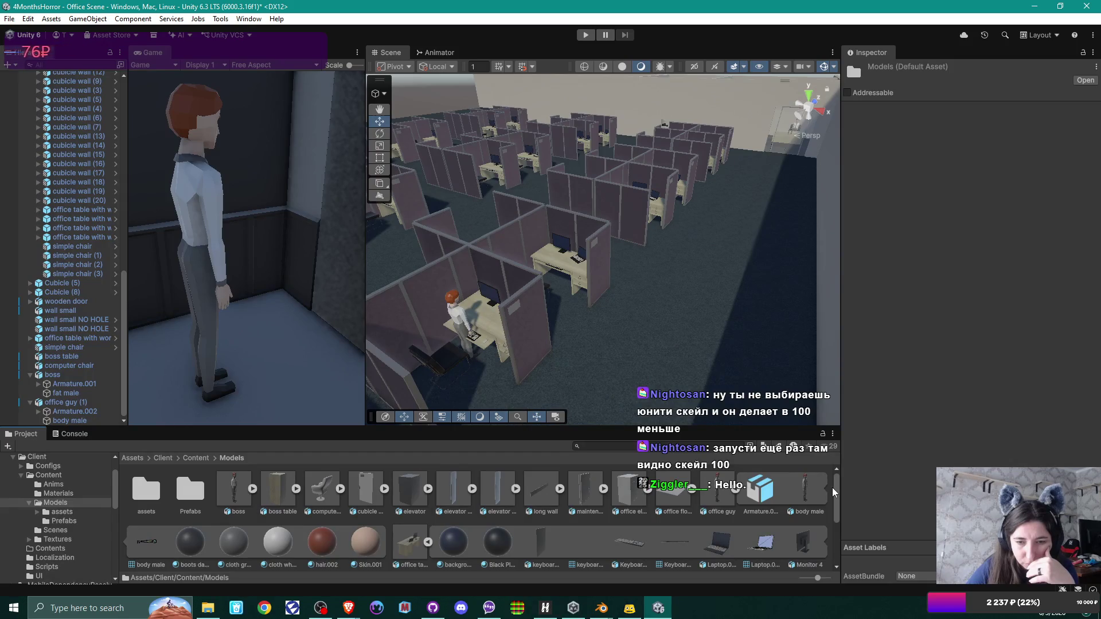
click(720, 496)
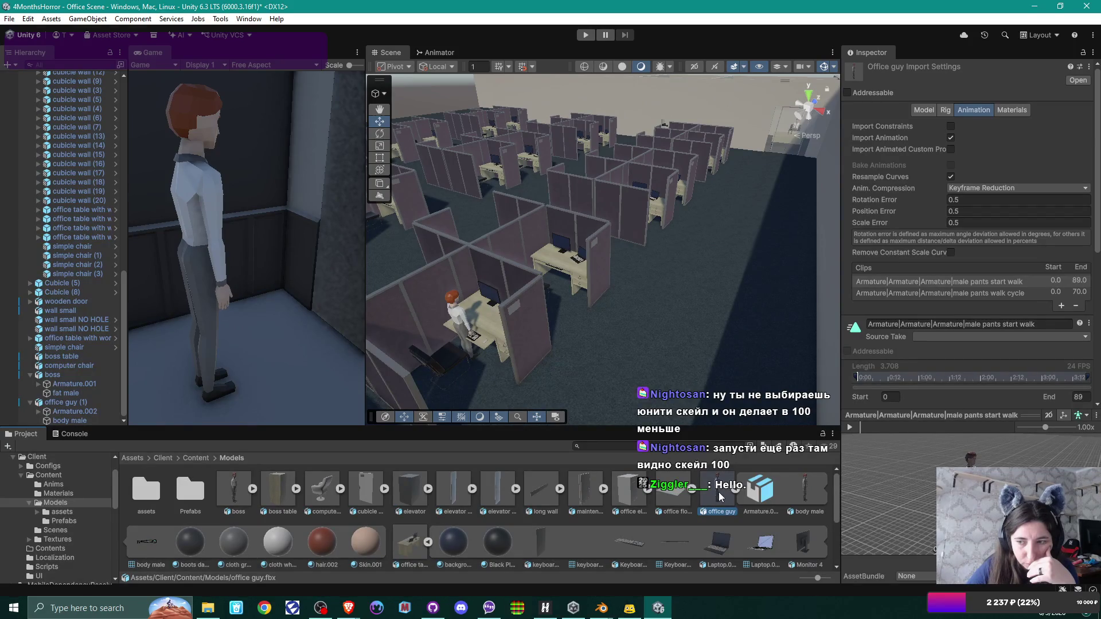
Step: Preview start walk, remove the male pants walk cycle clip, and disable Import Animation
click(850, 427)
click(852, 427)
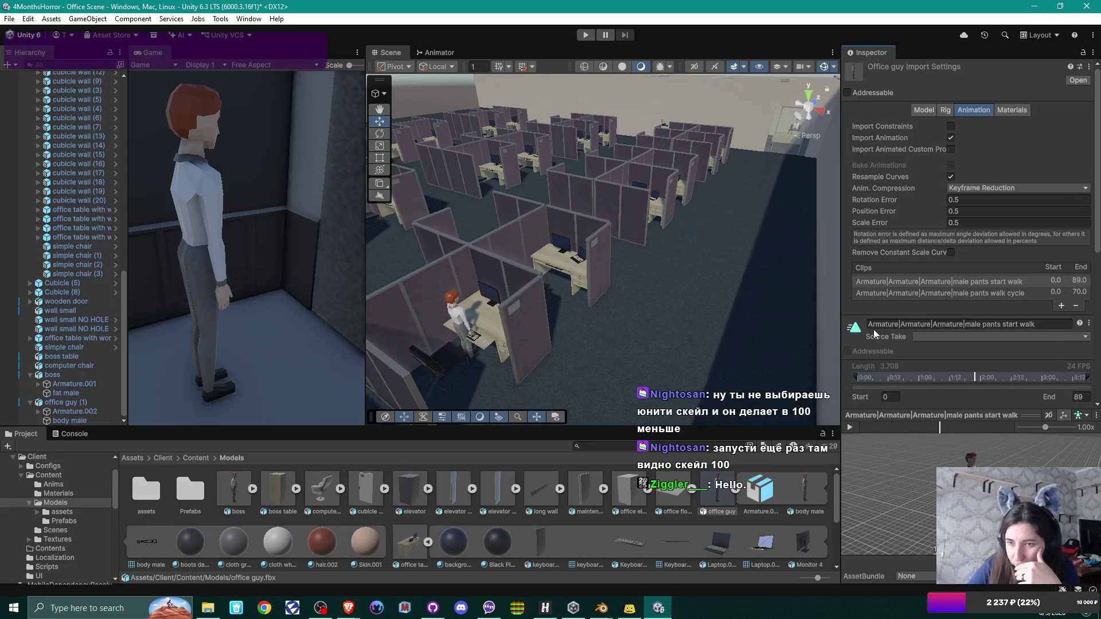
click(1048, 324)
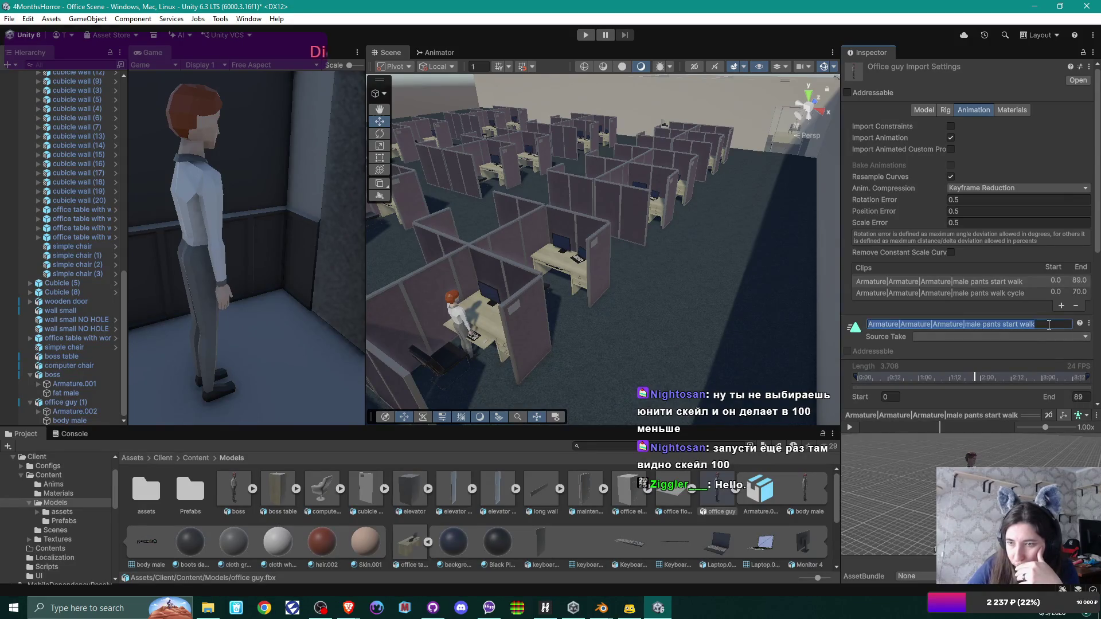
click(1019, 292)
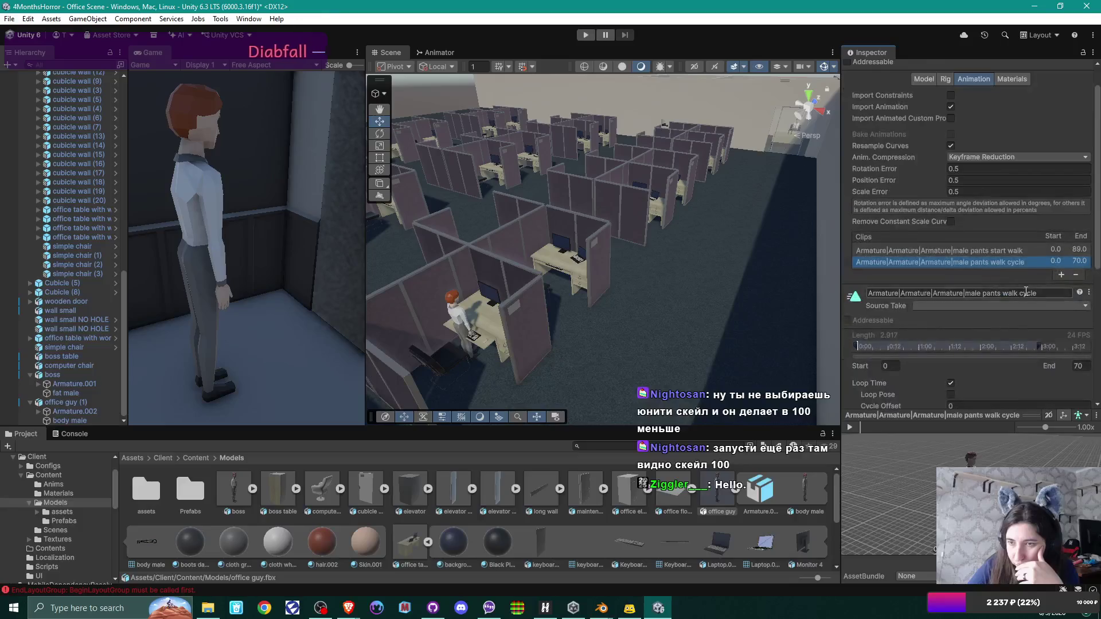
click(1076, 306)
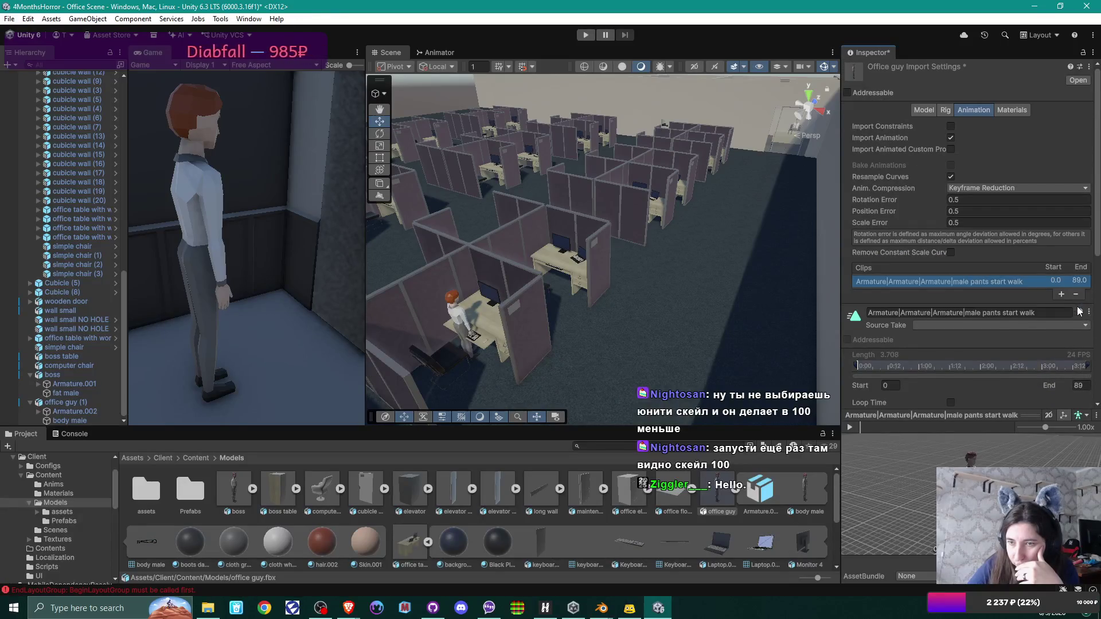
click(1075, 295)
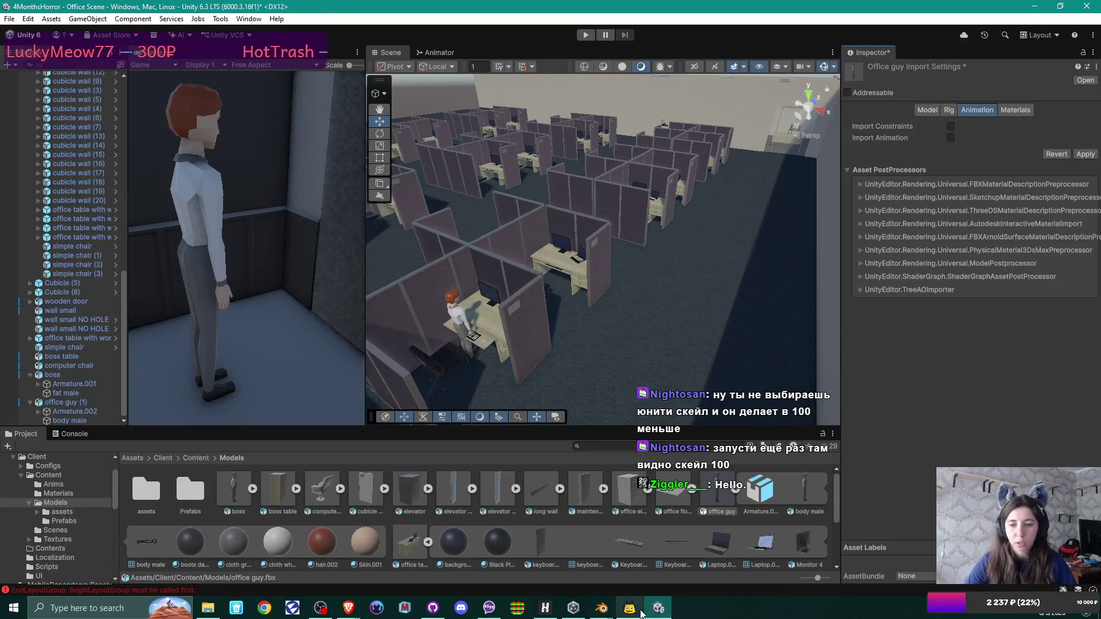
Step: Bring Blender to the front
mouse_move(639, 610)
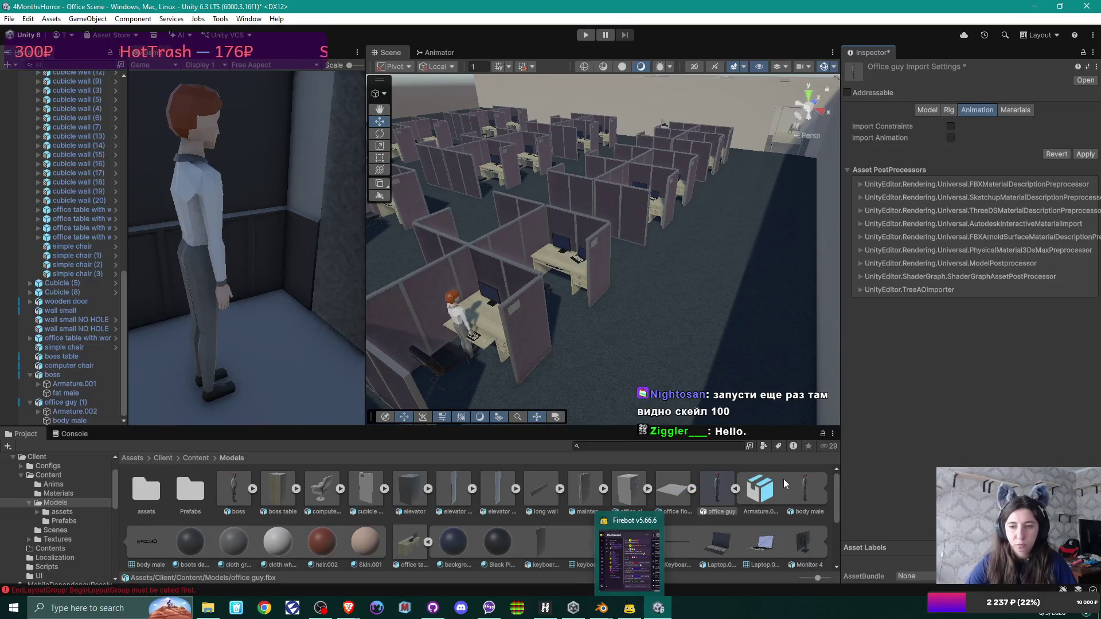
mouse_move(603, 613)
click(656, 556)
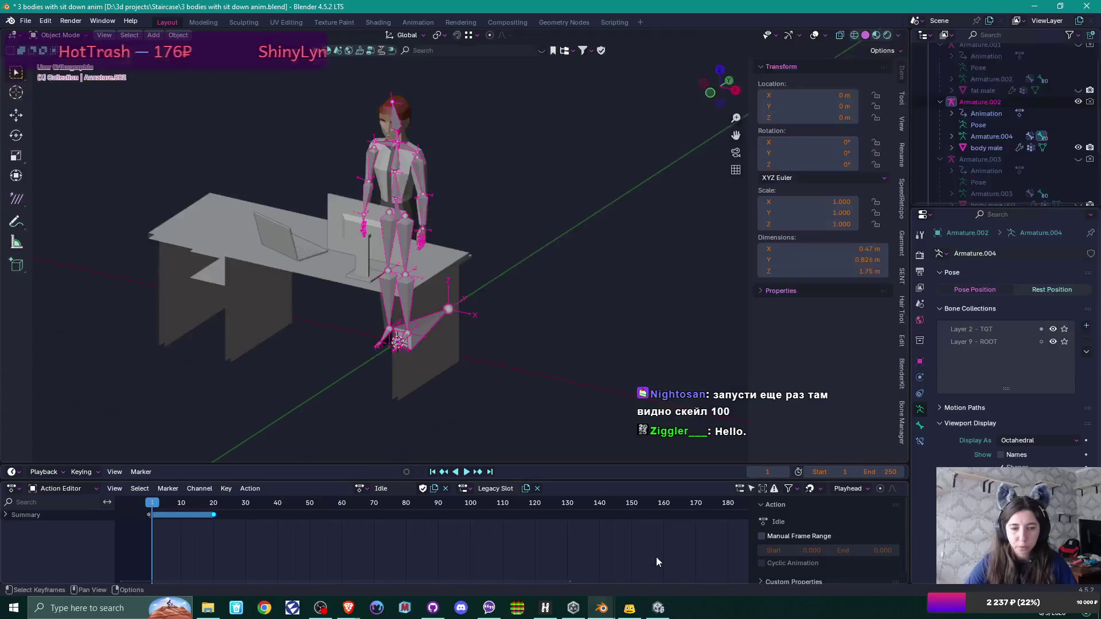
Step: Select Armature.002 and start an FBX export into the Content\Models folder
click(406, 118)
click(405, 120)
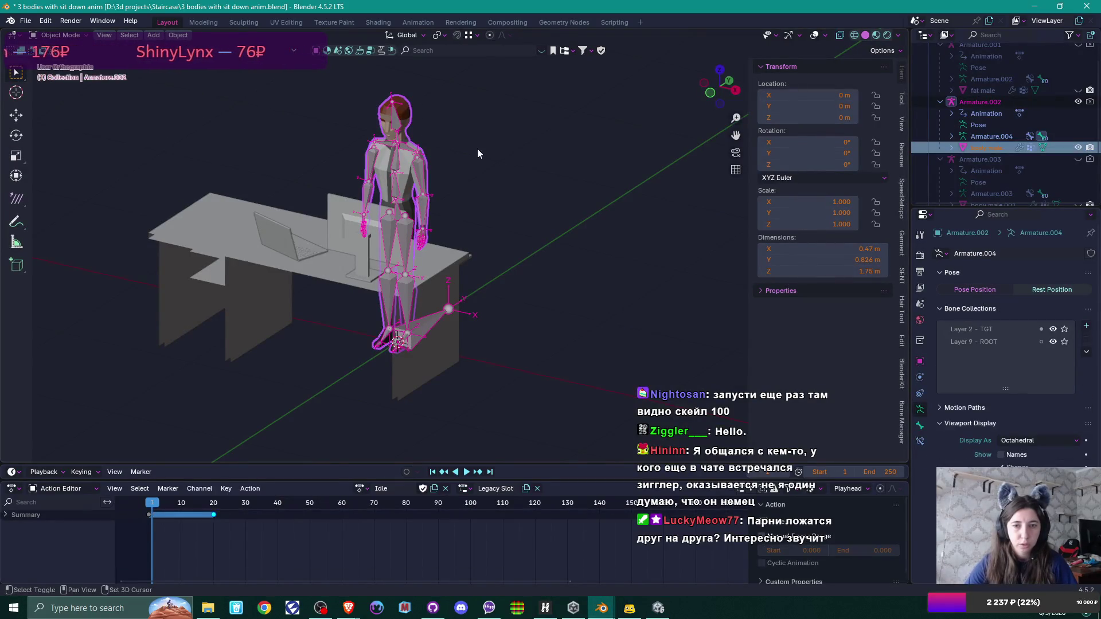
click(26, 21)
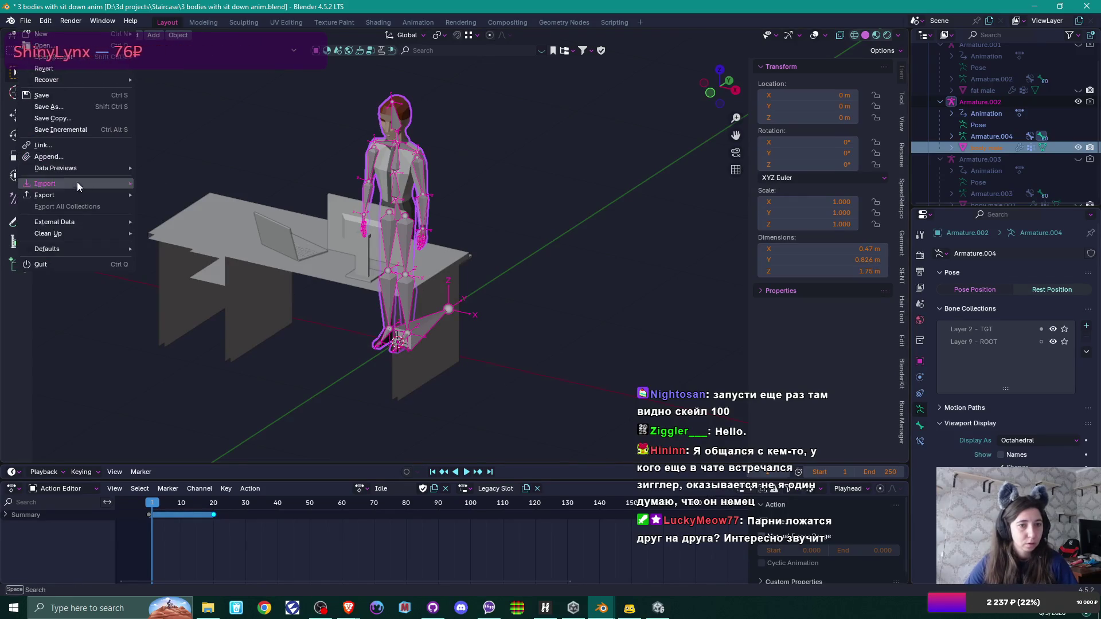
mouse_move(82, 197)
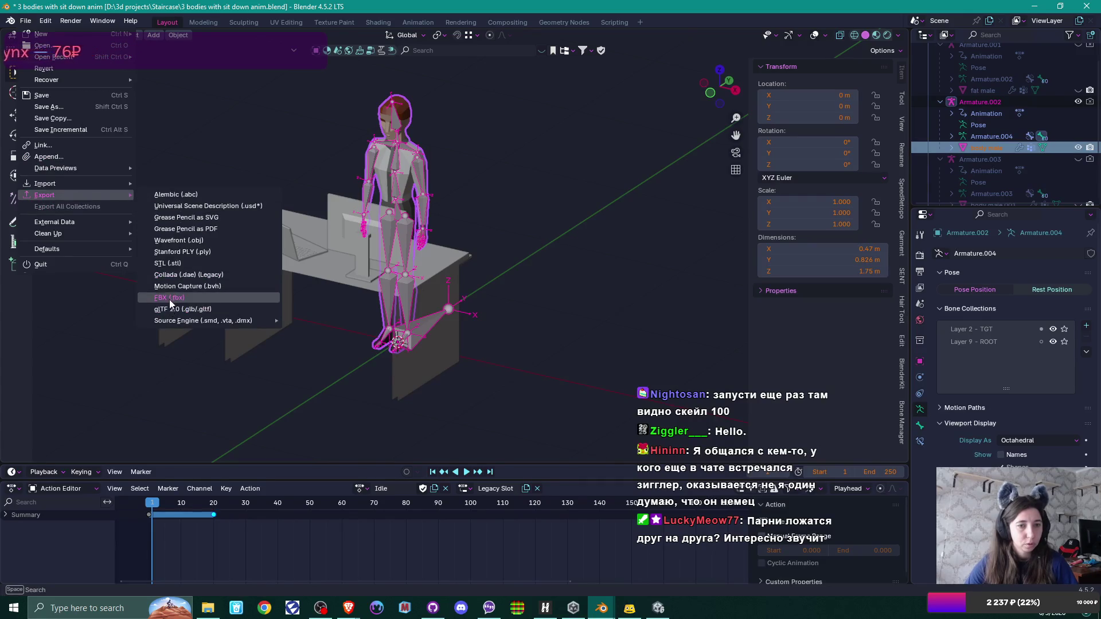
click(169, 298)
click(455, 167)
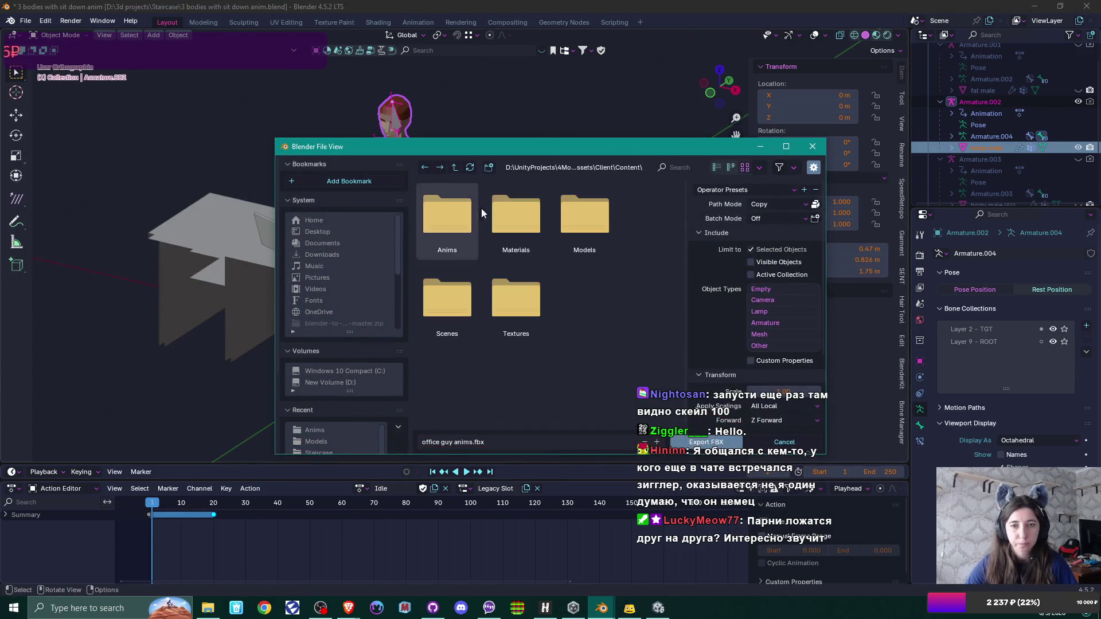
double_click(589, 231)
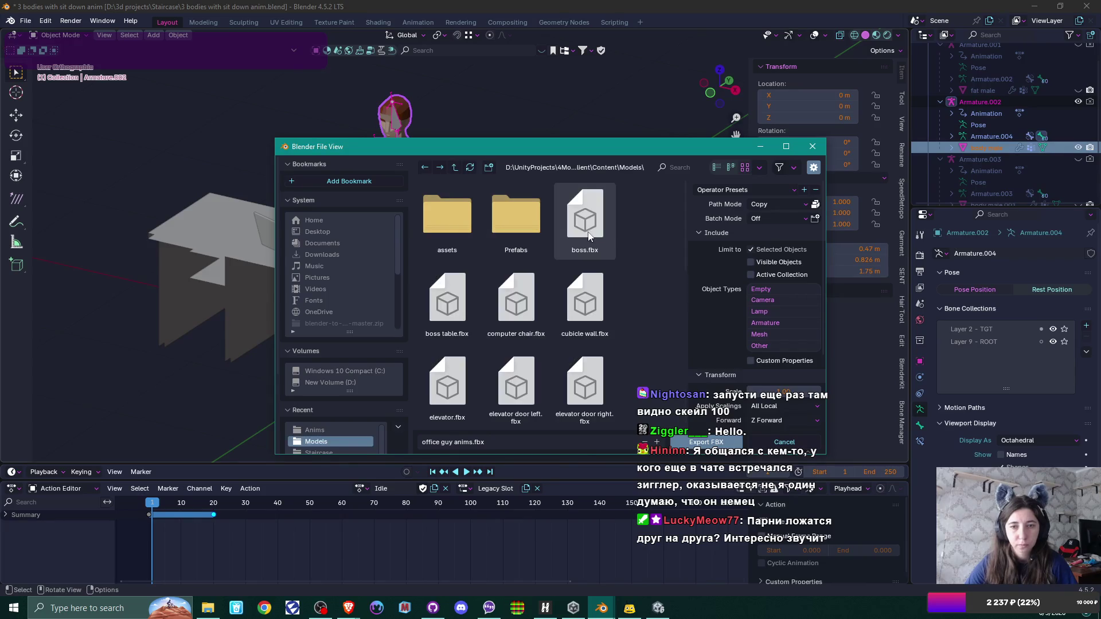
Step: Overwrite office guy.fbx with the export and switch back to Unity
scroll(631, 249, down, 3)
scroll(632, 249, down, 3)
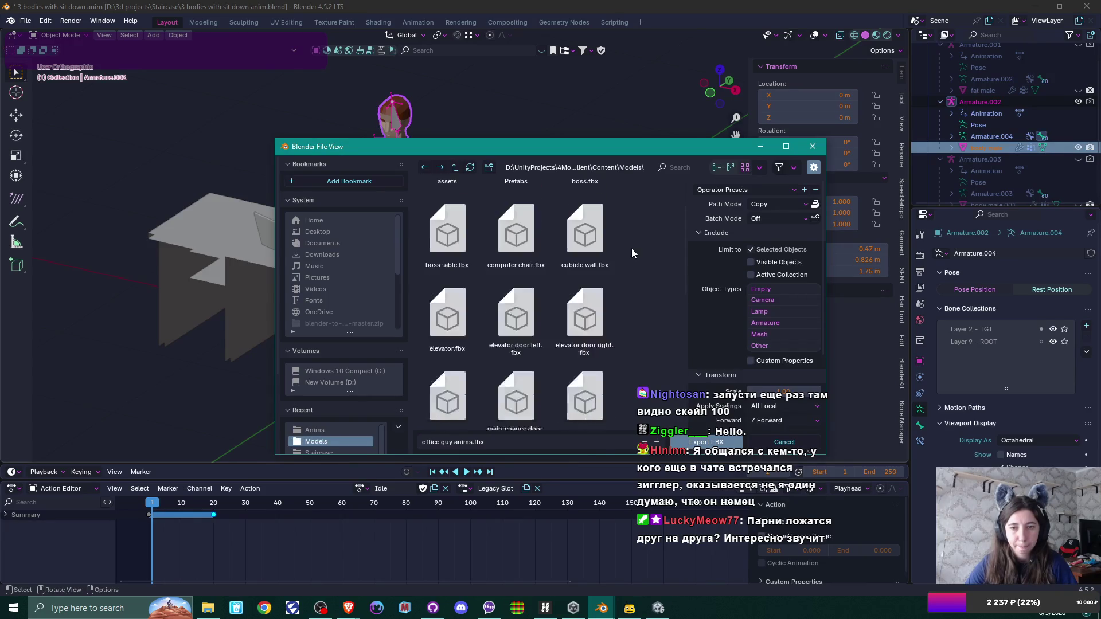
scroll(631, 249, down, 3)
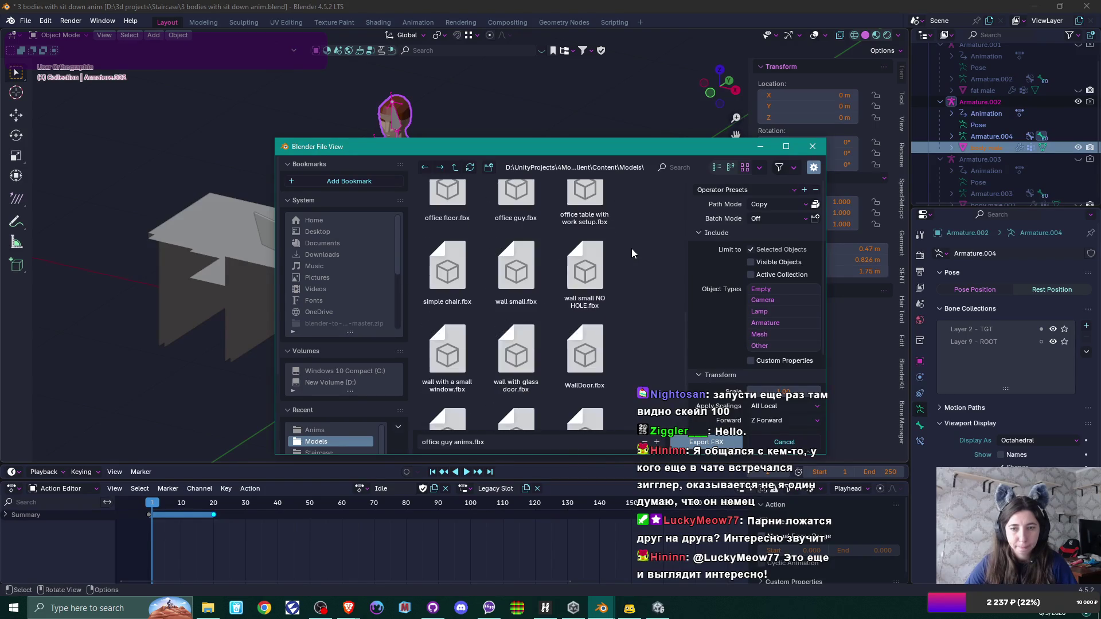
scroll(631, 249, down, 2)
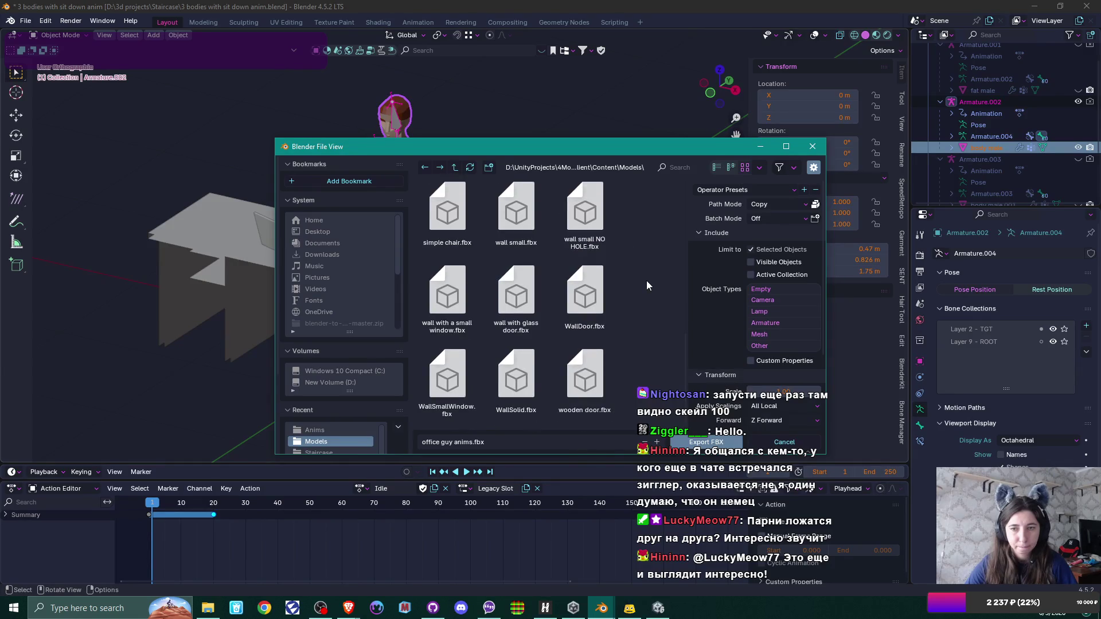
scroll(634, 300, up, 4)
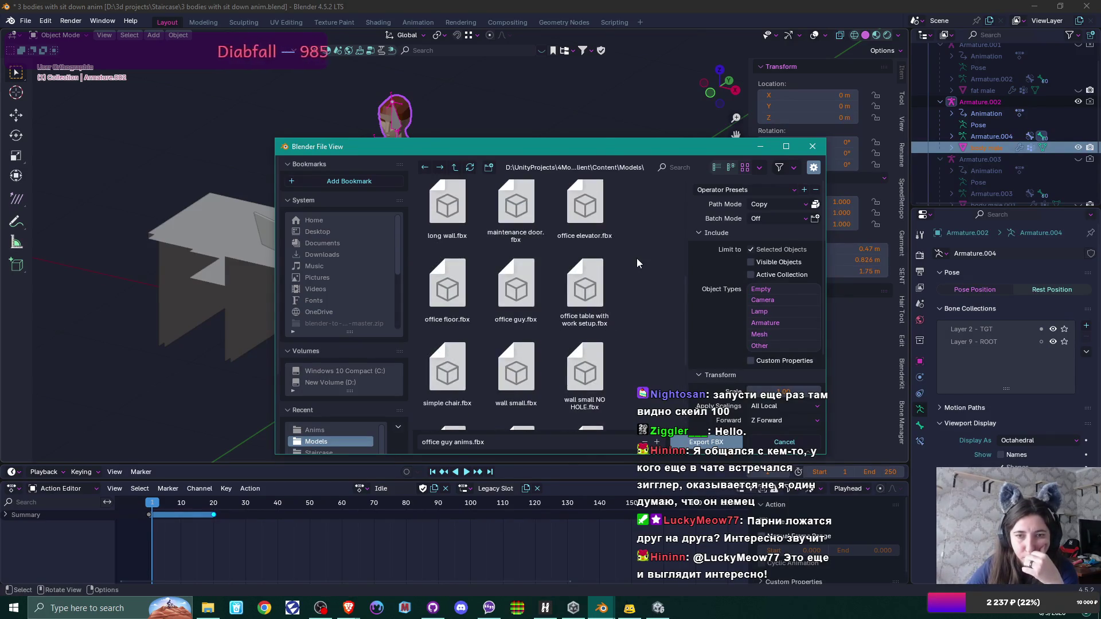
click(516, 287)
scroll(775, 295, down, 4)
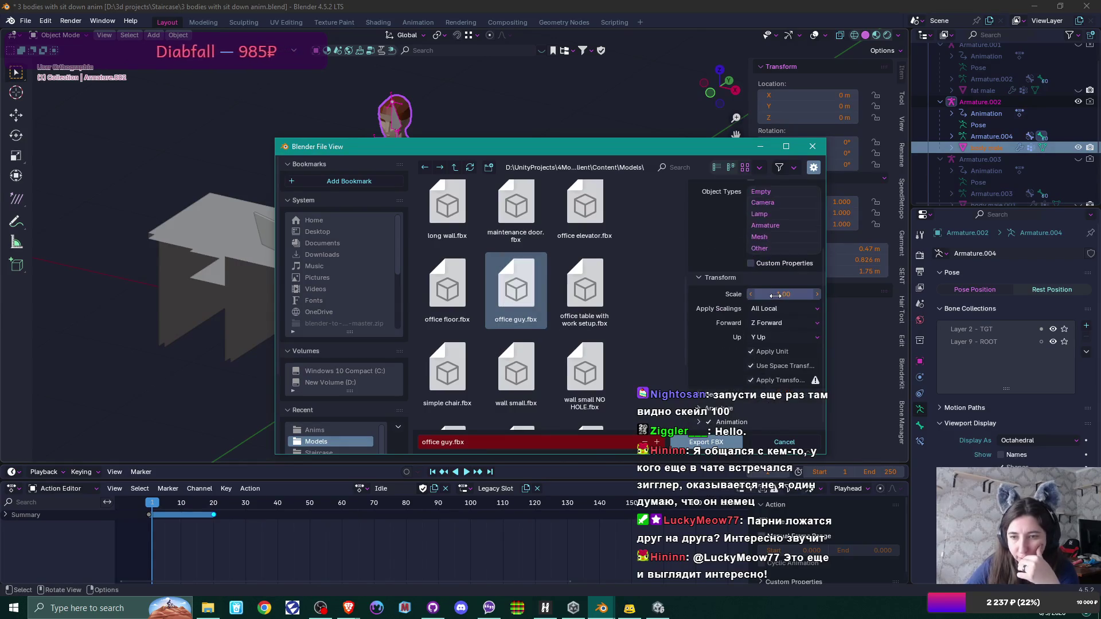
click(706, 442)
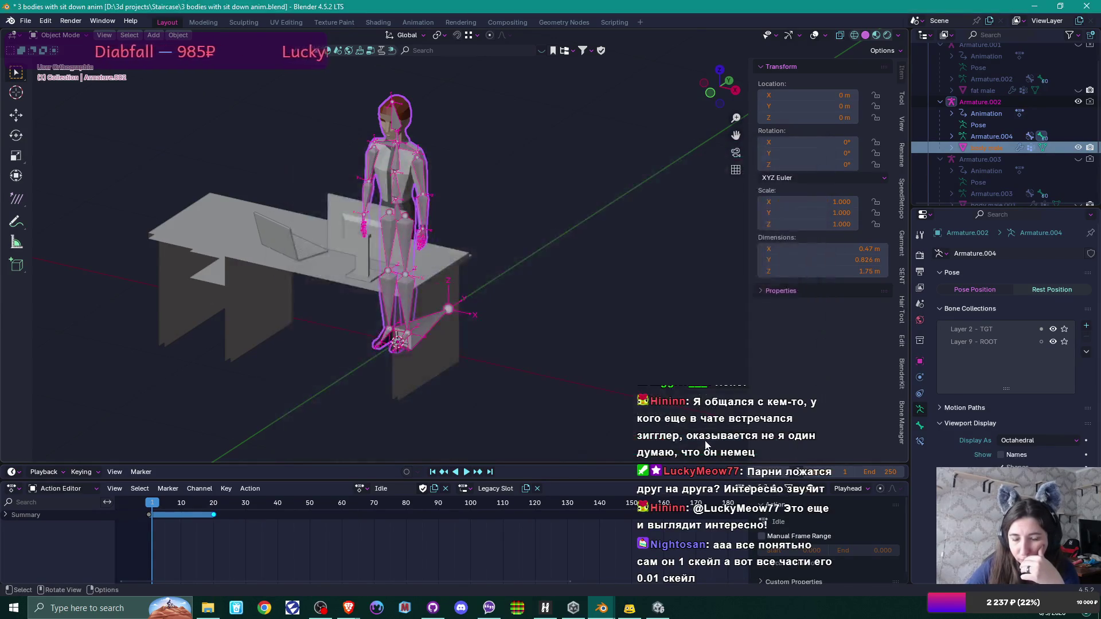
click(656, 607)
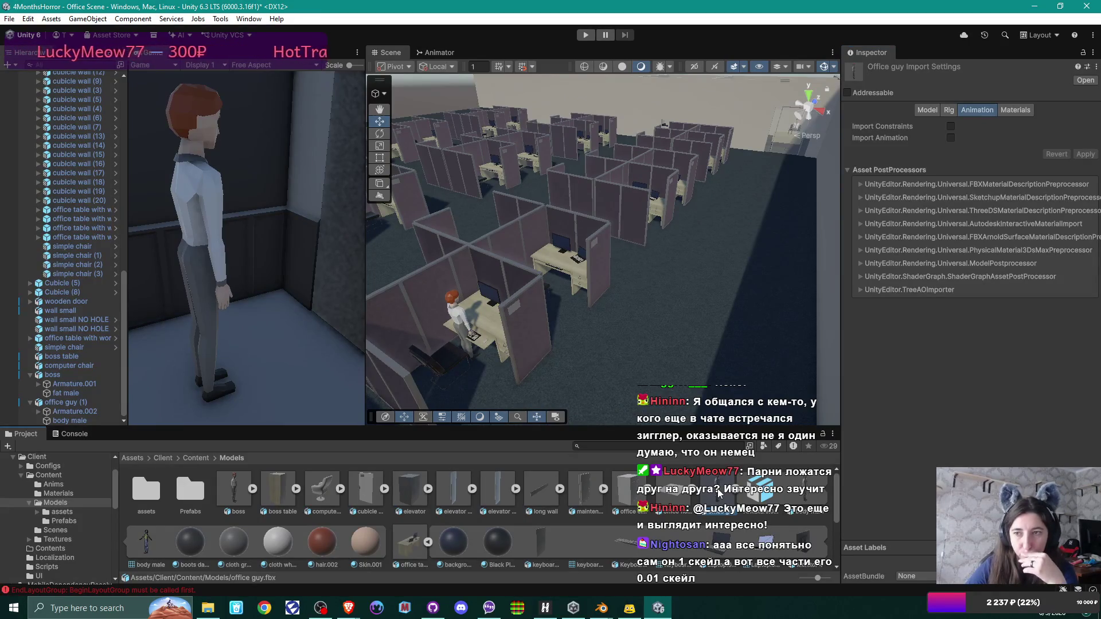
Step: Review the FBX model's Model import settings, then select office guy (1) standing at the desk
click(929, 110)
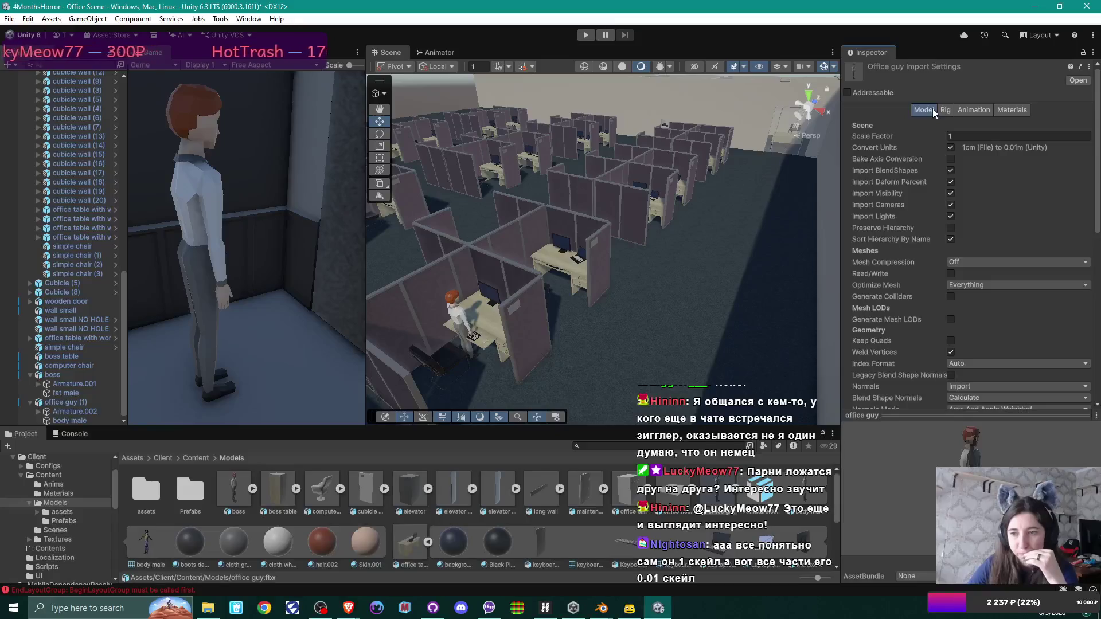
scroll(1017, 291, down, 10)
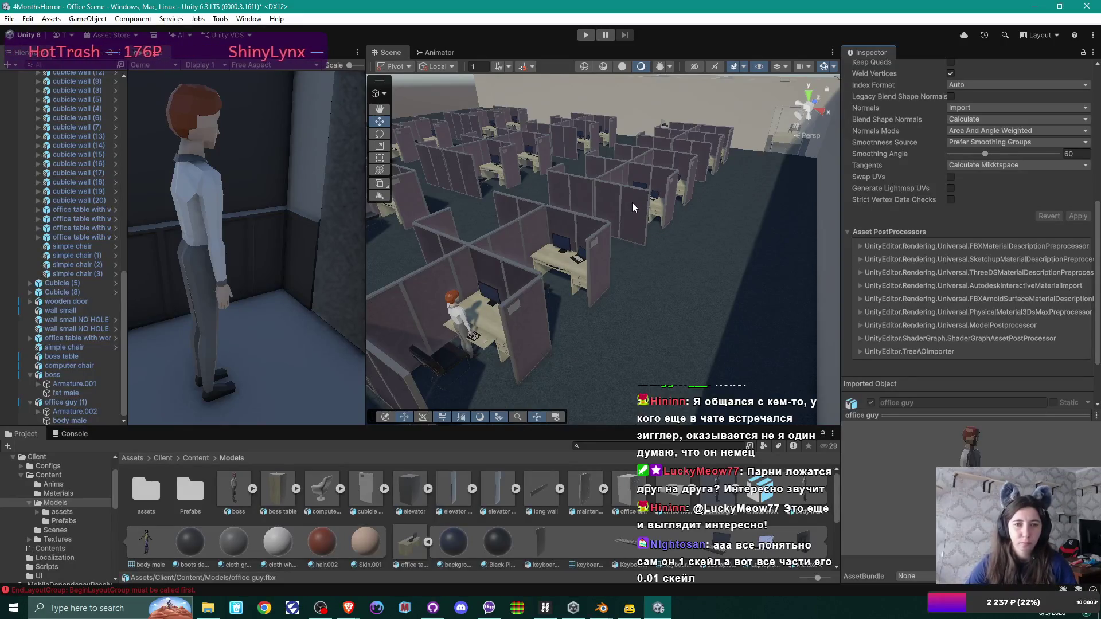
click(467, 319)
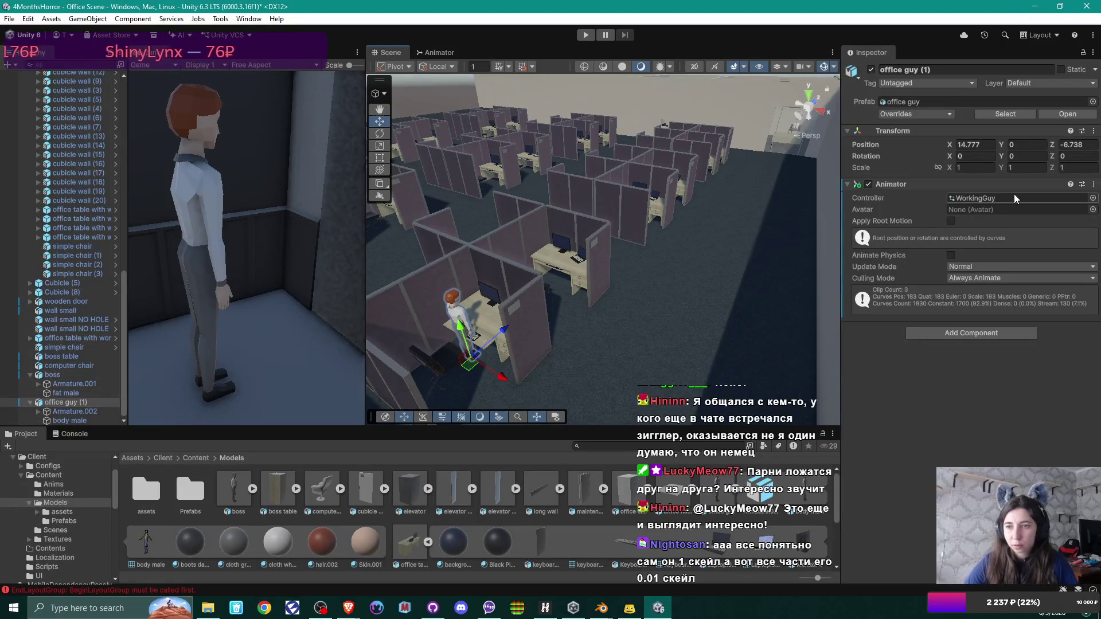
click(69, 403)
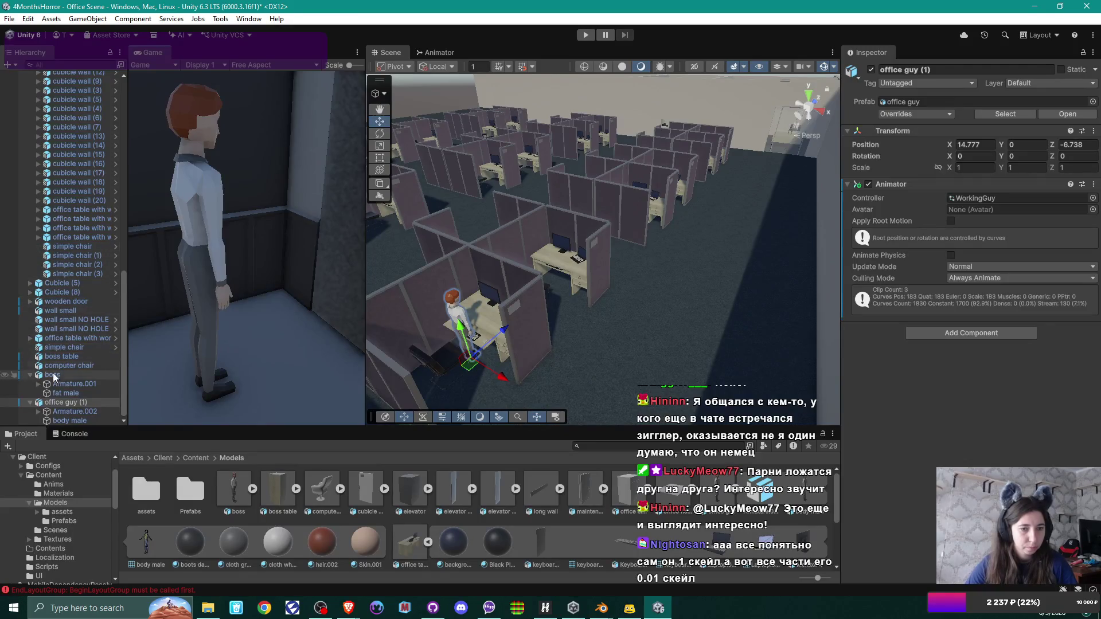
Step: Collapse the Cubicle group and select the original office guy to see its OfficeGuy controller
scroll(65, 316, up, 10)
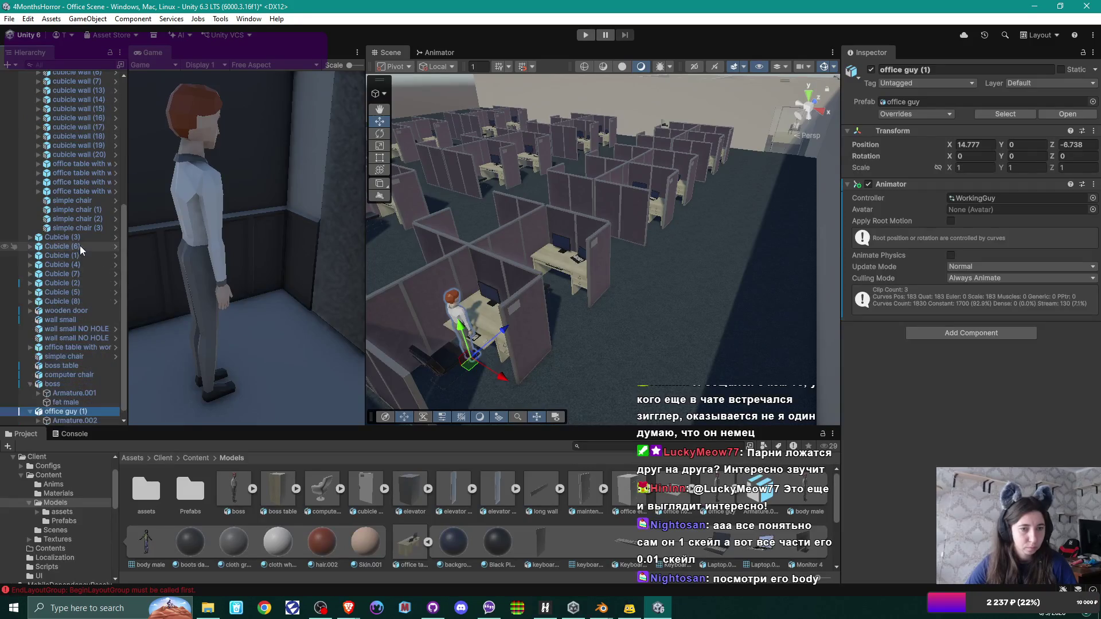
scroll(52, 212, up, 8)
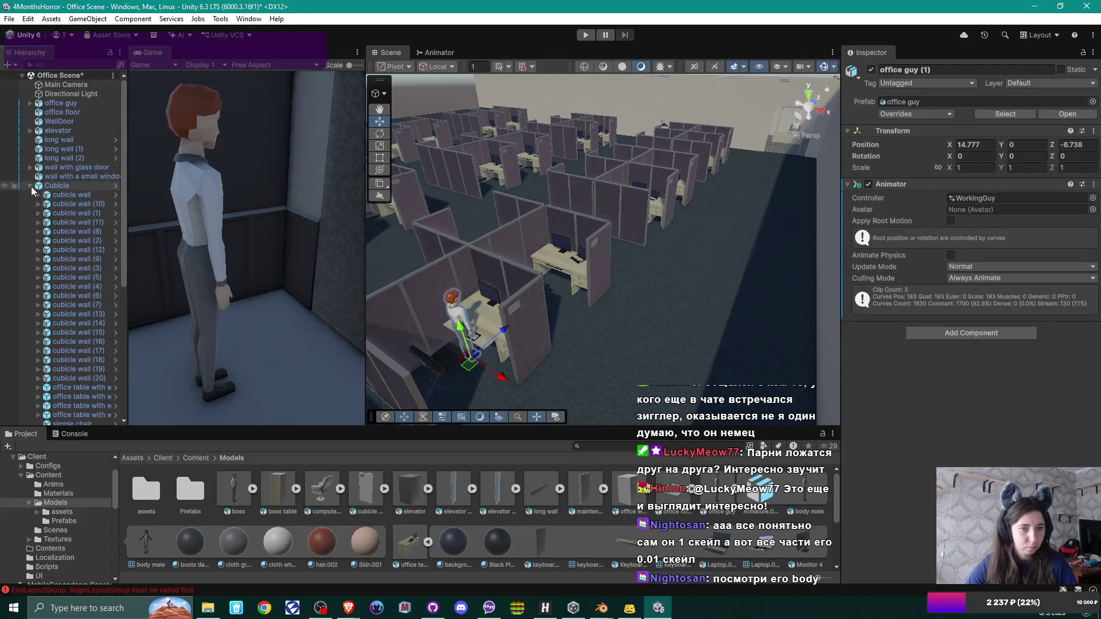
click(30, 186)
click(70, 104)
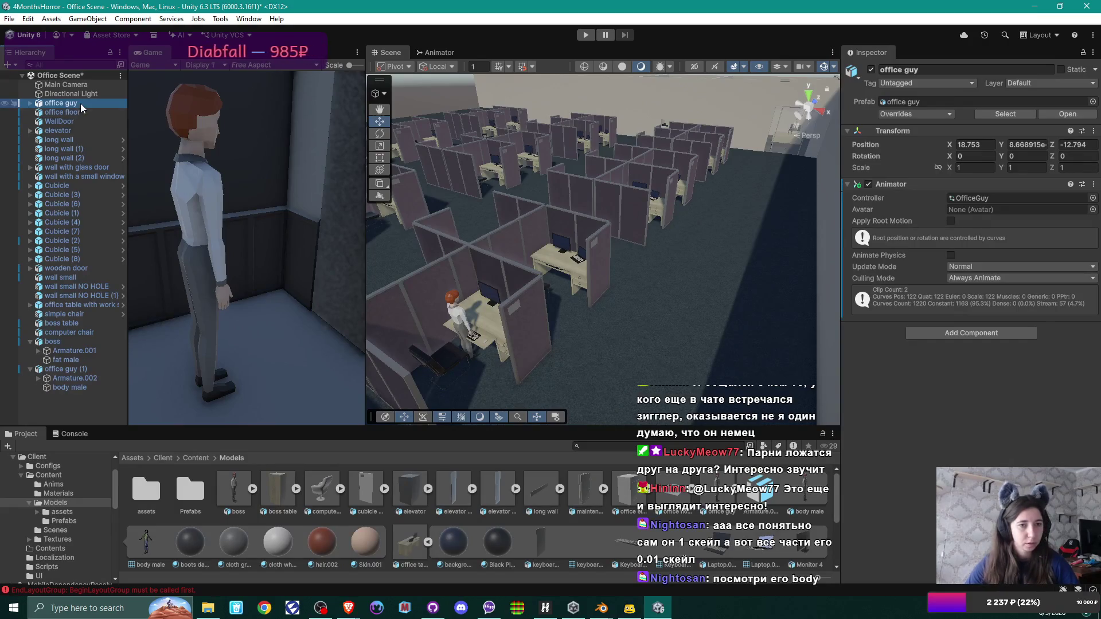
Step: Rename the original office guy object in the Hierarchy to 'elevator guy'
double_click(58, 103)
text(elevator)
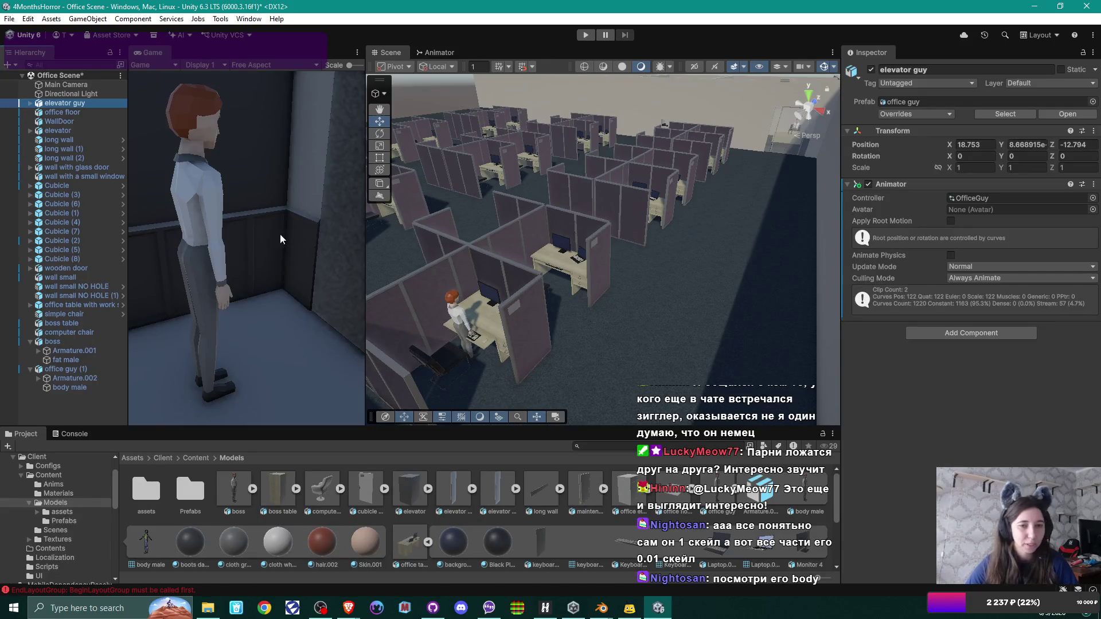
click(76, 390)
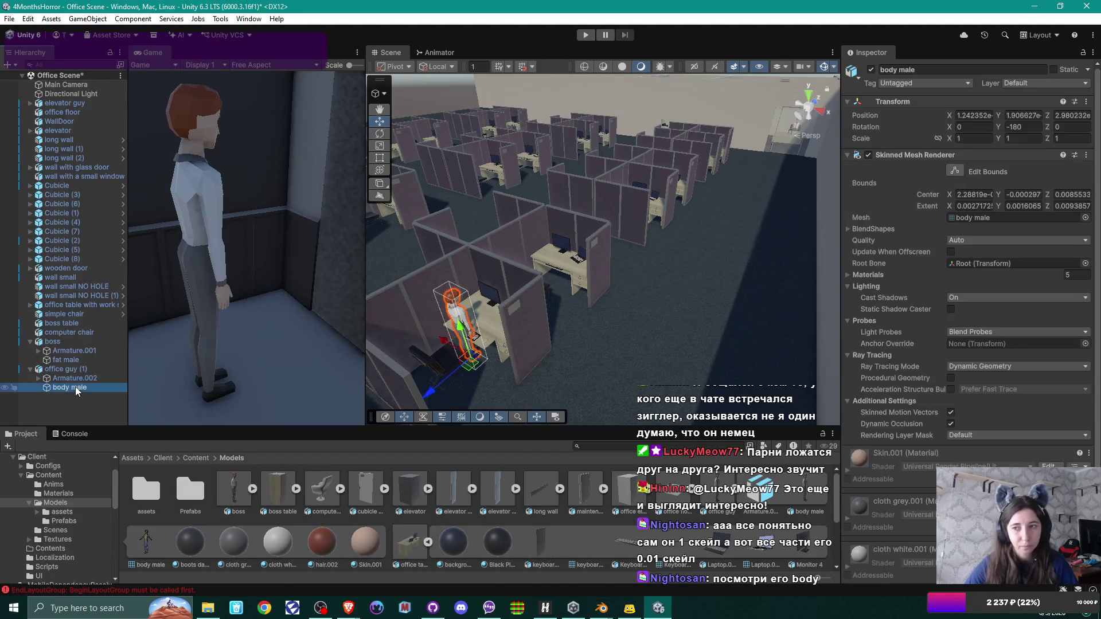
Step: Set Armature.002's Transform Scale to 1, 1, 1 instead of 100
click(77, 378)
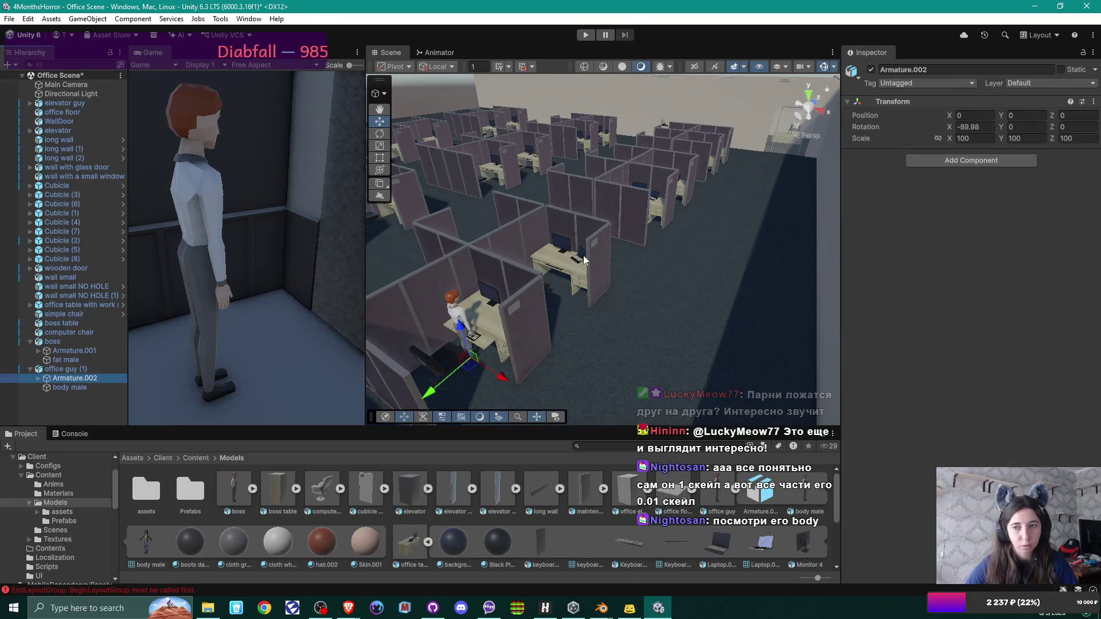
click(975, 139)
text(1)
key(Tab)
text(1)
key(Tab)
text(1)
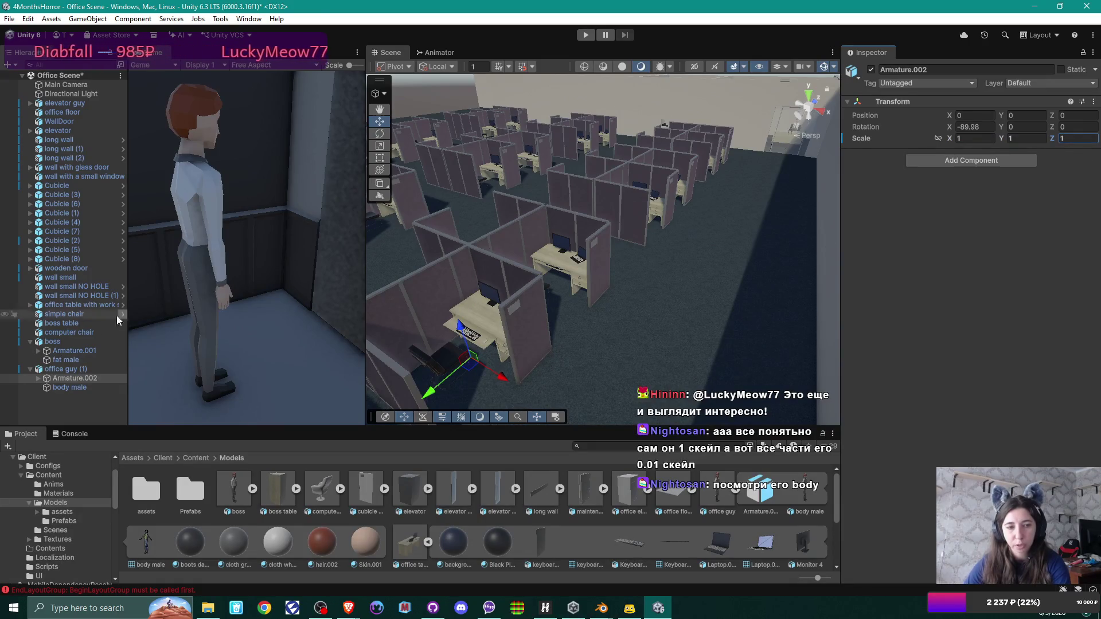
Step: Compare the Root bone, body male mesh and boss's Armature.001 scales, then switch to Blender
click(38, 378)
click(68, 388)
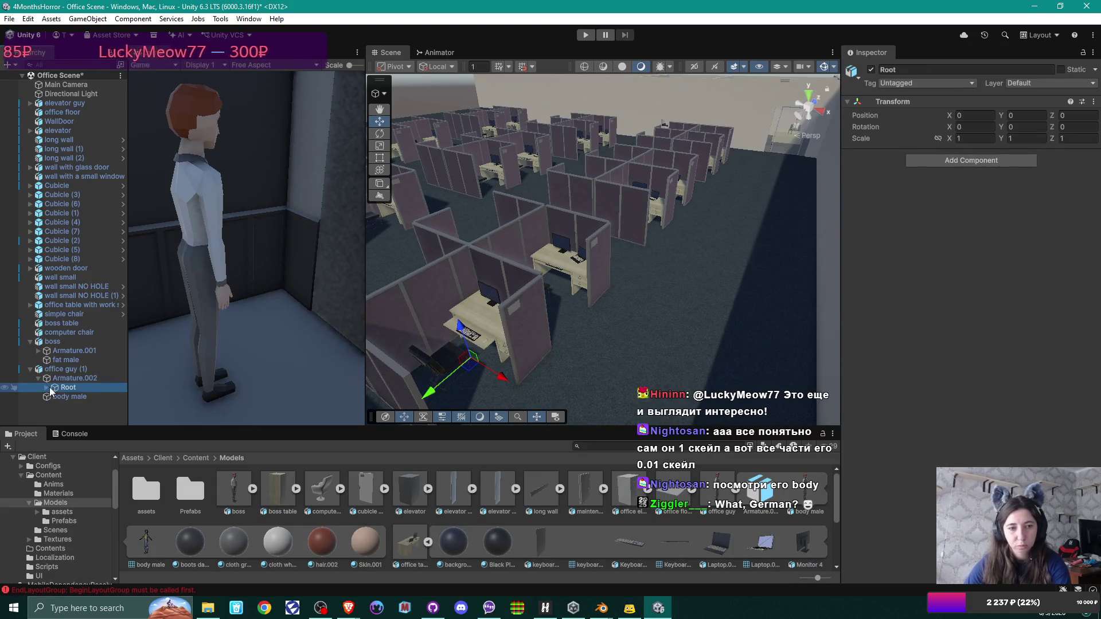
click(38, 378)
click(67, 378)
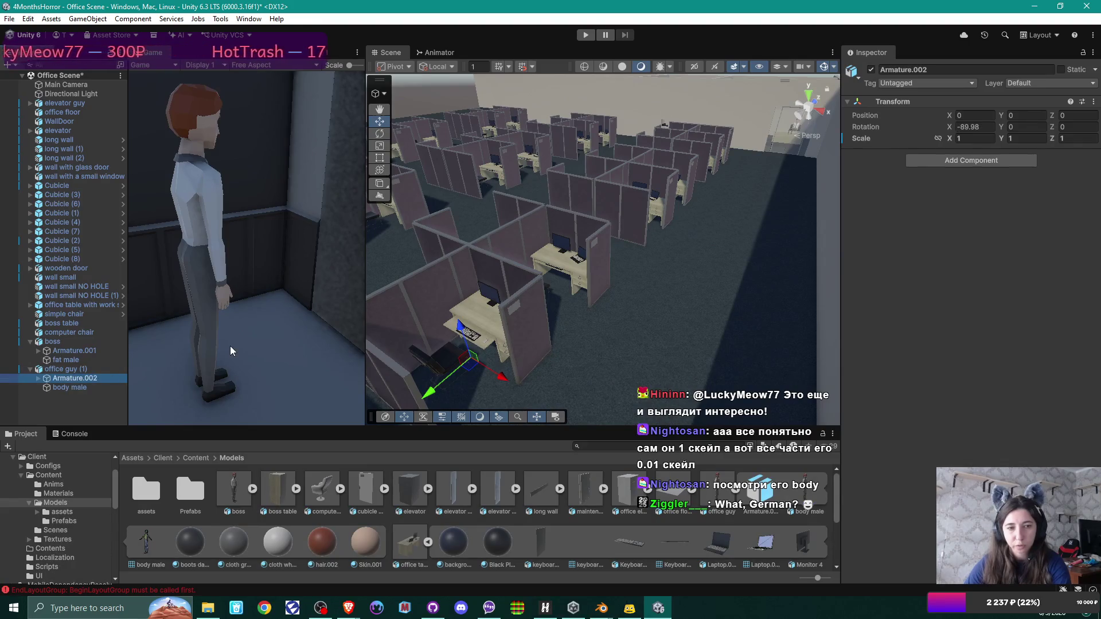
click(83, 387)
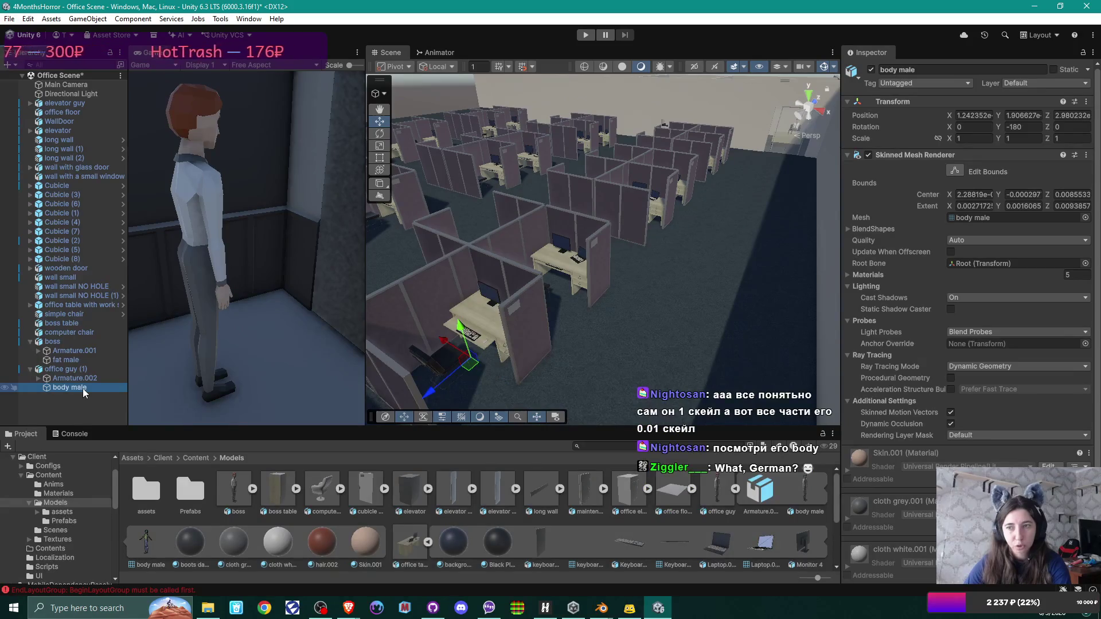
click(84, 379)
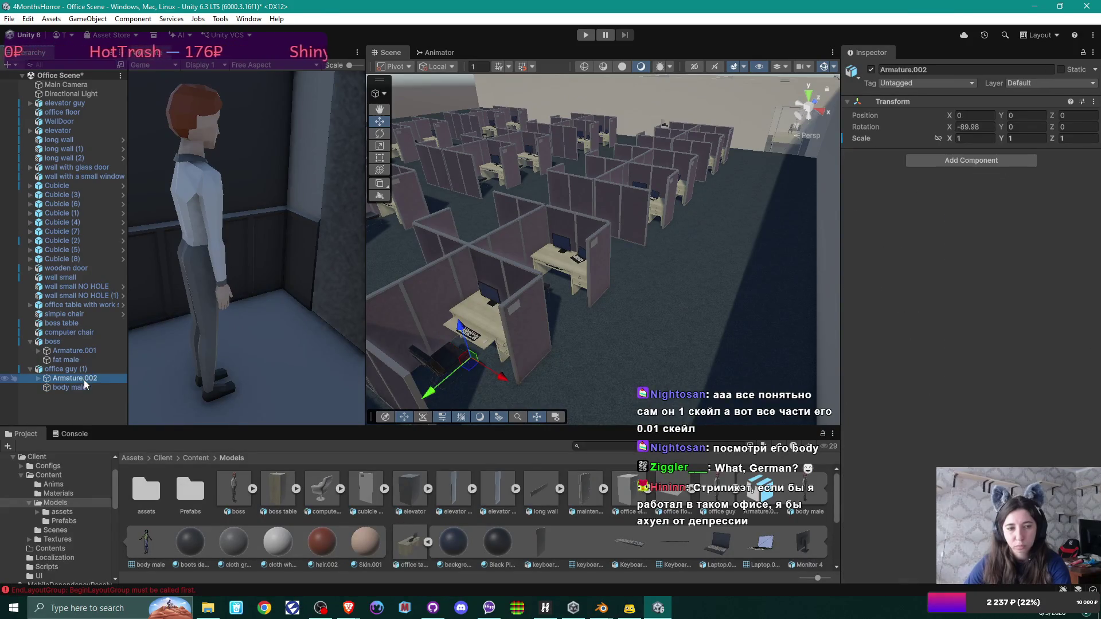
click(74, 351)
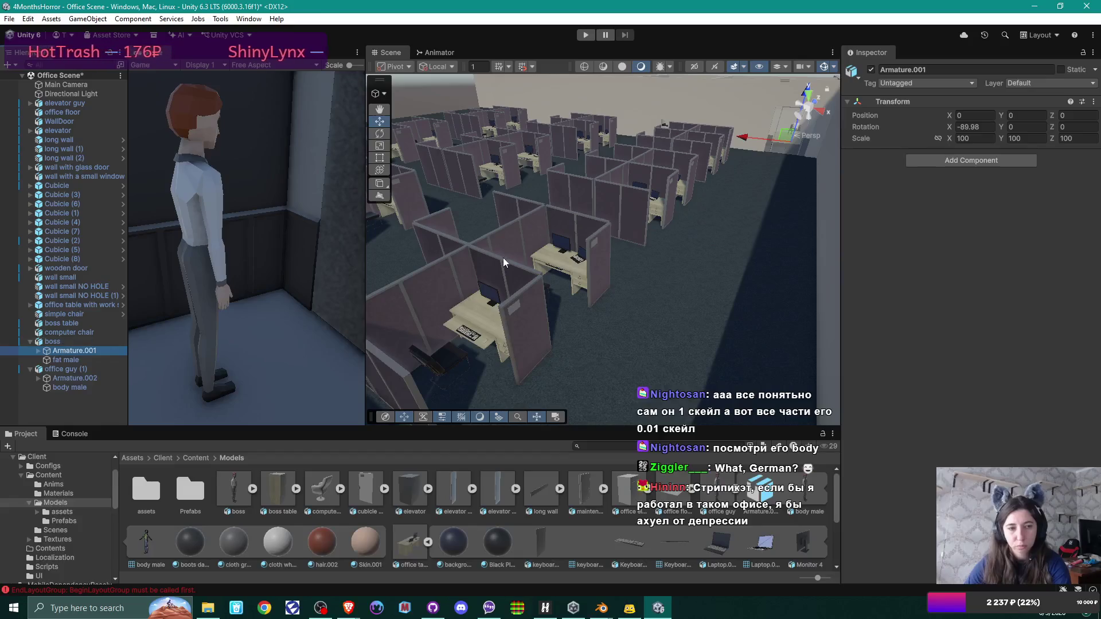
mouse_move(602, 606)
click(638, 545)
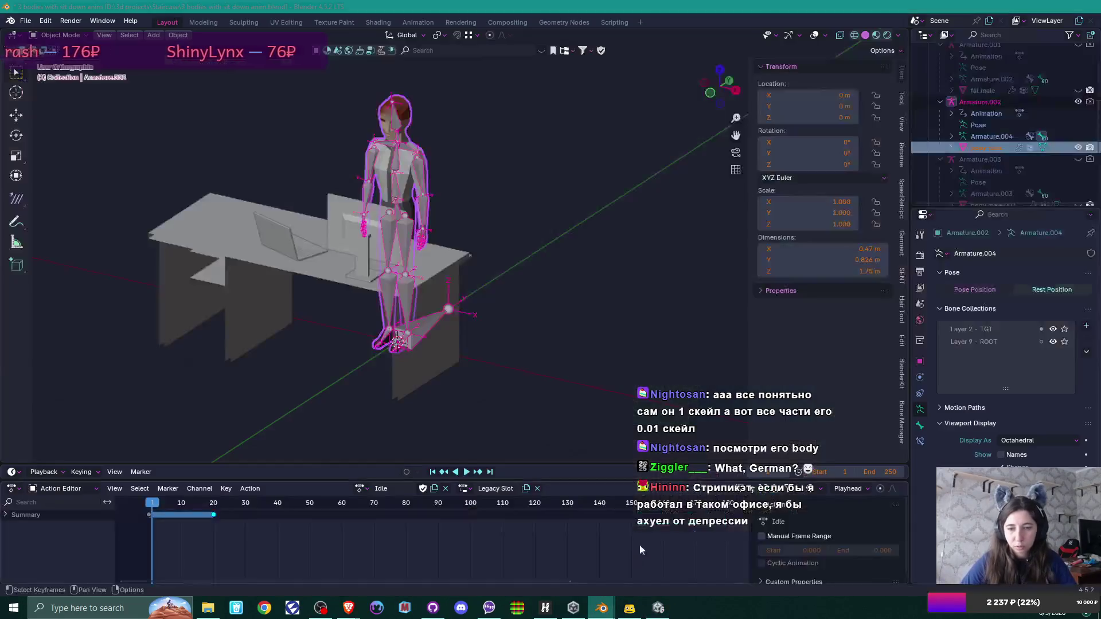
Step: Apply all transforms to the character's armature
click(393, 125)
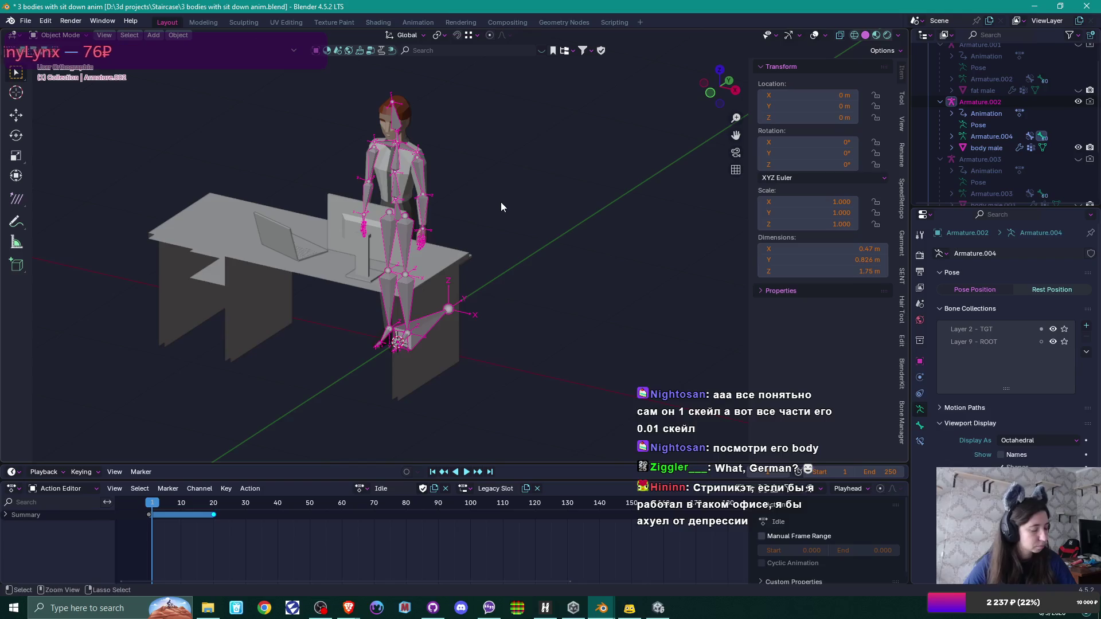
key(ctrl+a)
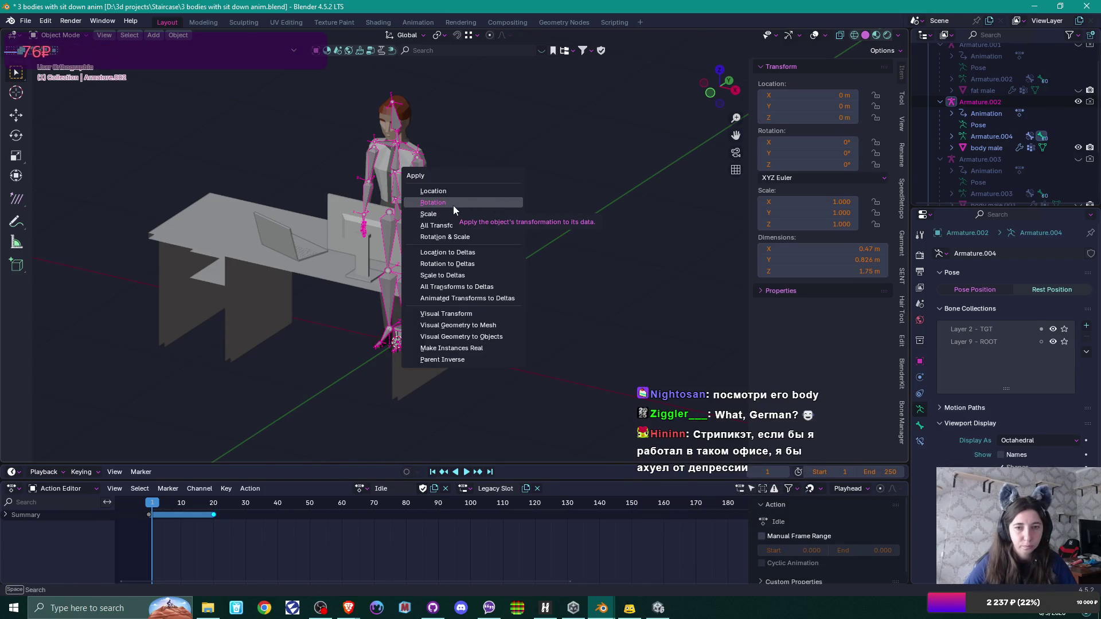
click(444, 226)
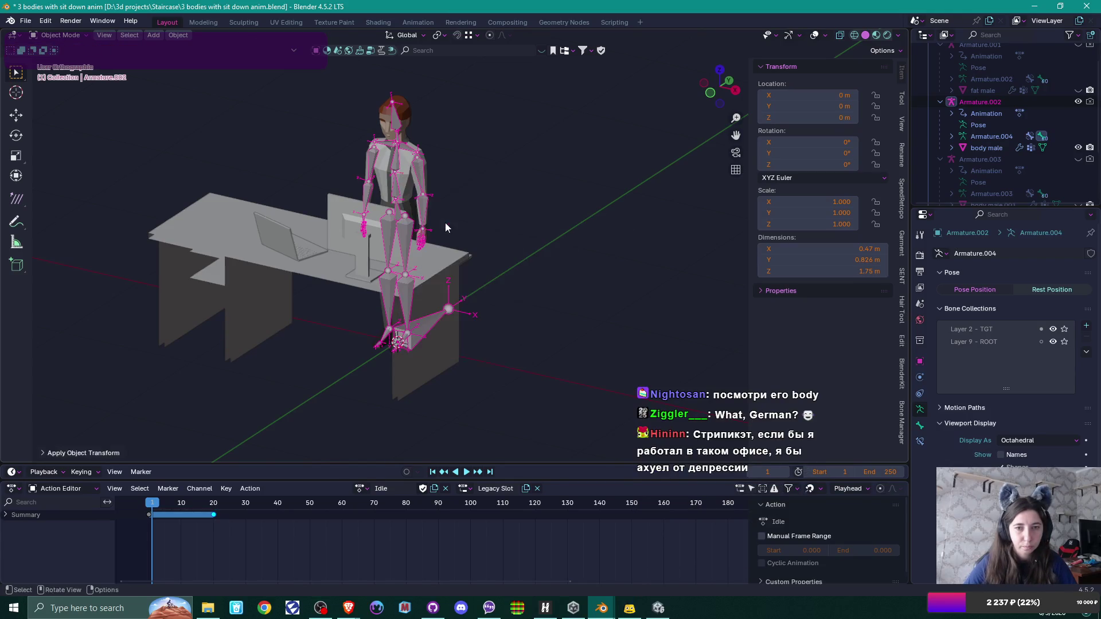
Step: Apply all transforms to the body male mesh, then select it together with the armature
click(405, 169)
key(ctrl+a)
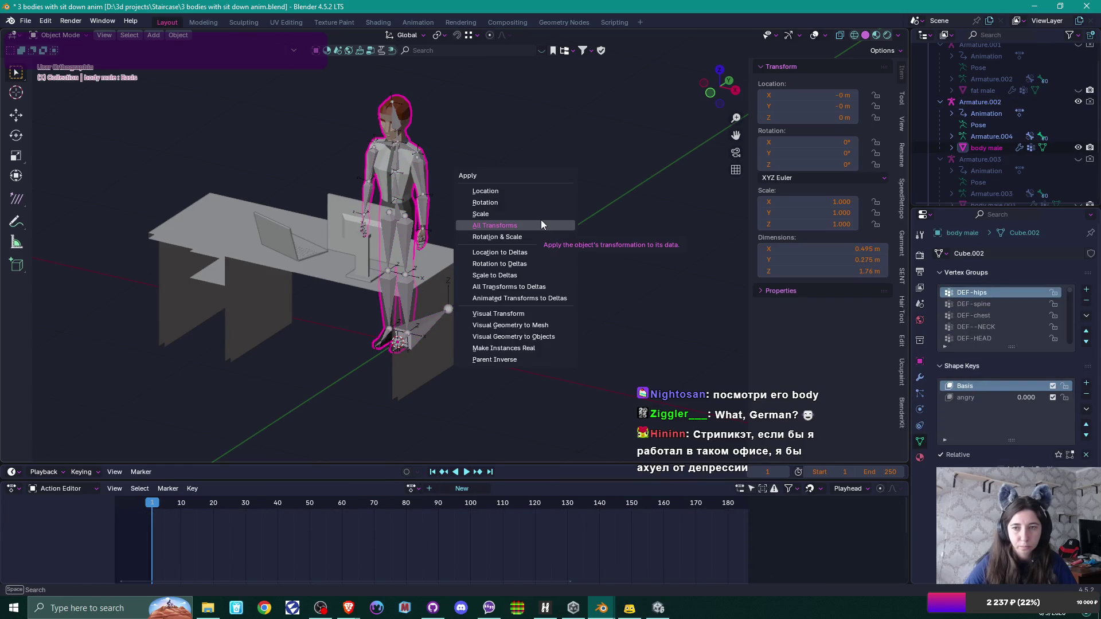
click(541, 219)
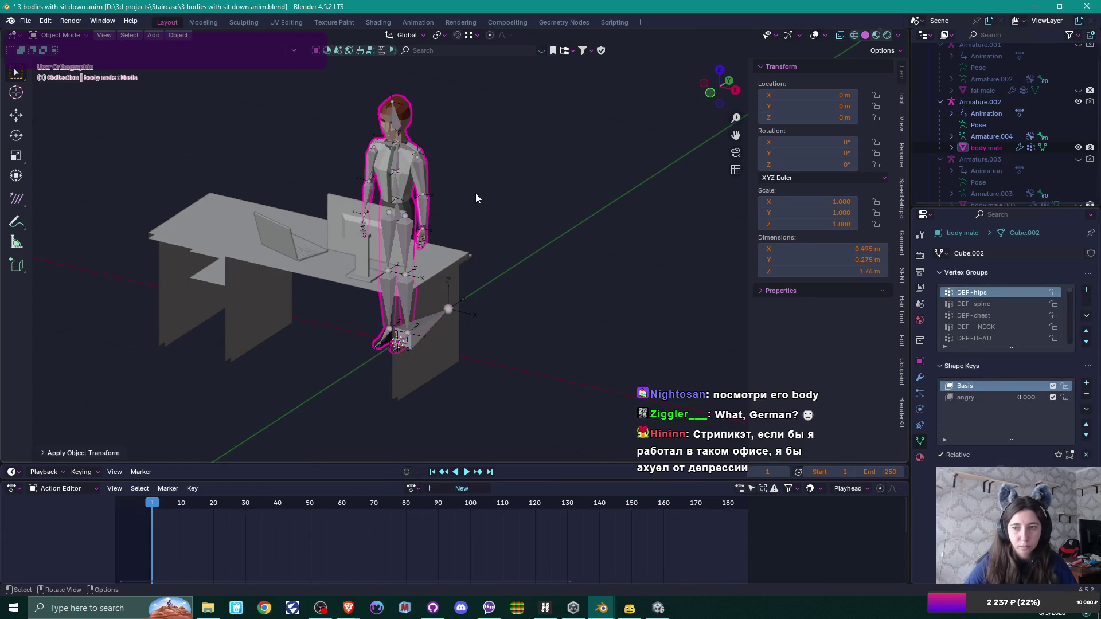
shift+click(420, 191)
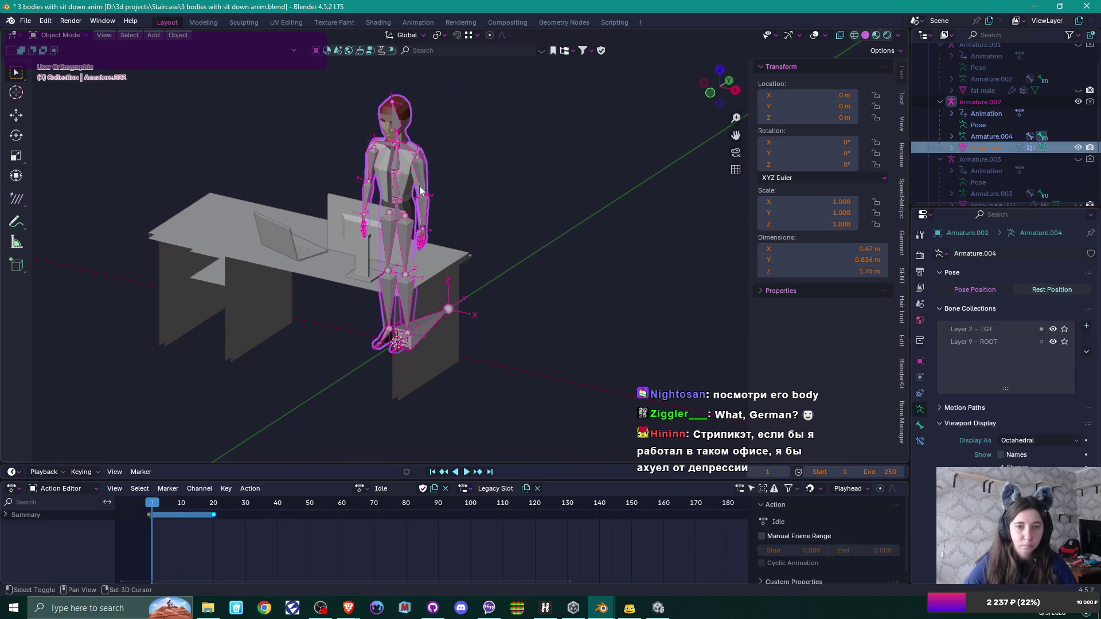
click(25, 21)
Step: Export the rig as FBX to office guy.fbx in the Models folder after checking Operator Presets
mouse_move(84, 195)
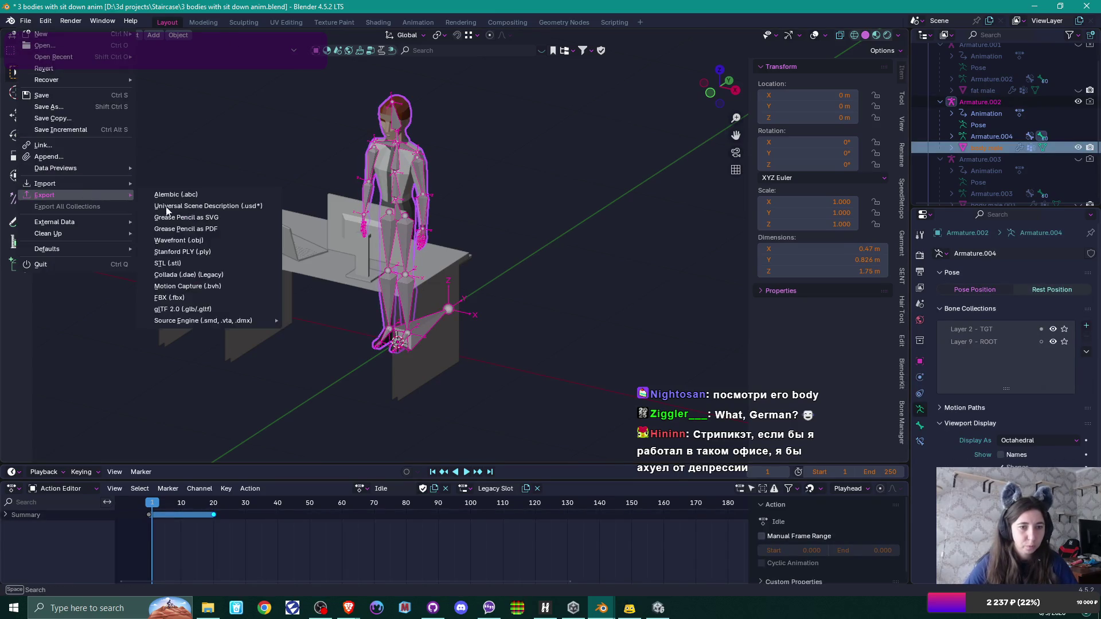
click(172, 298)
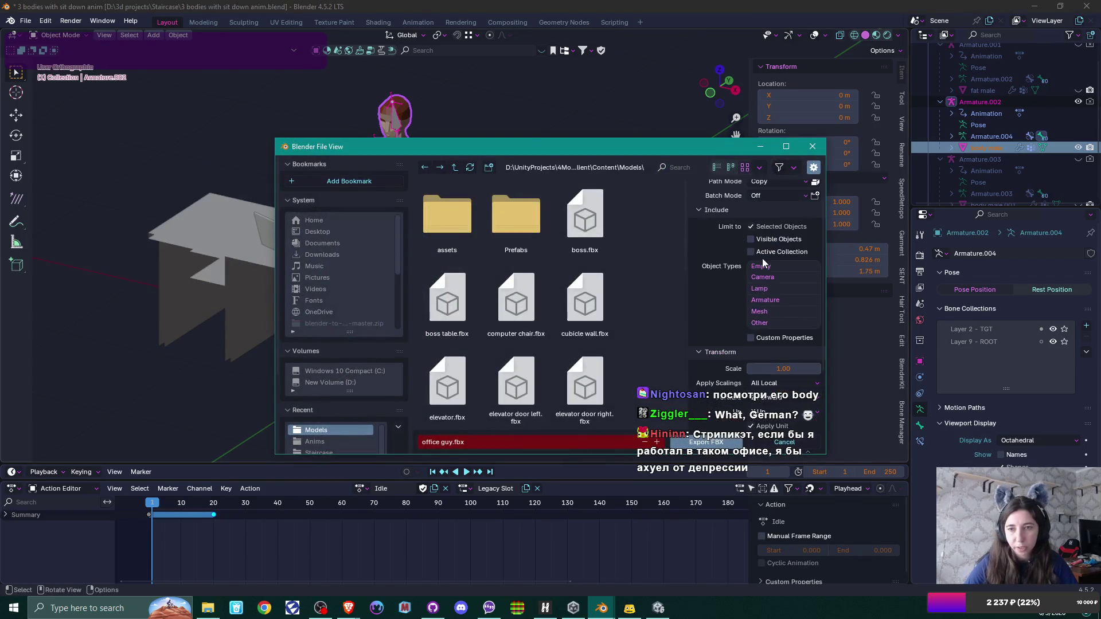
scroll(759, 253, up, 2)
click(738, 188)
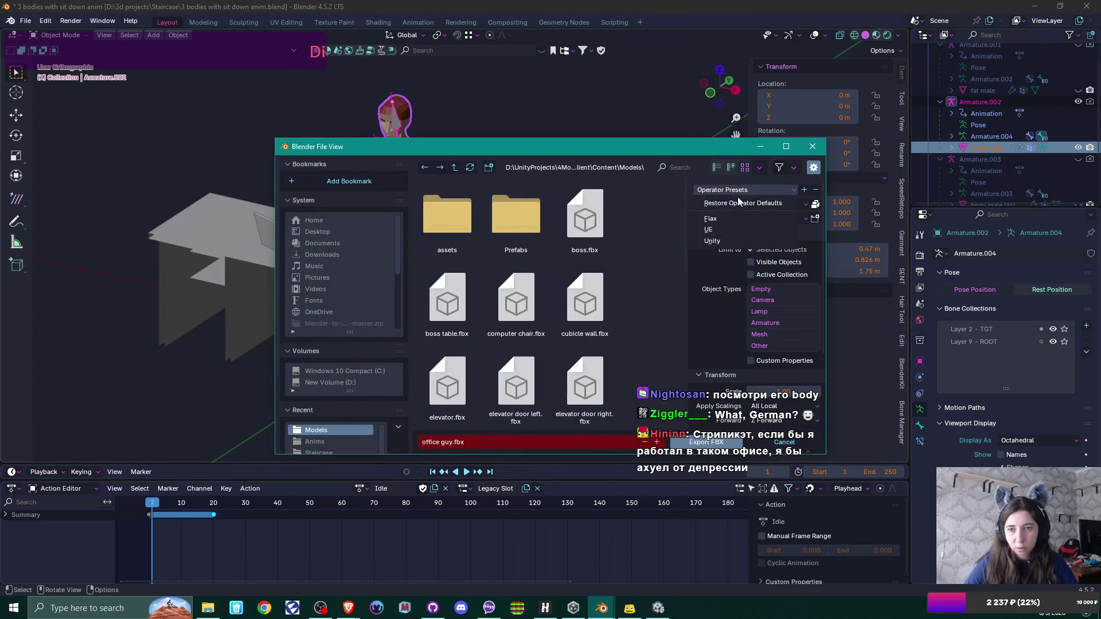
scroll(730, 311, down, 5)
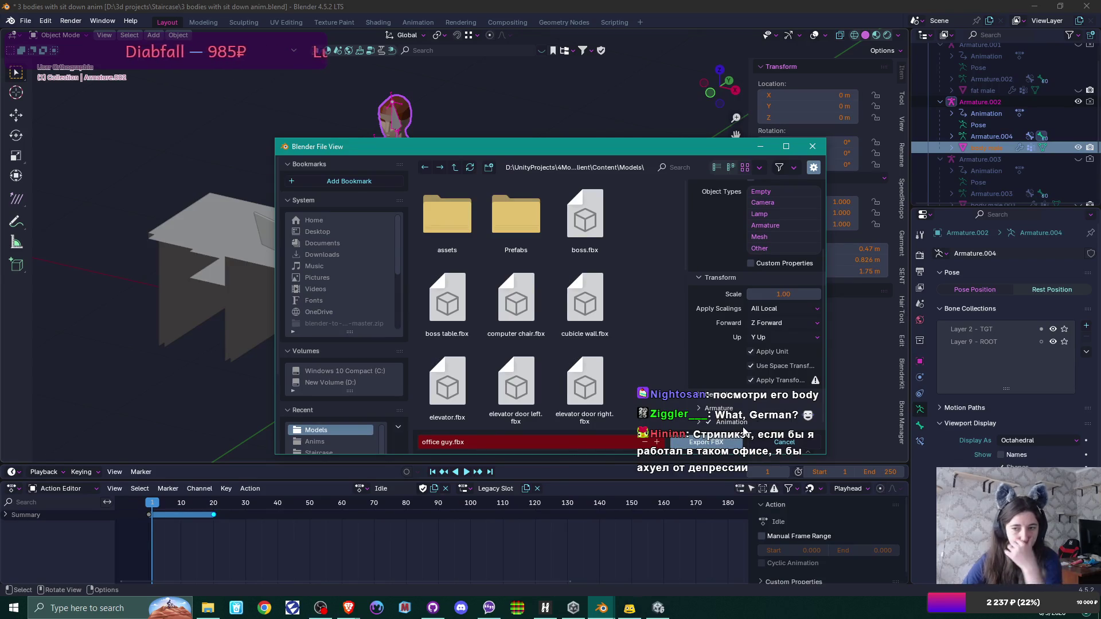
click(711, 444)
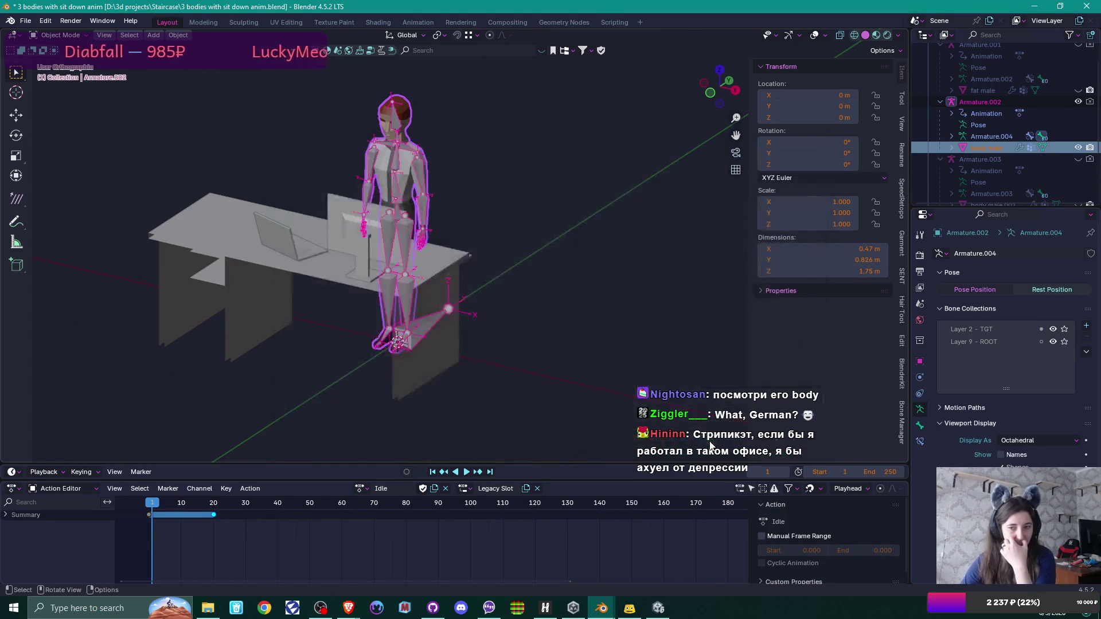
click(658, 608)
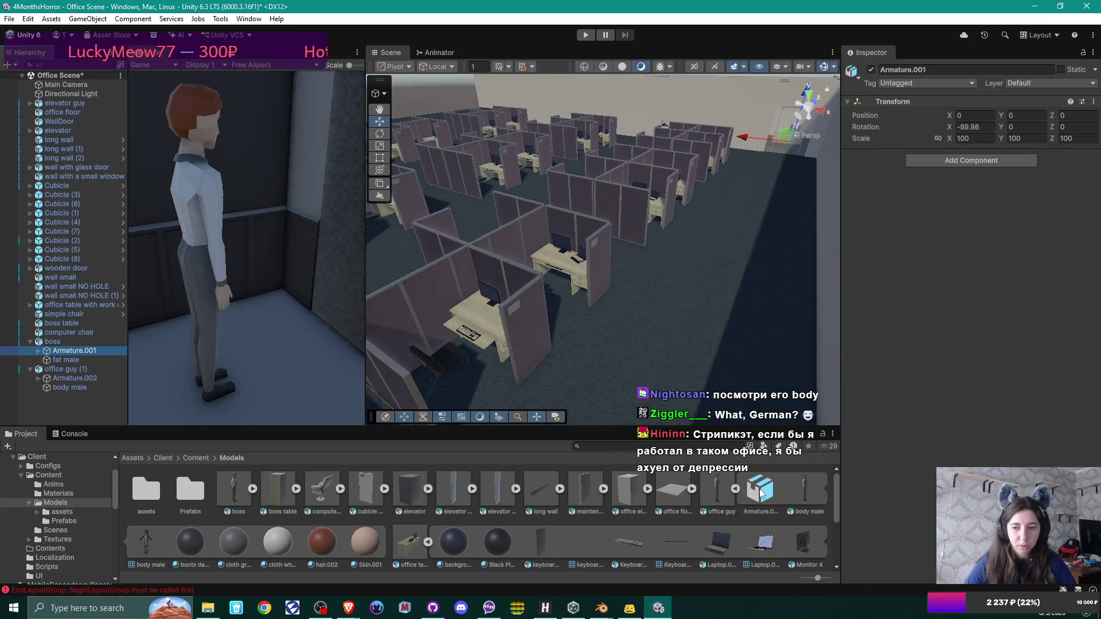
click(718, 493)
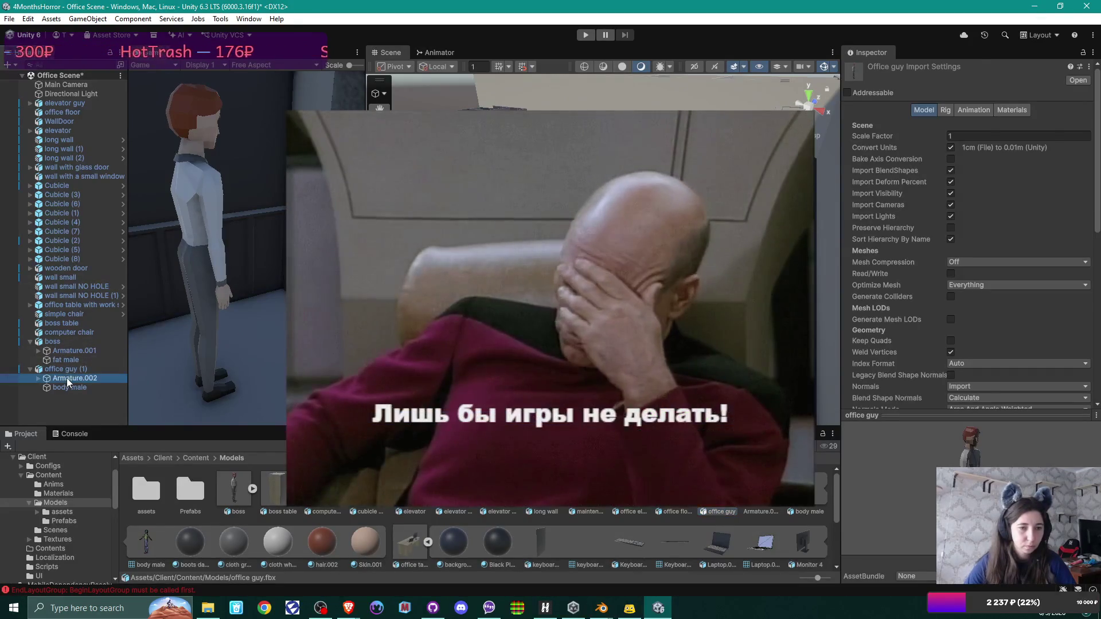
click(67, 377)
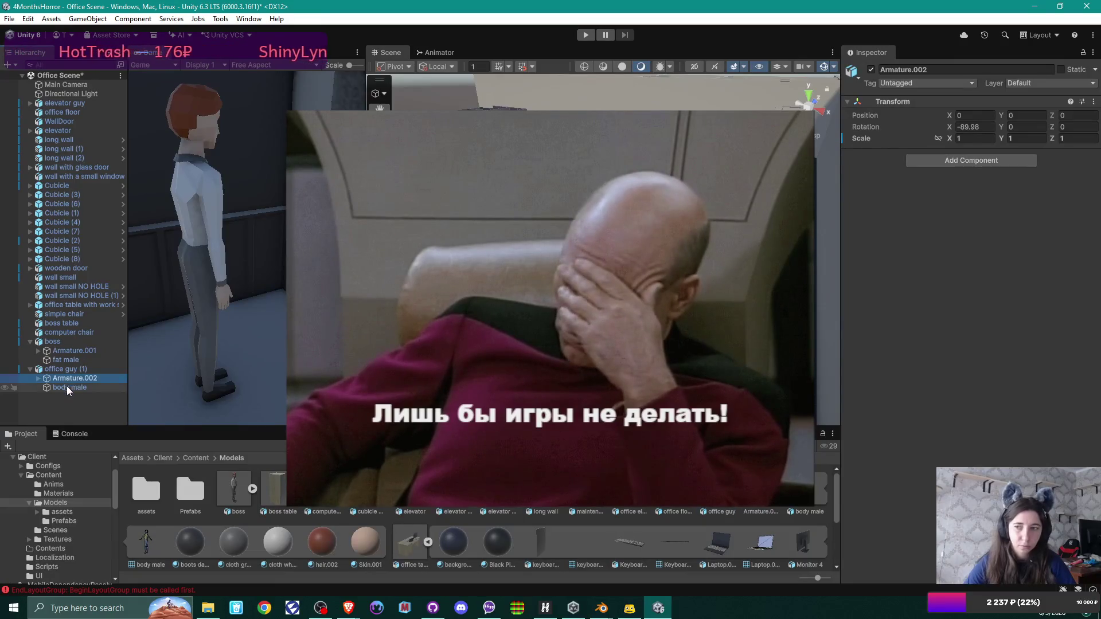
click(66, 387)
click(66, 377)
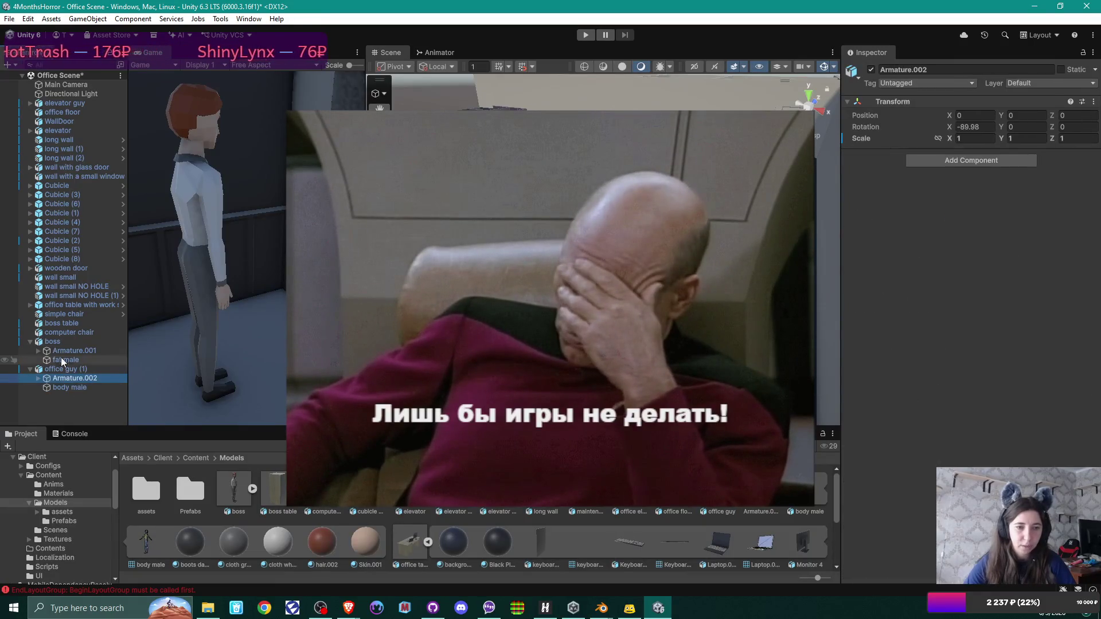
click(61, 350)
click(67, 342)
click(74, 350)
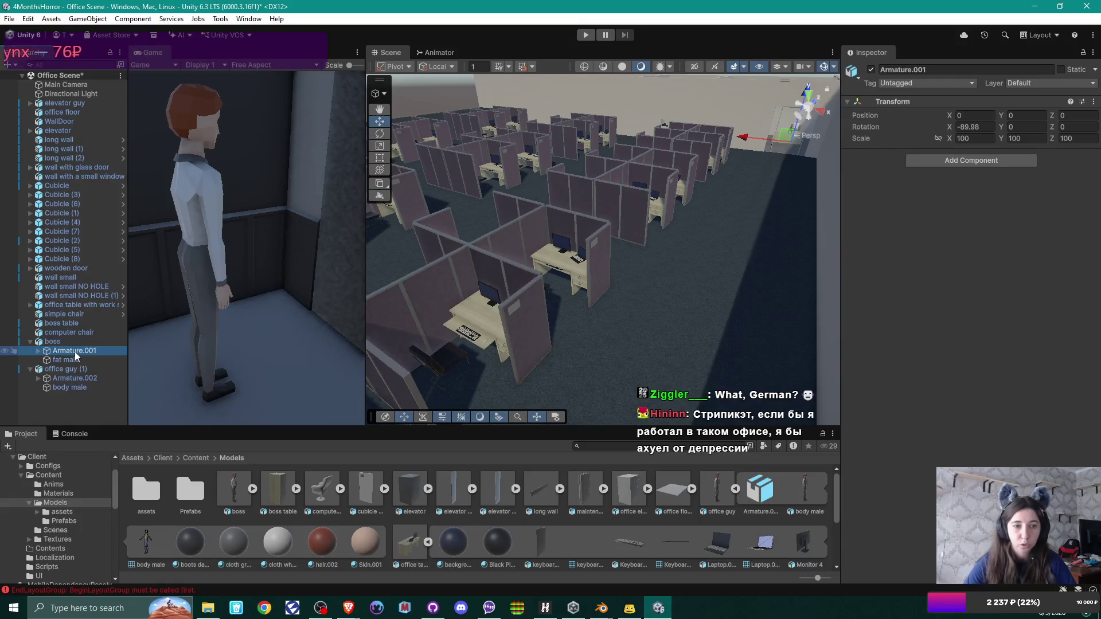
Step: Delete the elevator guy character, with its Armature.002 and body male mesh, from the scene
click(64, 113)
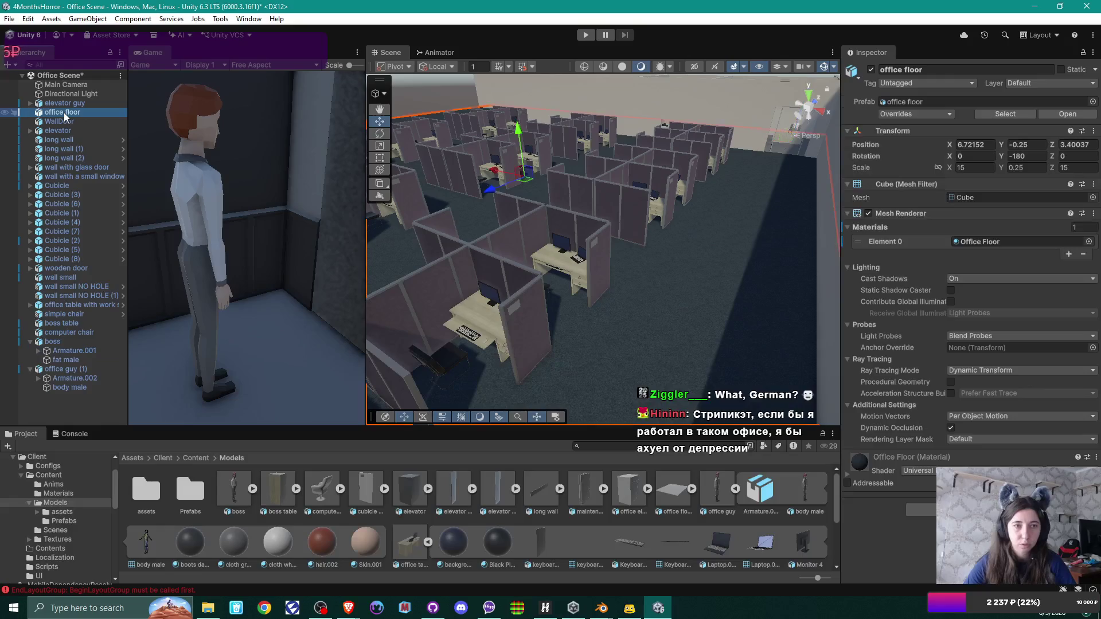
click(69, 105)
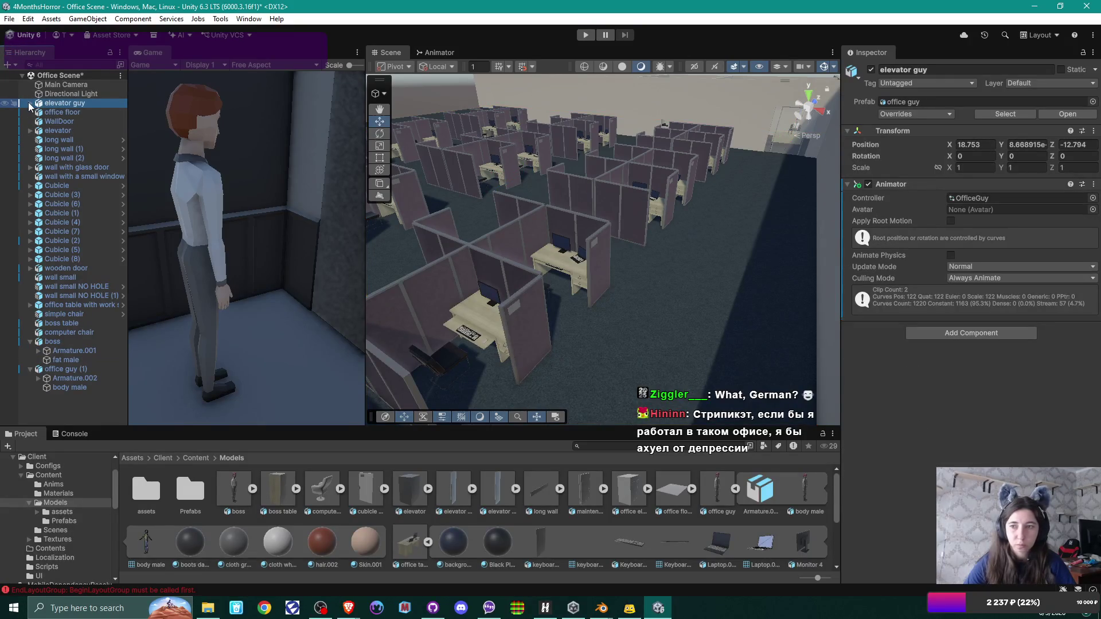
click(30, 103)
click(73, 113)
click(73, 121)
click(75, 104)
key(Delete)
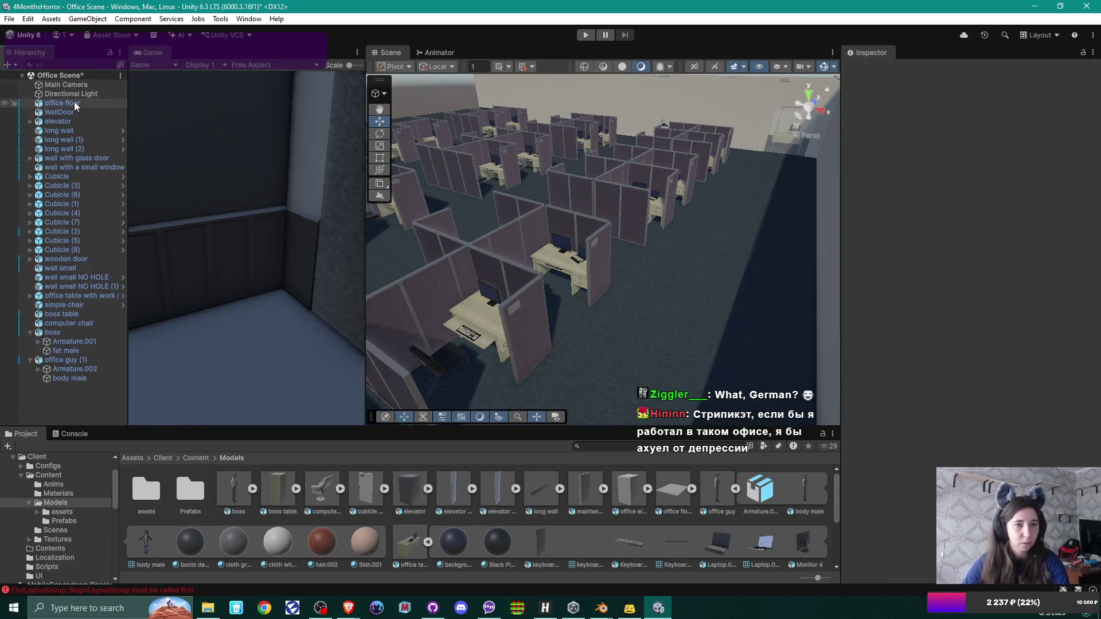
Step: Delete office guy (1) from the scene and start play mode to test it
click(65, 360)
key(Delete)
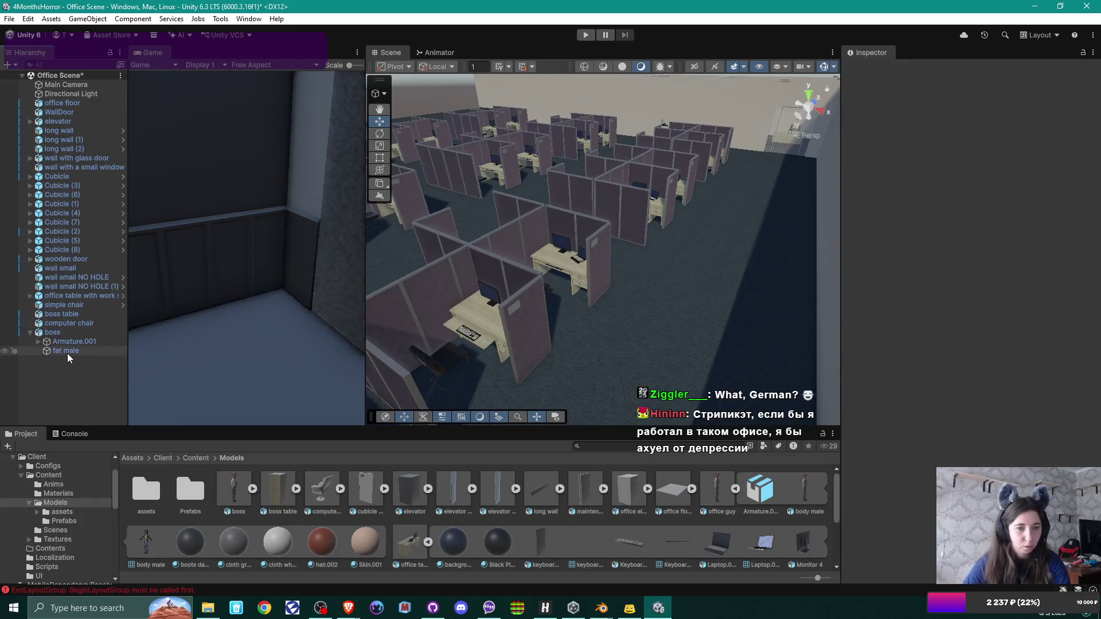
click(587, 36)
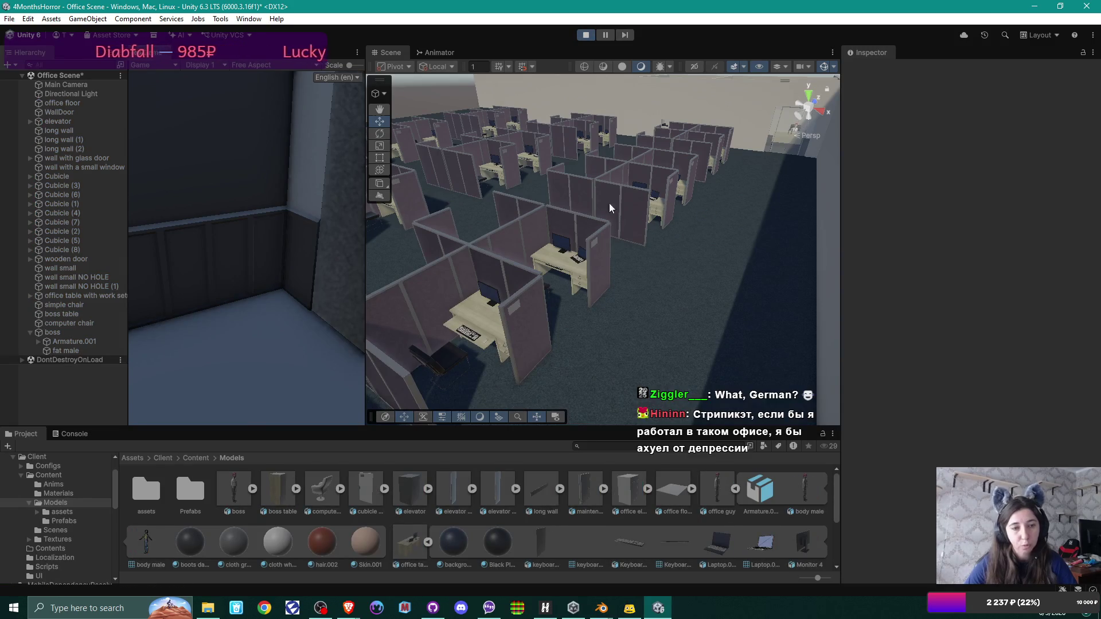
click(74, 341)
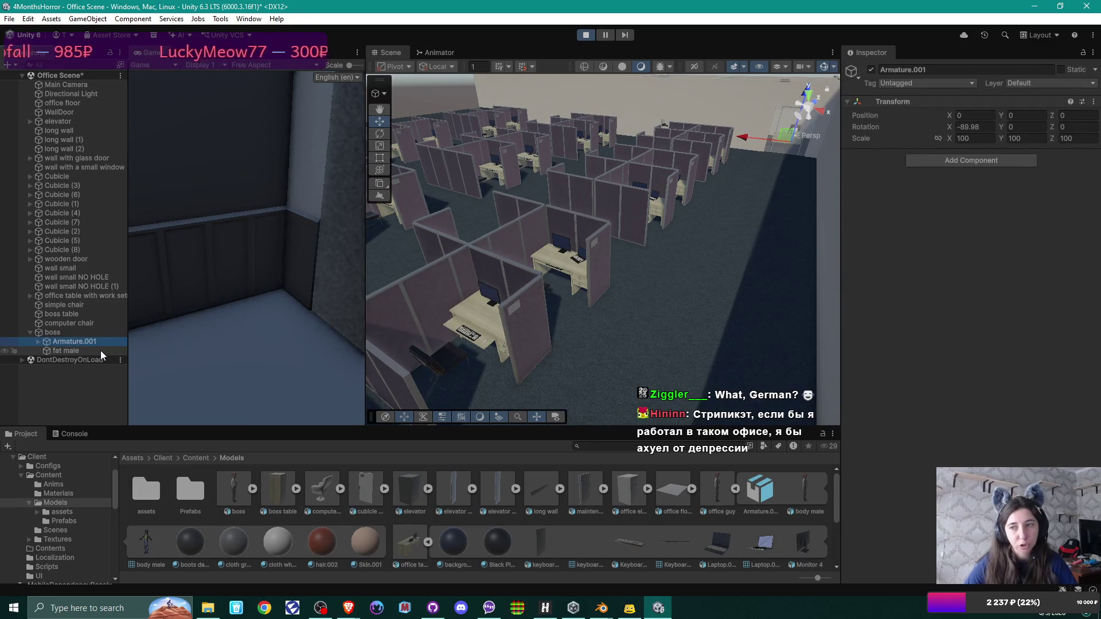
click(101, 351)
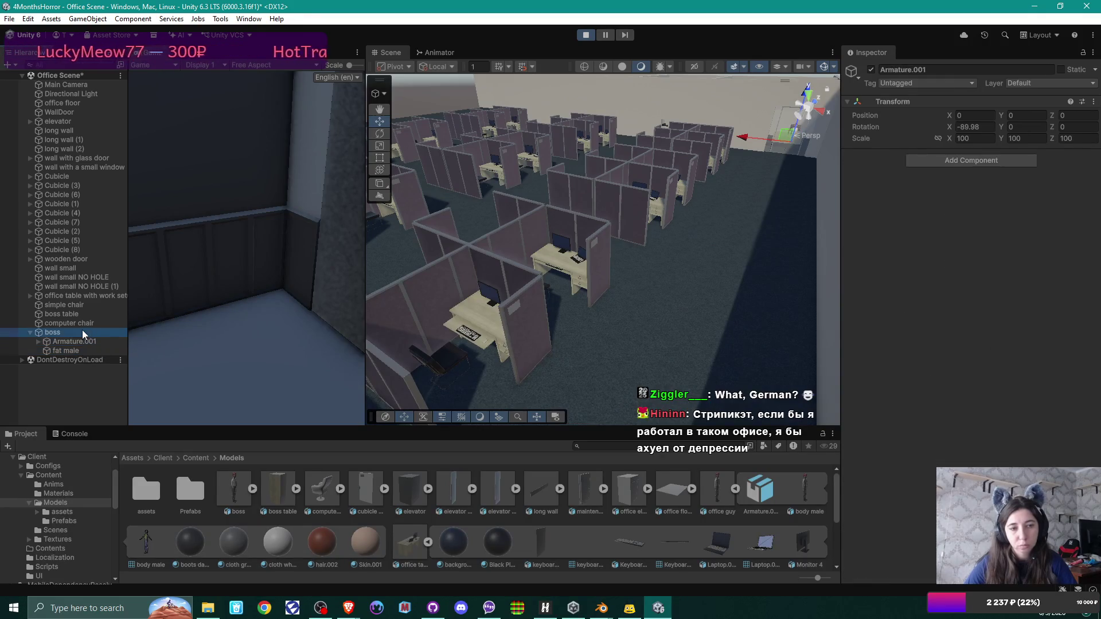
click(82, 331)
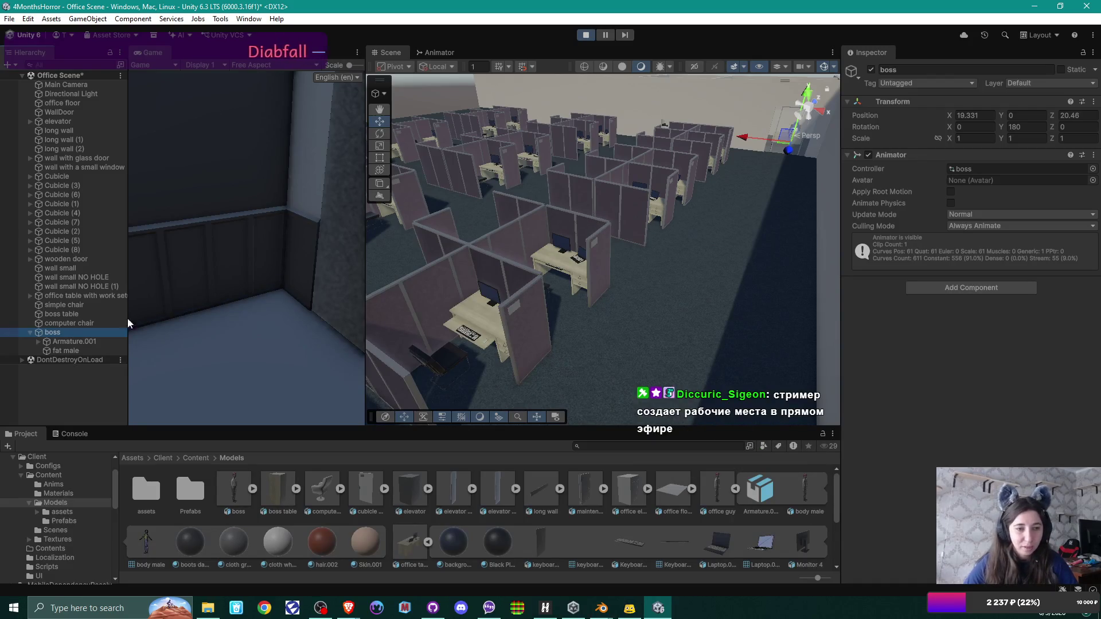
click(586, 35)
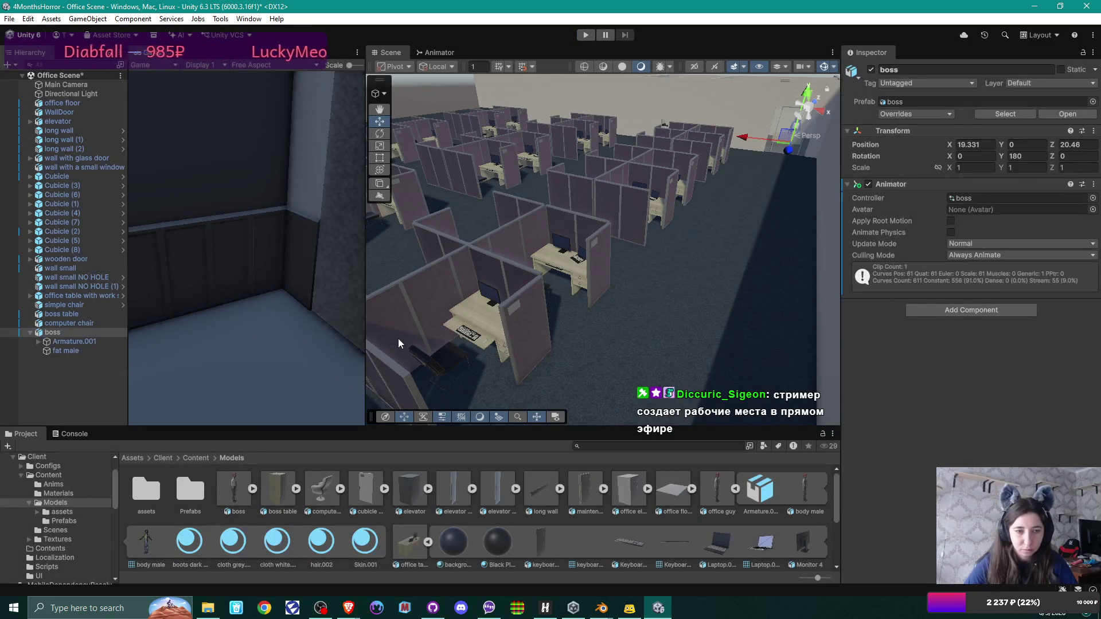
click(82, 344)
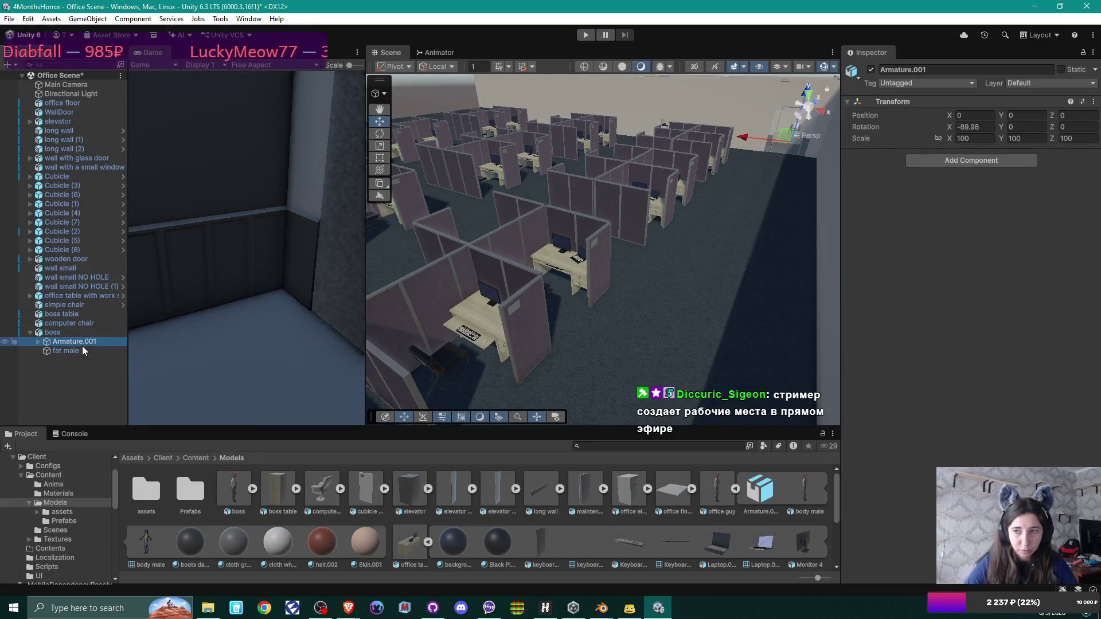
Step: In the 3 bodies with sit down anim file, inspect the Armature.001 rig and fat male mesh
mouse_move(601, 606)
click(587, 586)
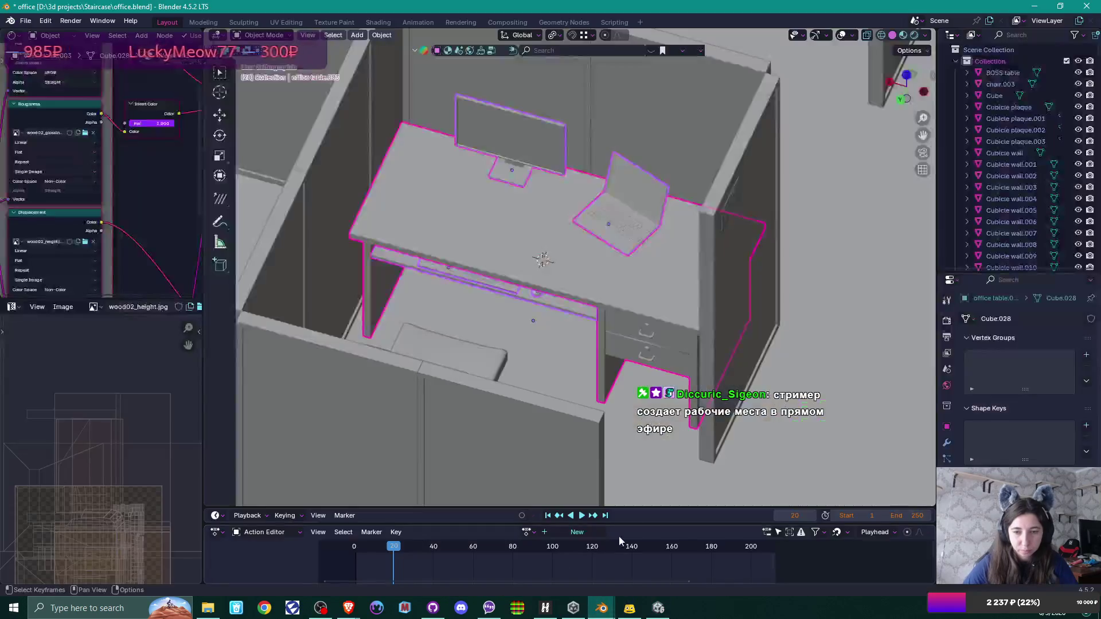
click(676, 585)
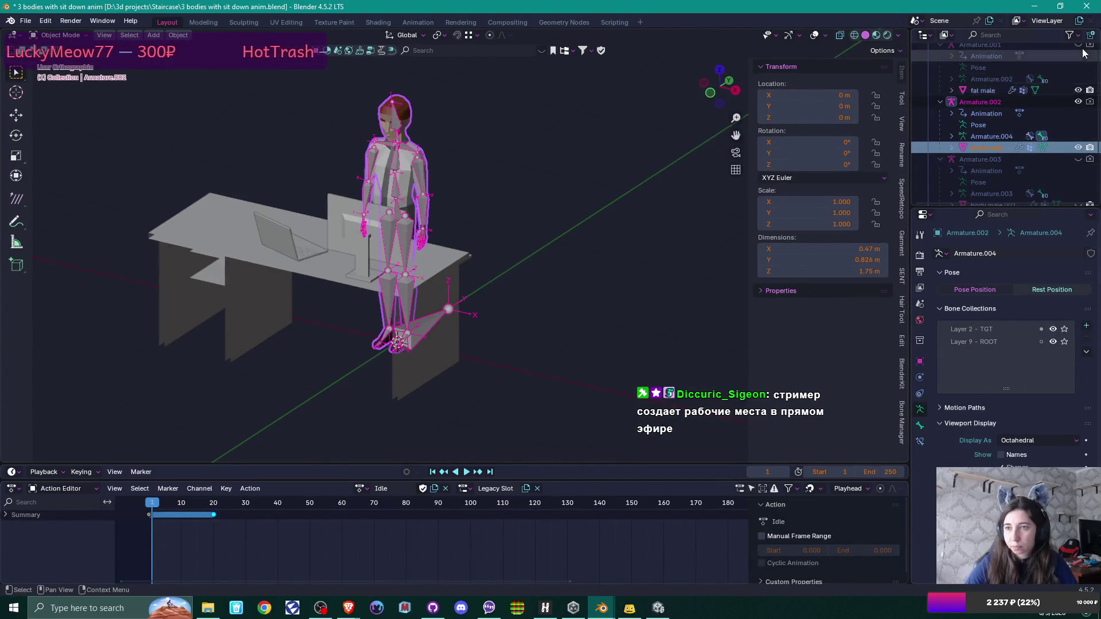
click(979, 46)
scroll(1005, 73, up, 2)
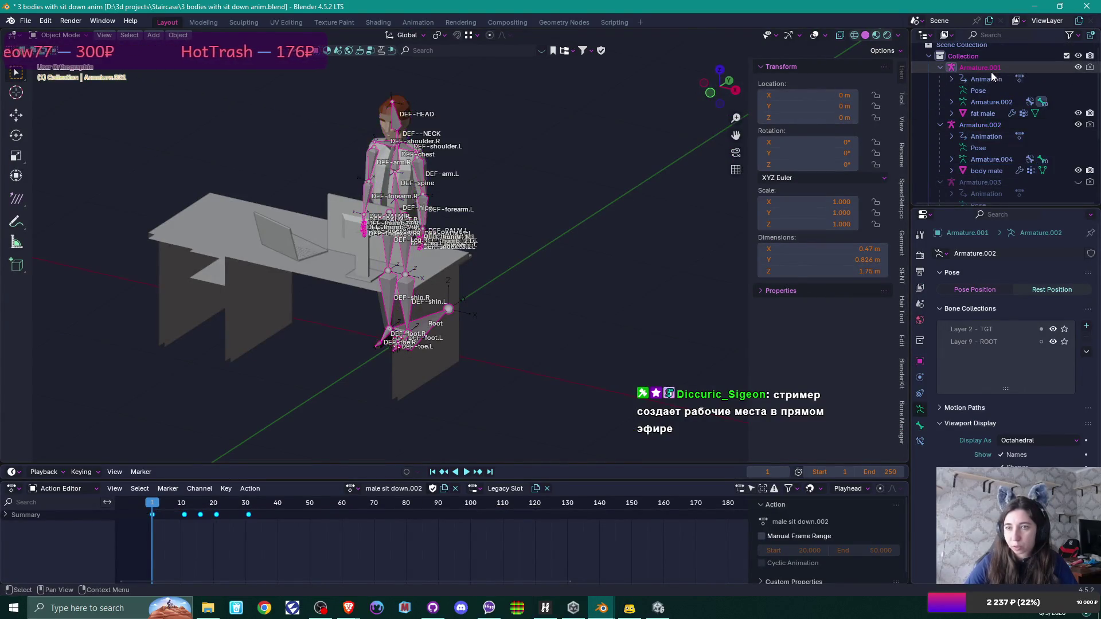
click(988, 113)
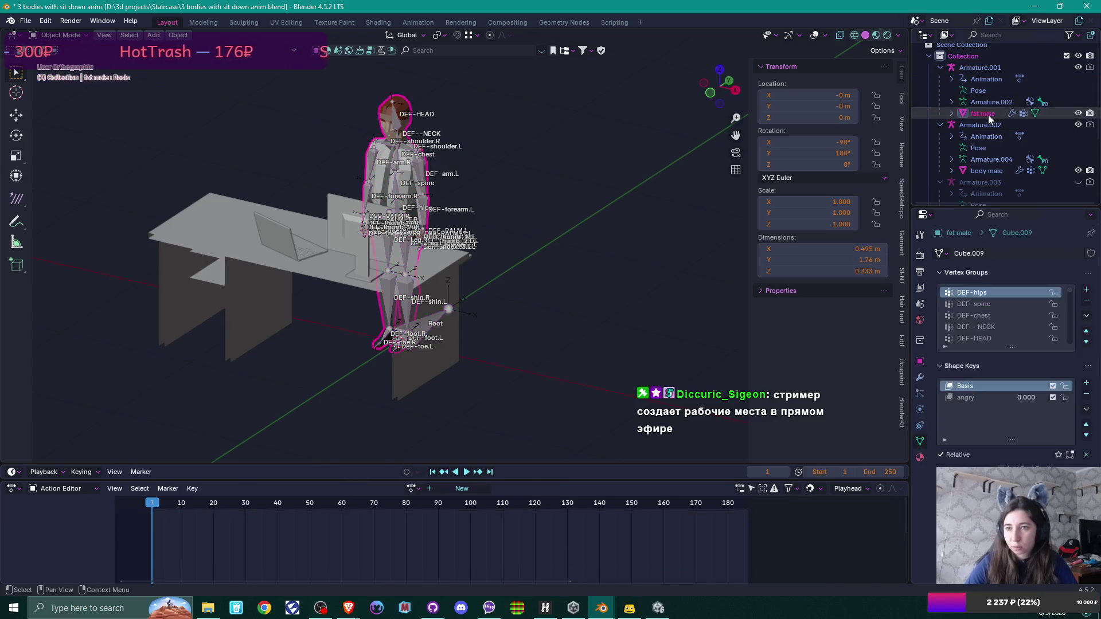
click(984, 67)
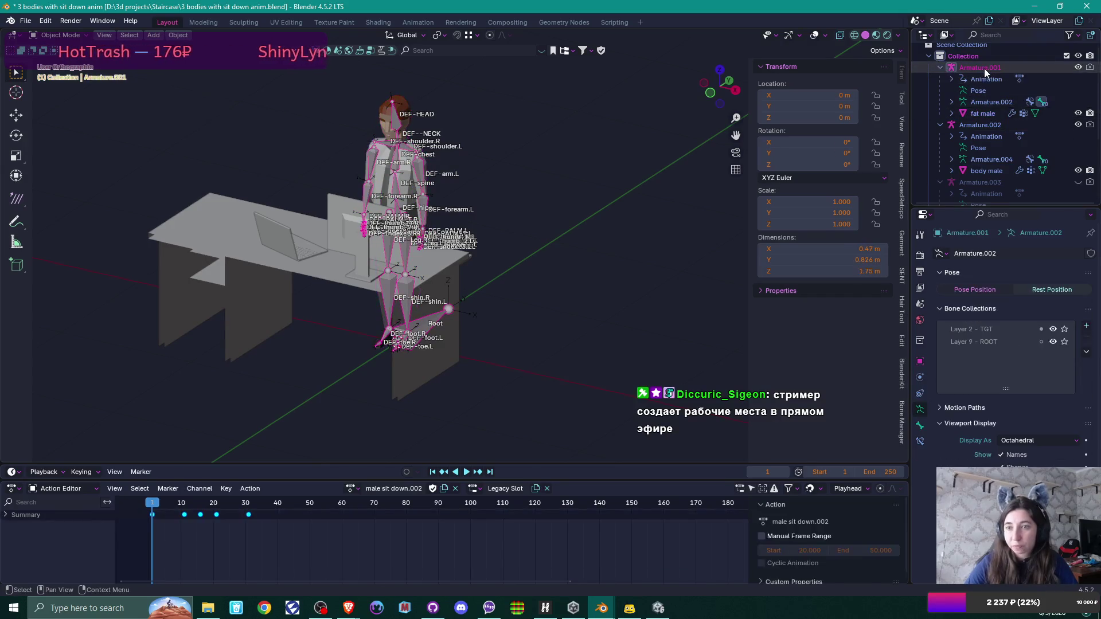
click(988, 114)
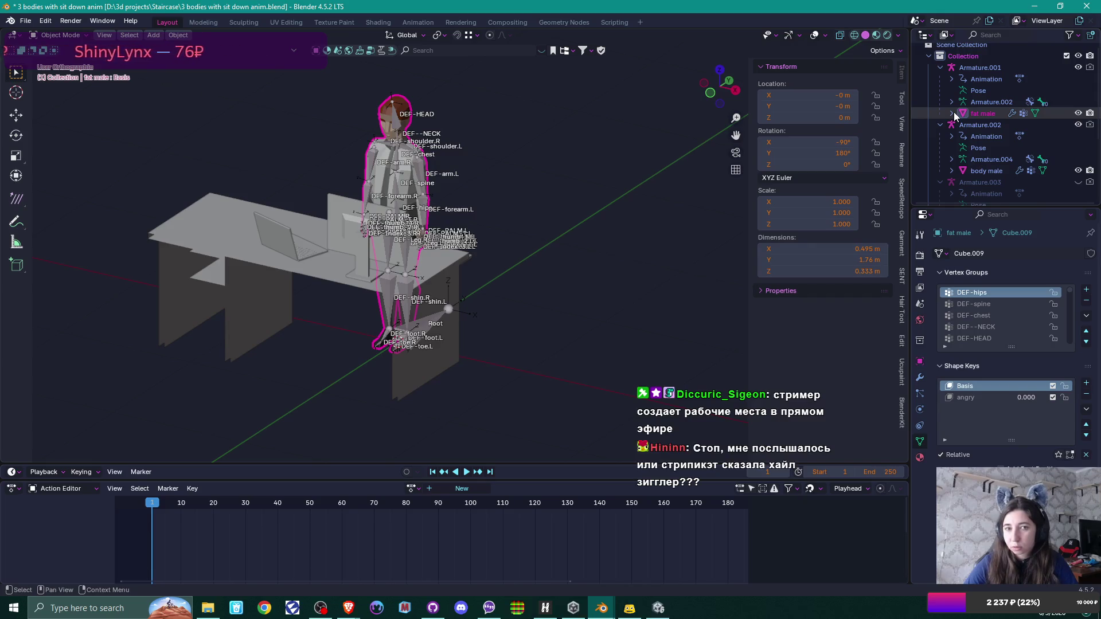
Step: Hide Armature.001 and fat male, select body male, then show office guy's import settings in Unity
click(1078, 68)
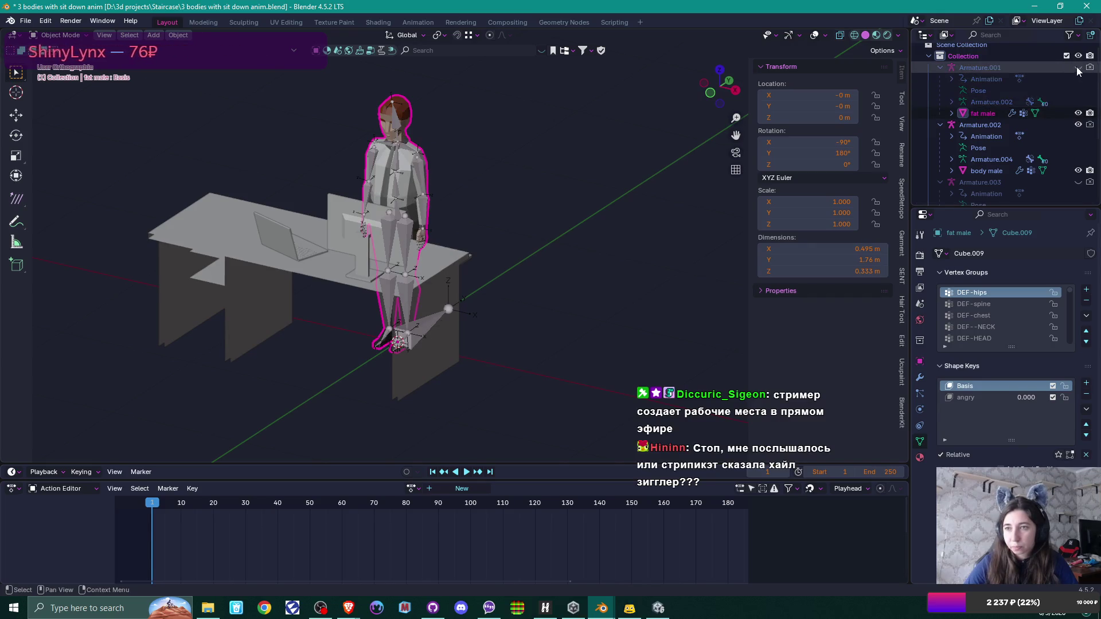
click(1078, 113)
scroll(968, 180, down, 2)
click(986, 124)
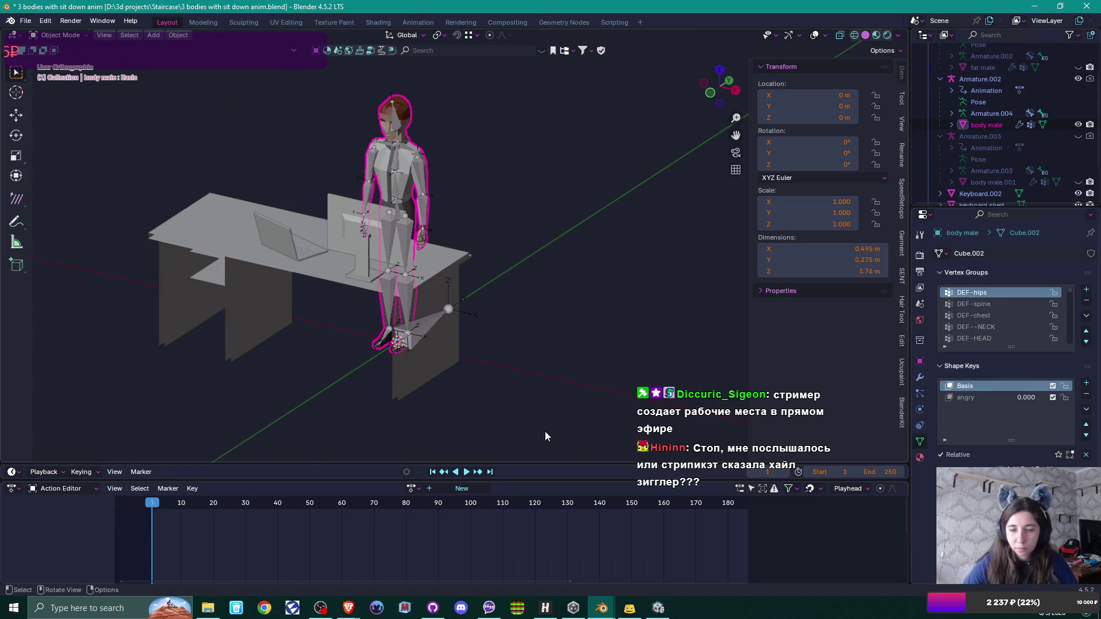
click(658, 607)
click(720, 493)
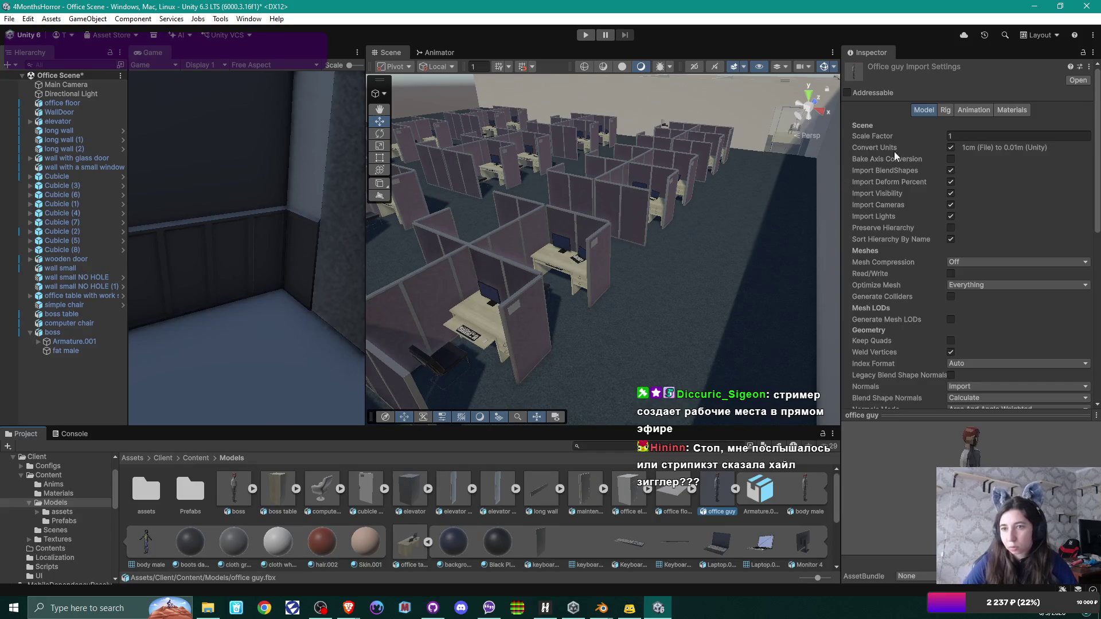
Step: Uncheck Convert Units in the office guy FBX's Model import settings
click(951, 147)
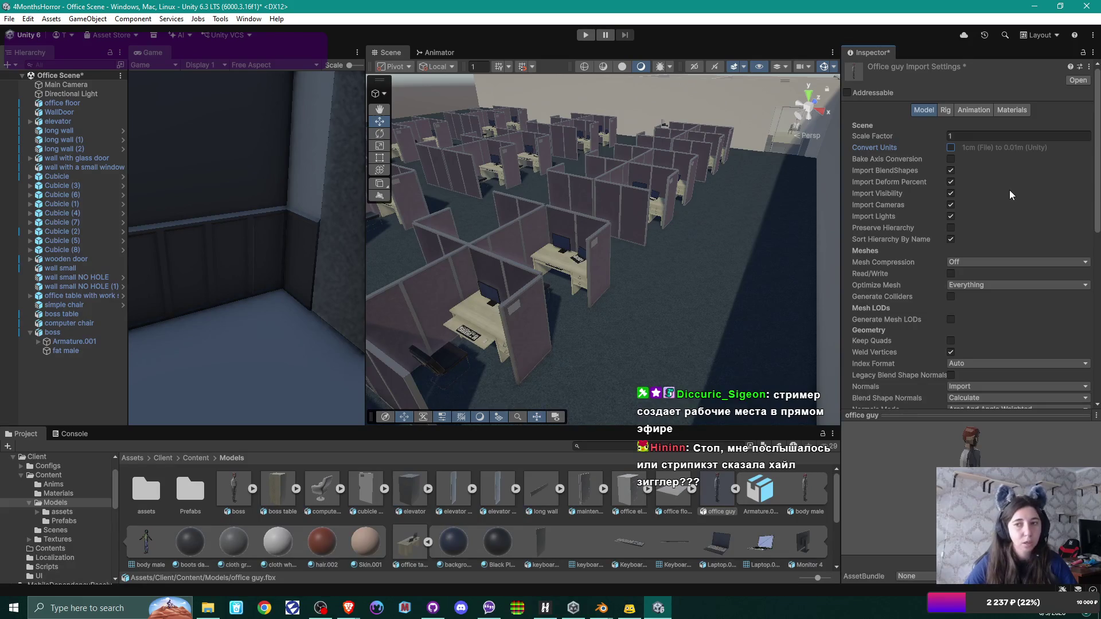
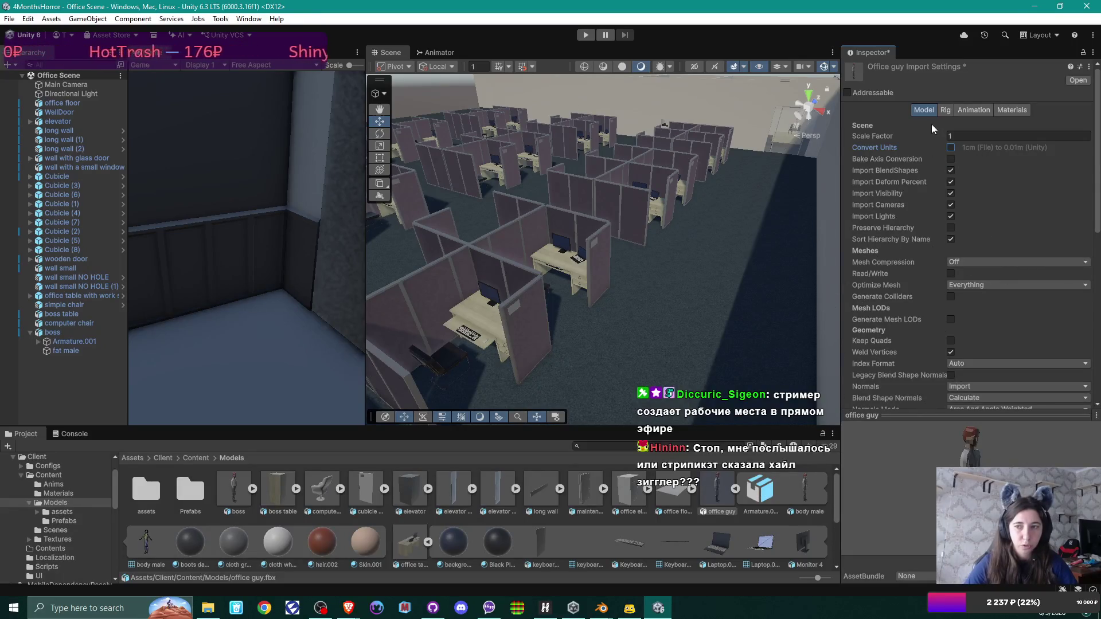
Step: Reset the office guy FBX import settings to defaults so Convert Units is re-enabled
click(999, 78)
click(1088, 67)
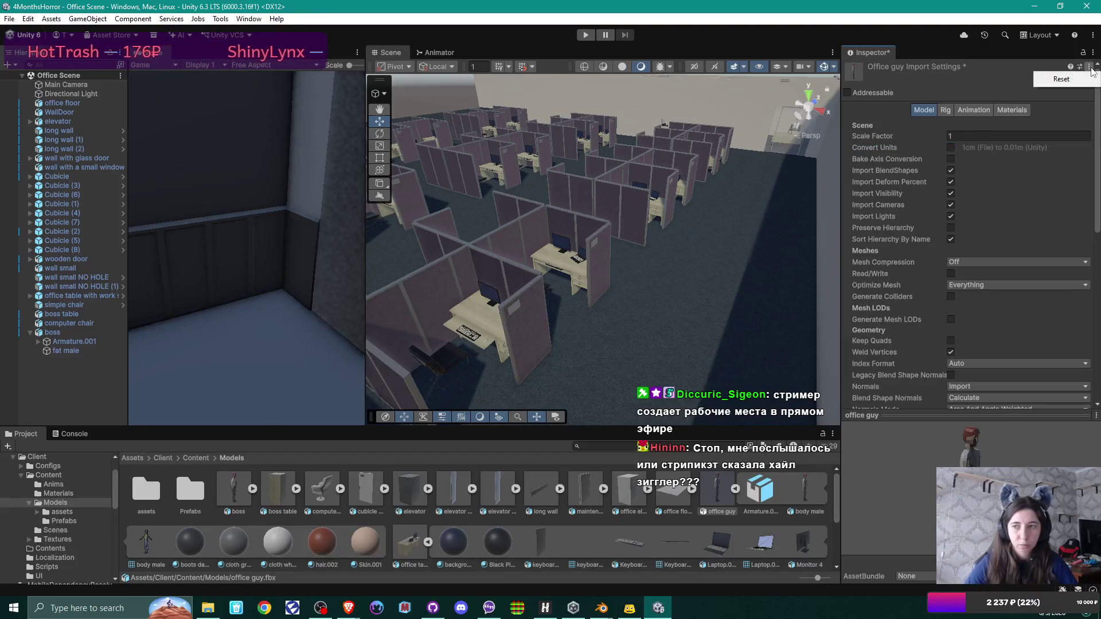
click(1062, 79)
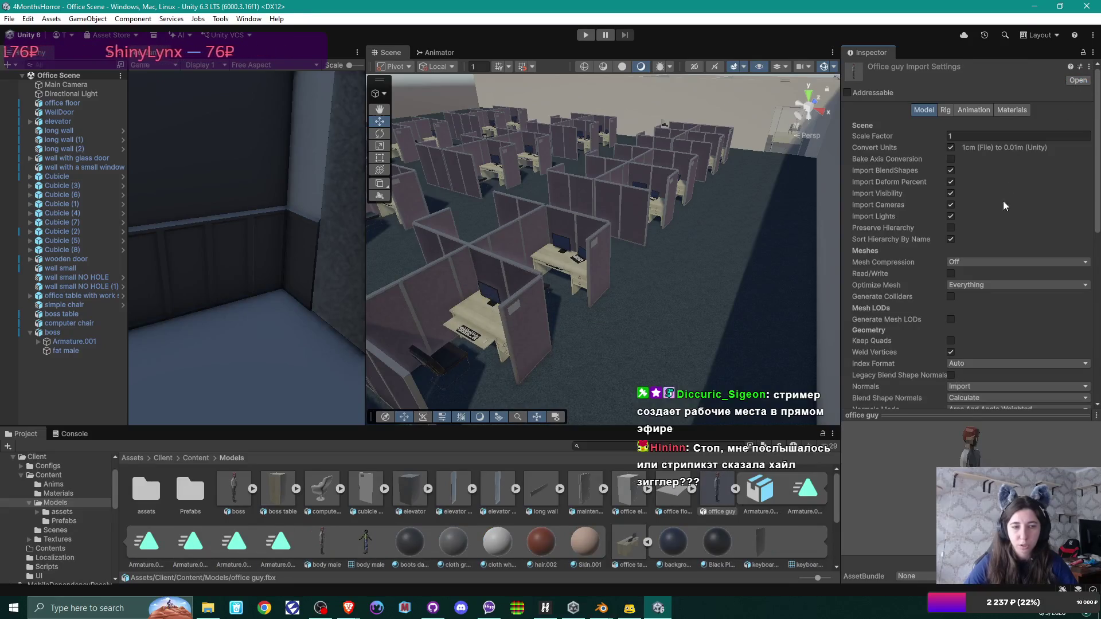
Step: Place office guy in the scene inside the cubicle and add an Animator component
mouse_move(717, 493)
mouse_down()
mouse_move(371, 399)
mouse_move(68, 374)
mouse_move(78, 381)
mouse_up()
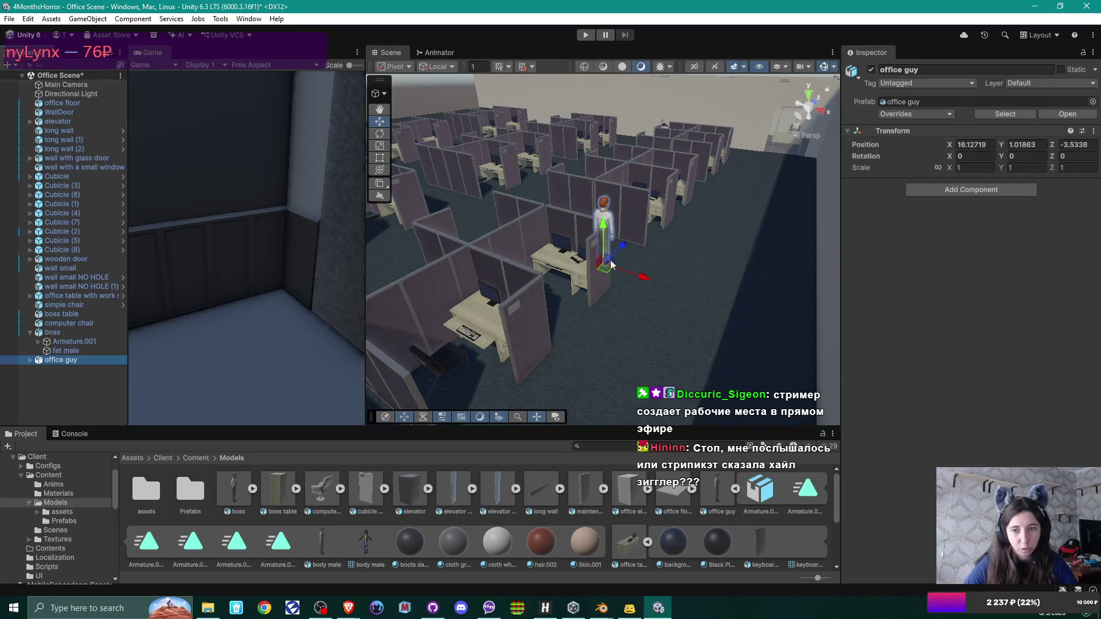
drag(611, 261, 482, 319)
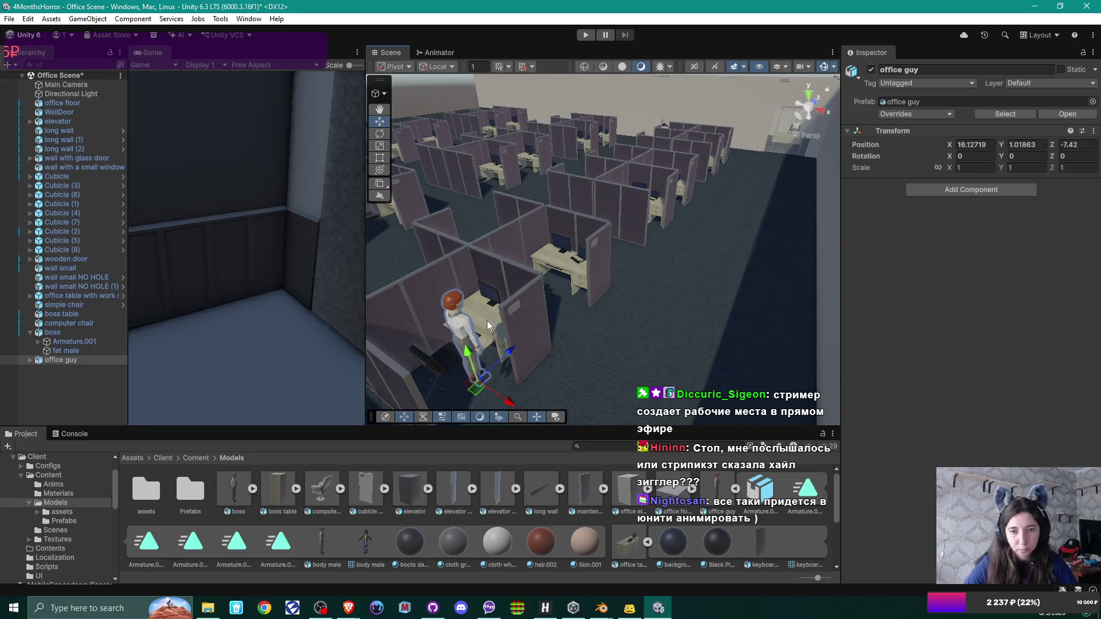
click(982, 188)
click(976, 229)
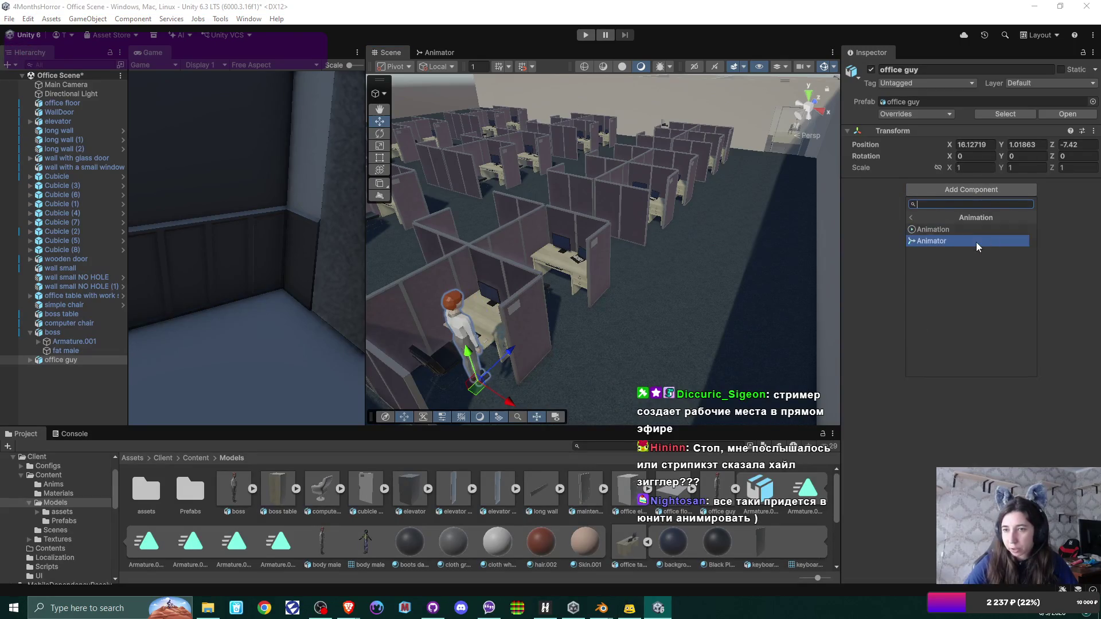
click(976, 242)
Step: Set the office guy Animator's Controller to WorkingGuy
click(1090, 198)
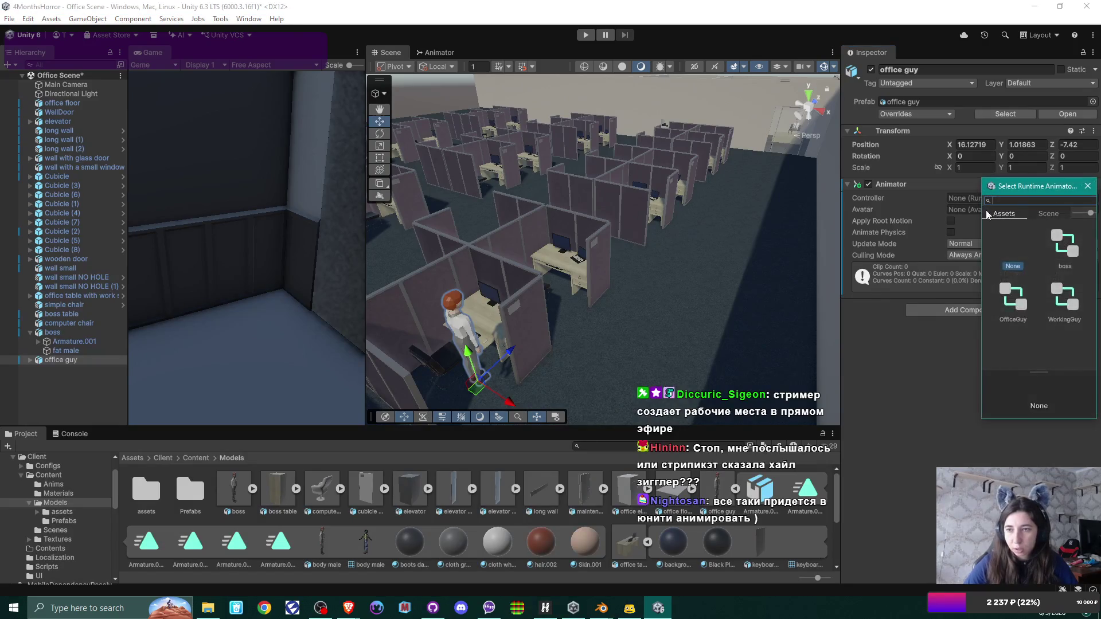
text(wo)
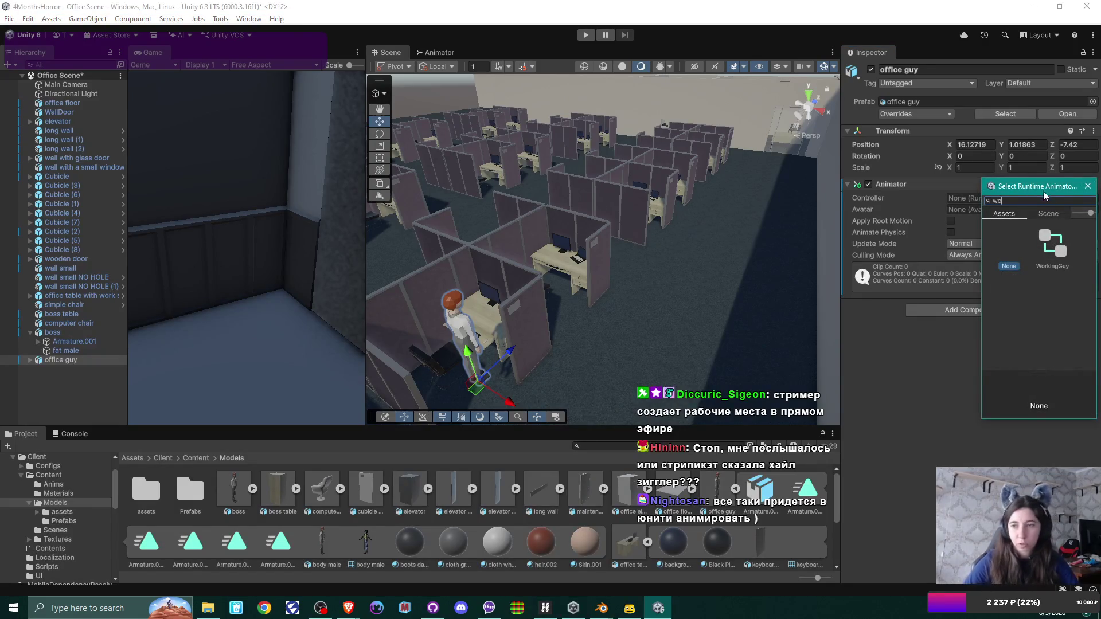
click(1052, 247)
double_click(1052, 246)
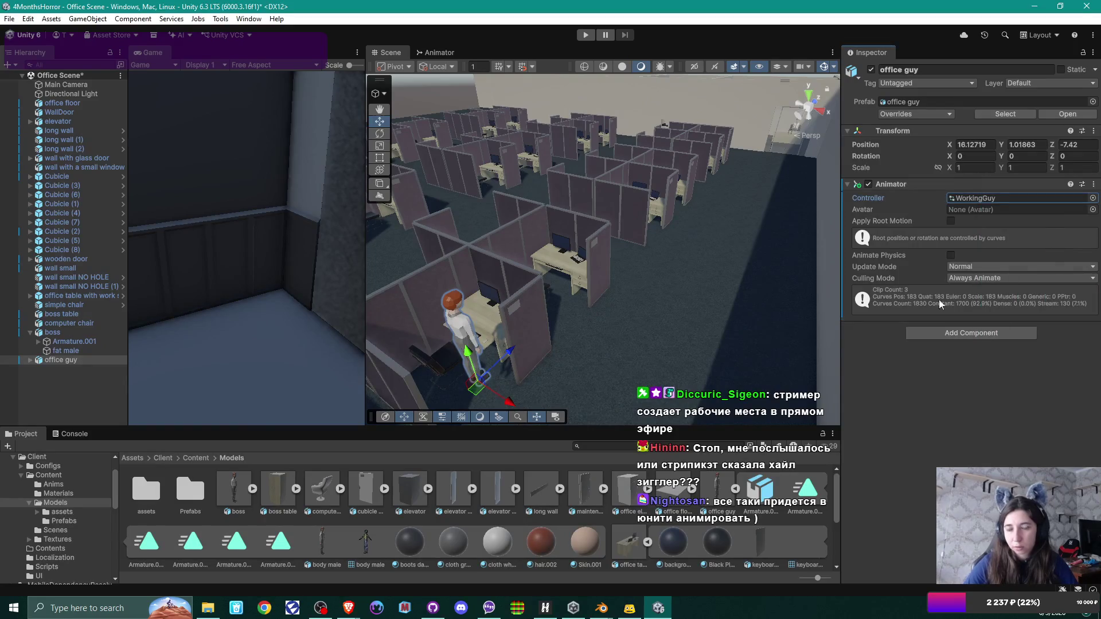
click(195, 457)
double_click(146, 489)
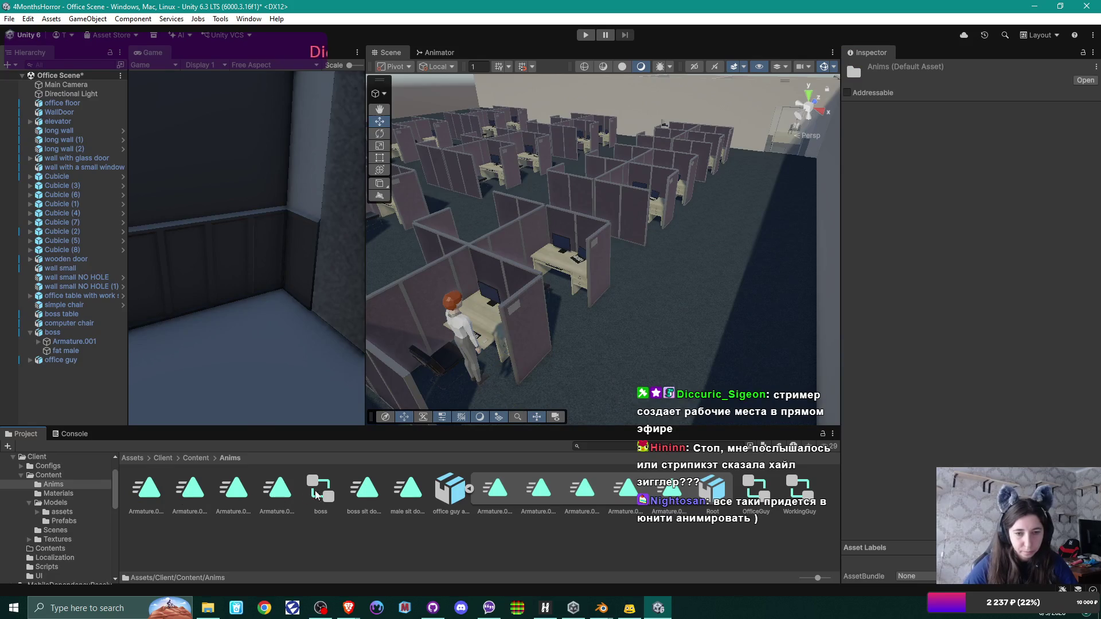
Step: Review WorkingGuy's sit-down and typing states in the Animator, then enter Play mode from the Scene view
click(804, 494)
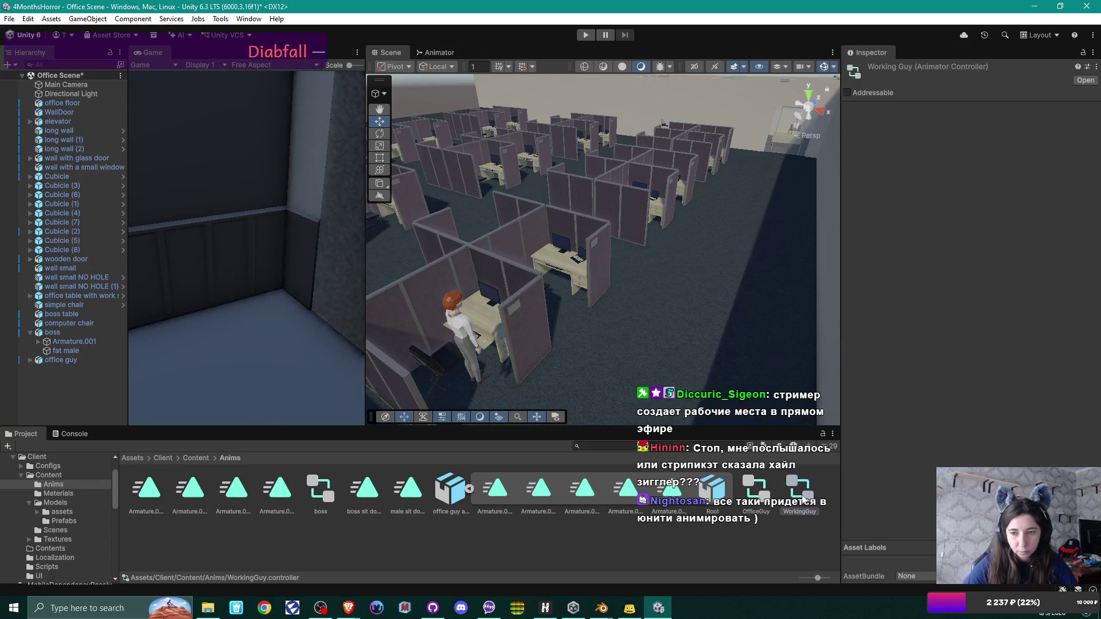
double_click(804, 494)
mouse_move(759, 343)
mouse_down()
mouse_move(576, 321)
mouse_move(679, 333)
mouse_up()
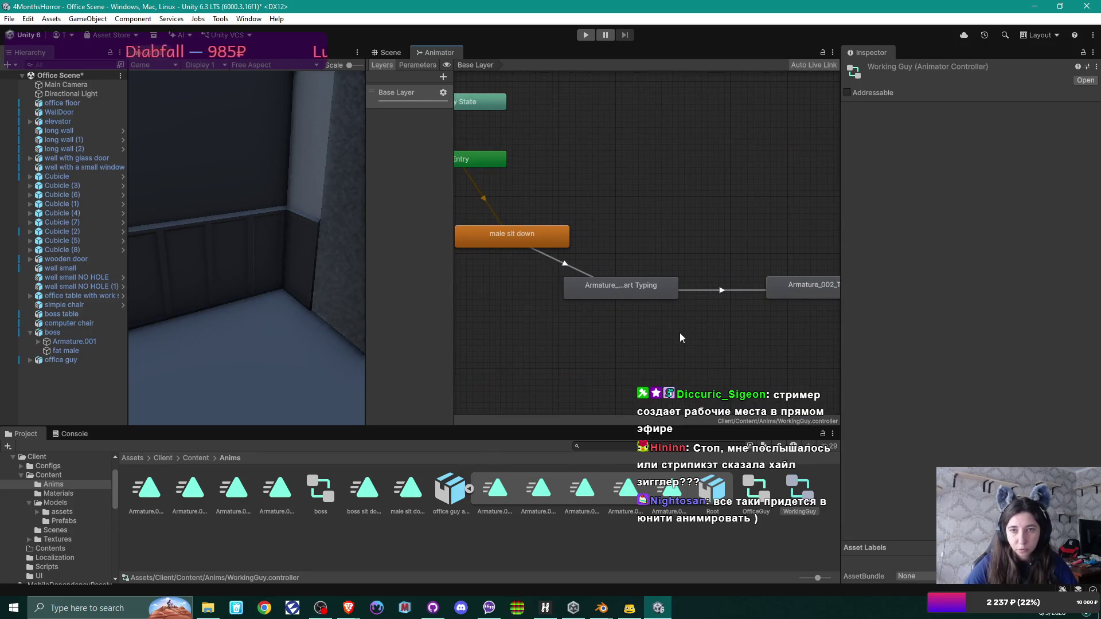
click(387, 52)
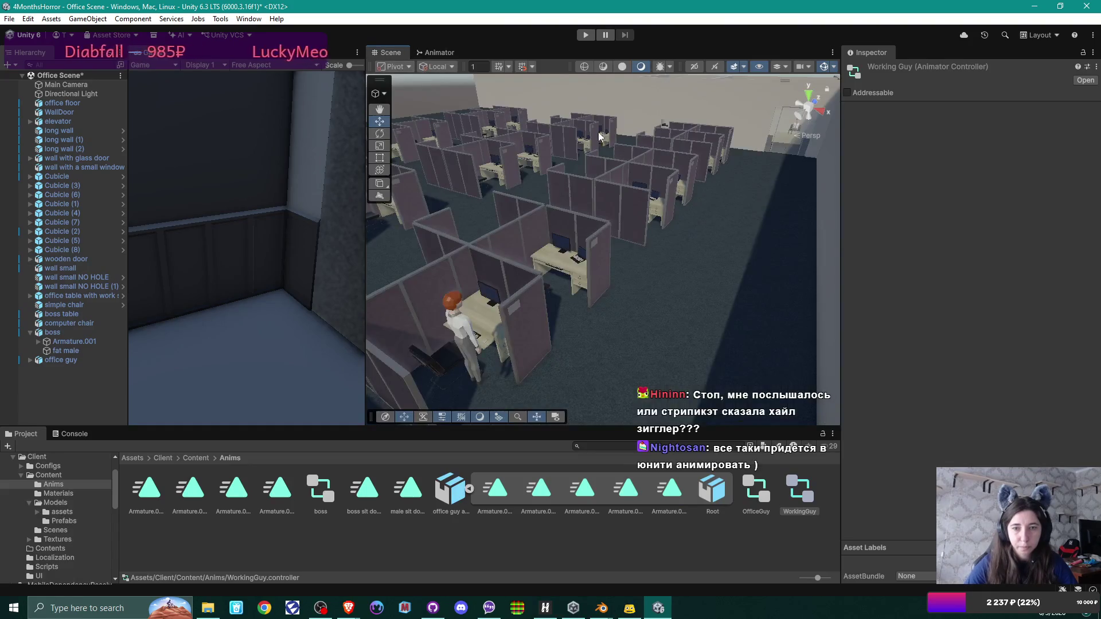
click(586, 35)
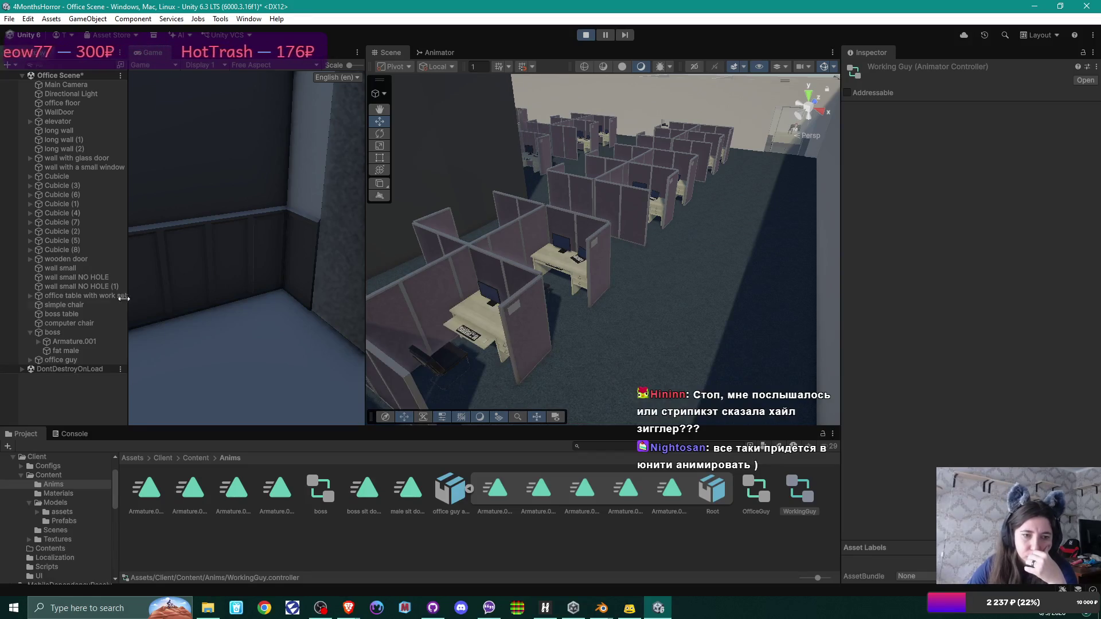
Step: Check the Transforms of office guy, Armature.002 (scale 100) and body male, then stop Play mode
click(29, 361)
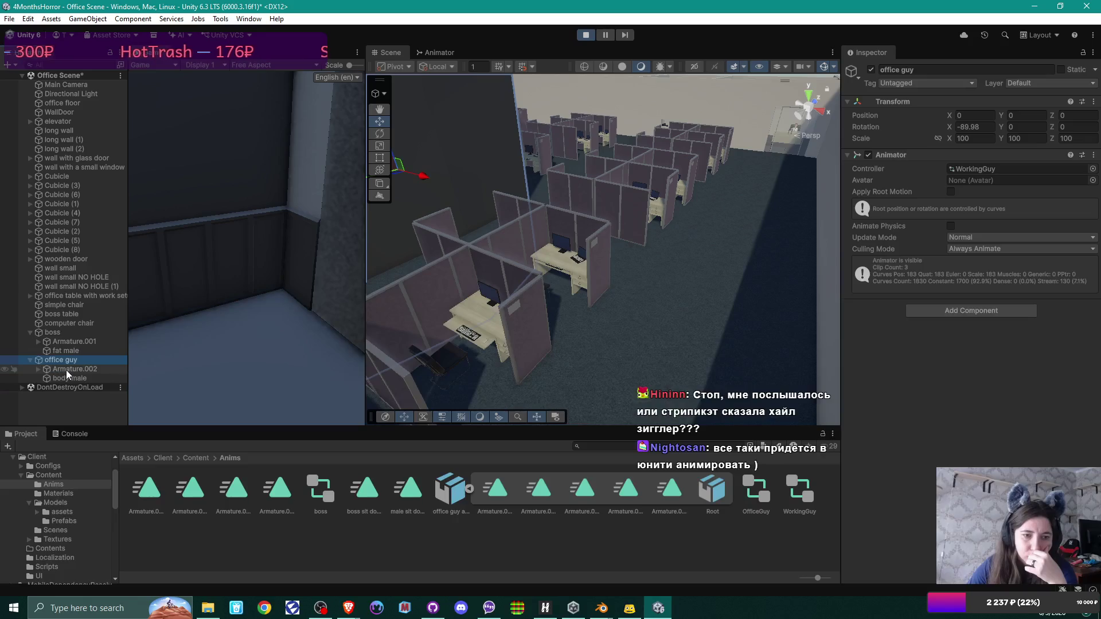
click(66, 370)
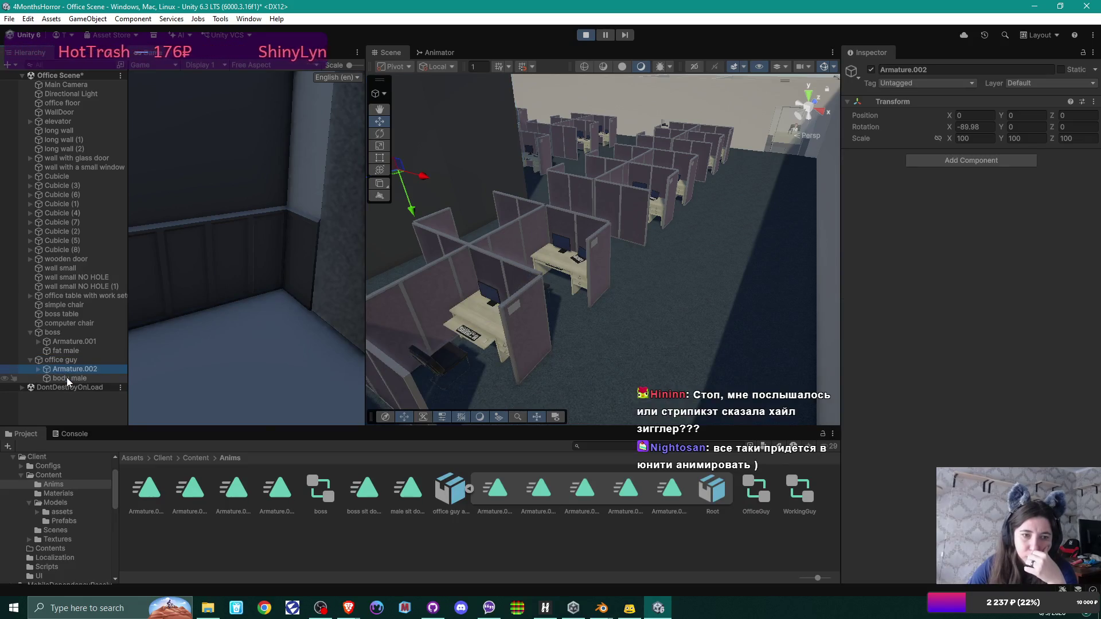
click(67, 378)
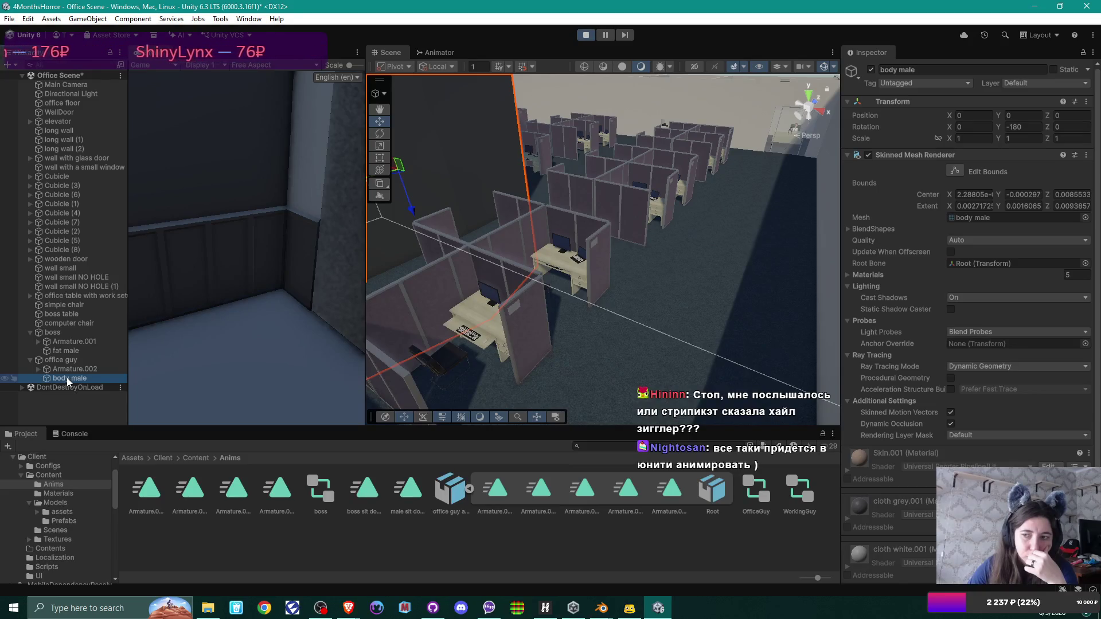
click(67, 371)
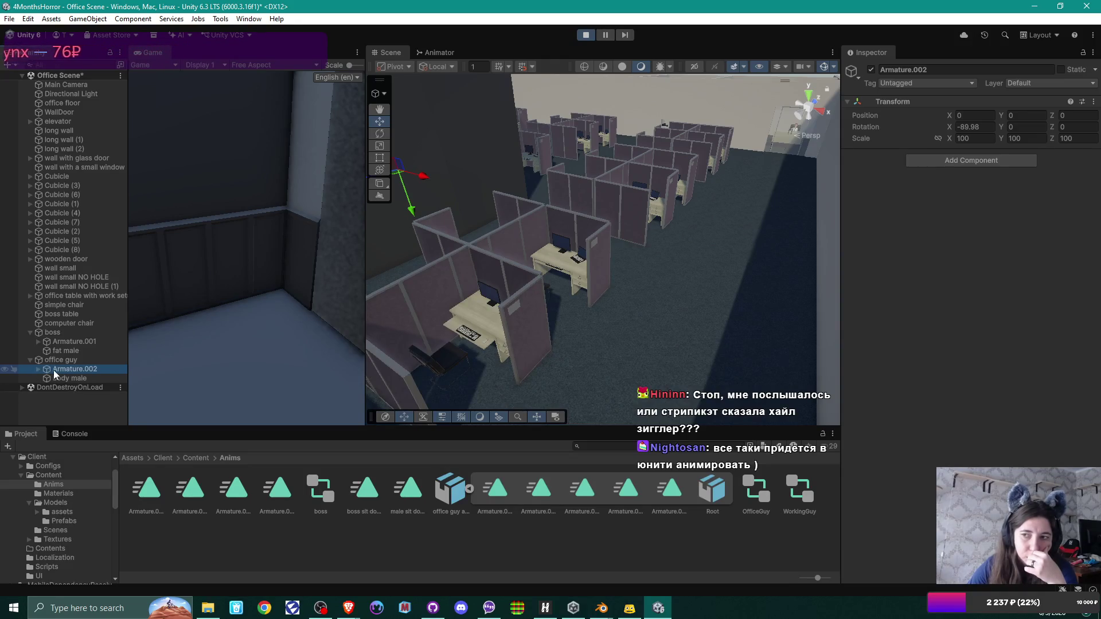
mouse_move(487, 166)
mouse_down()
mouse_move(467, 149)
mouse_move(170, 180)
mouse_move(442, 162)
mouse_up()
click(583, 33)
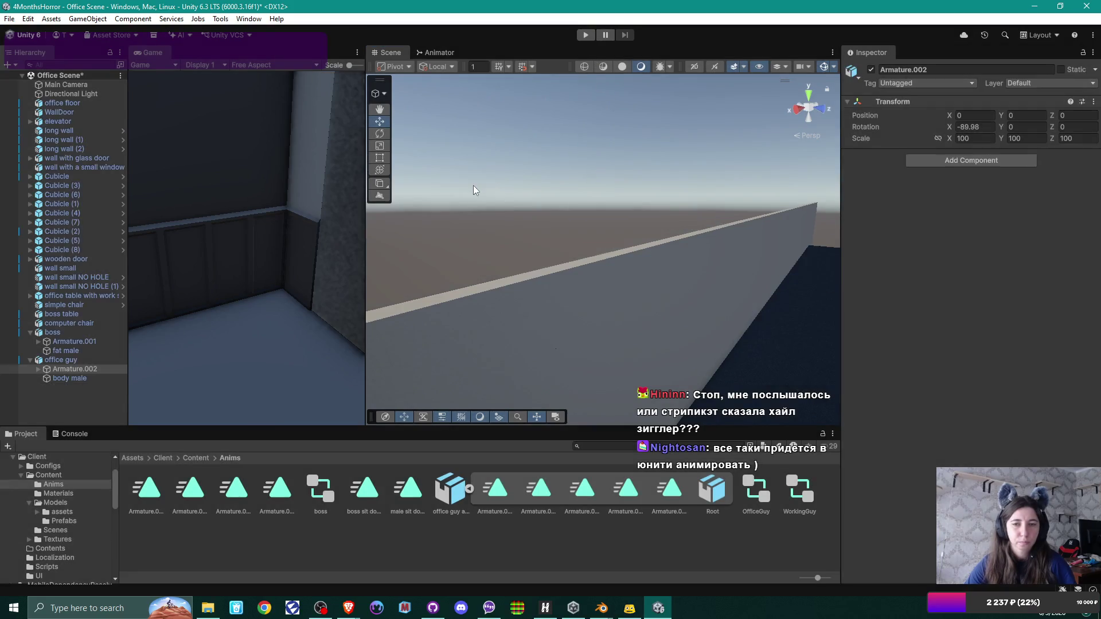
Step: Compare the boss's armature with office guy's Armature.002 in the Hierarchy
click(80, 342)
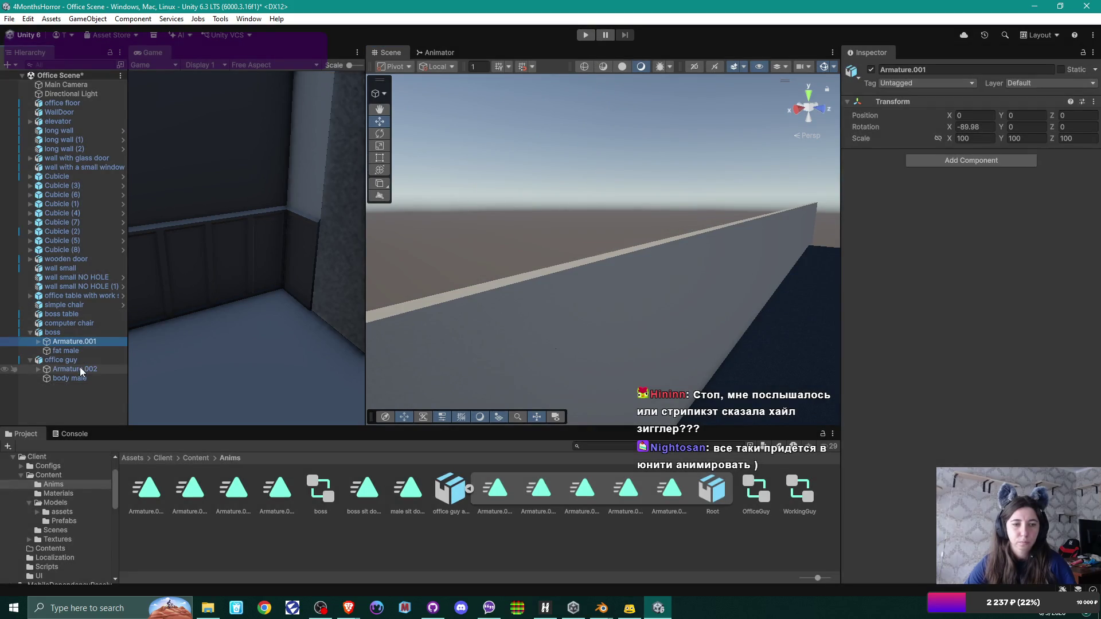
click(80, 369)
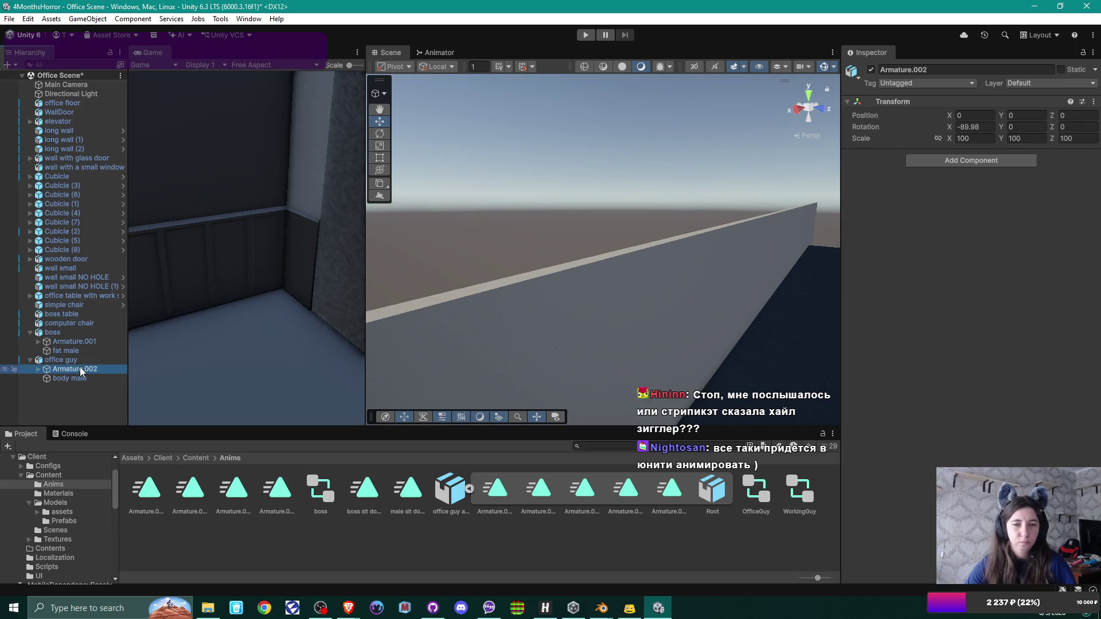
click(67, 361)
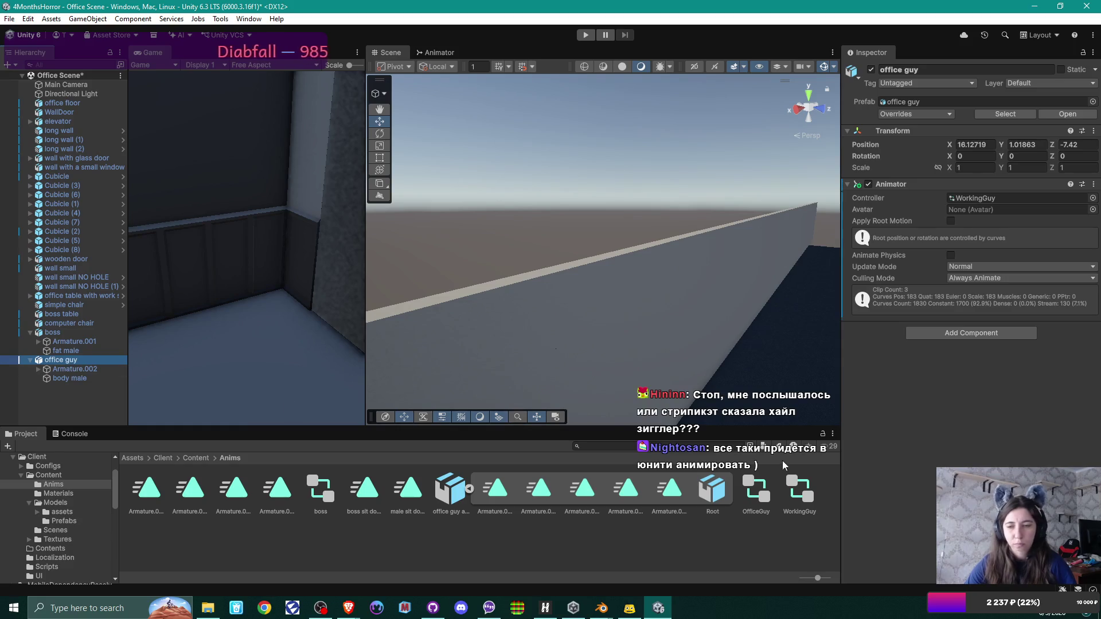
Step: Uncheck Convert Units on office guy.fbx in Models and apply the reimport
click(196, 458)
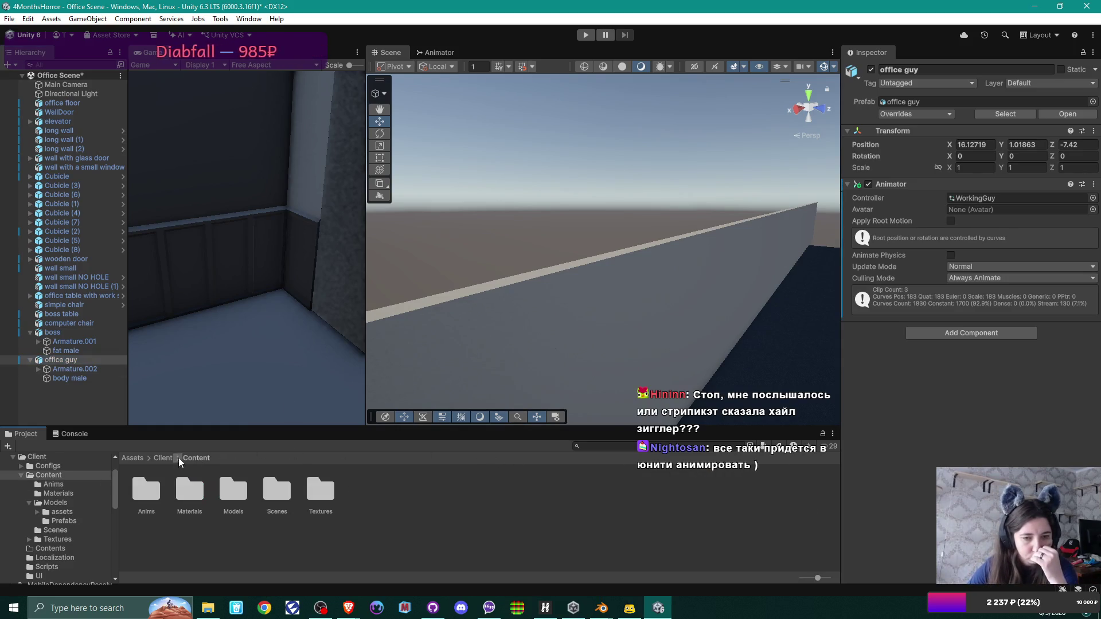
click(190, 491)
click(226, 498)
double_click(226, 498)
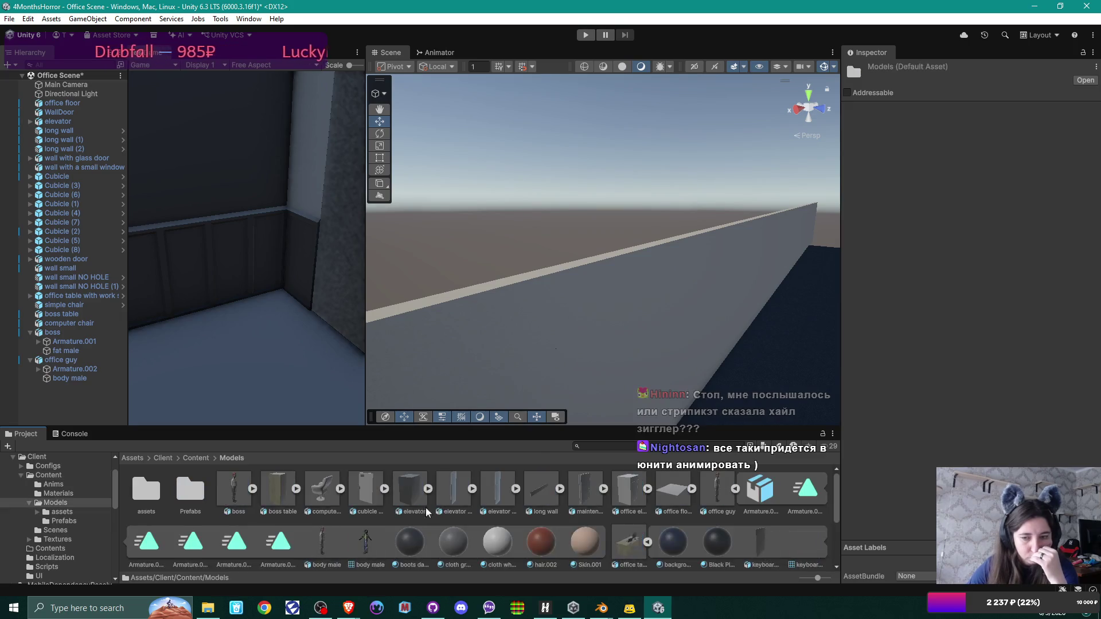
click(717, 491)
click(950, 148)
click(1090, 67)
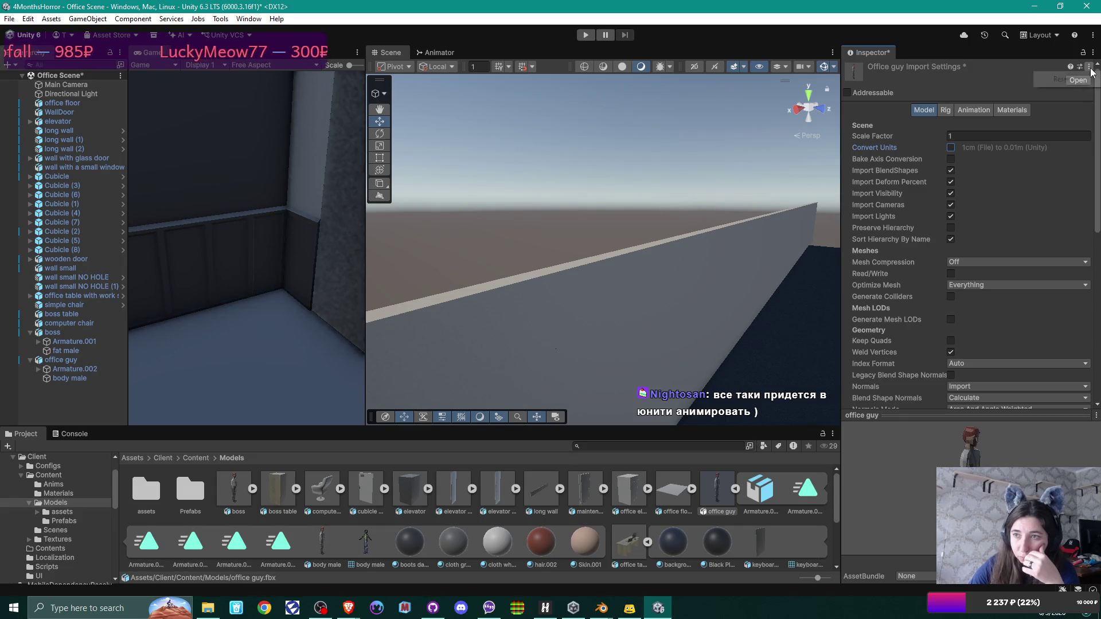
click(1037, 222)
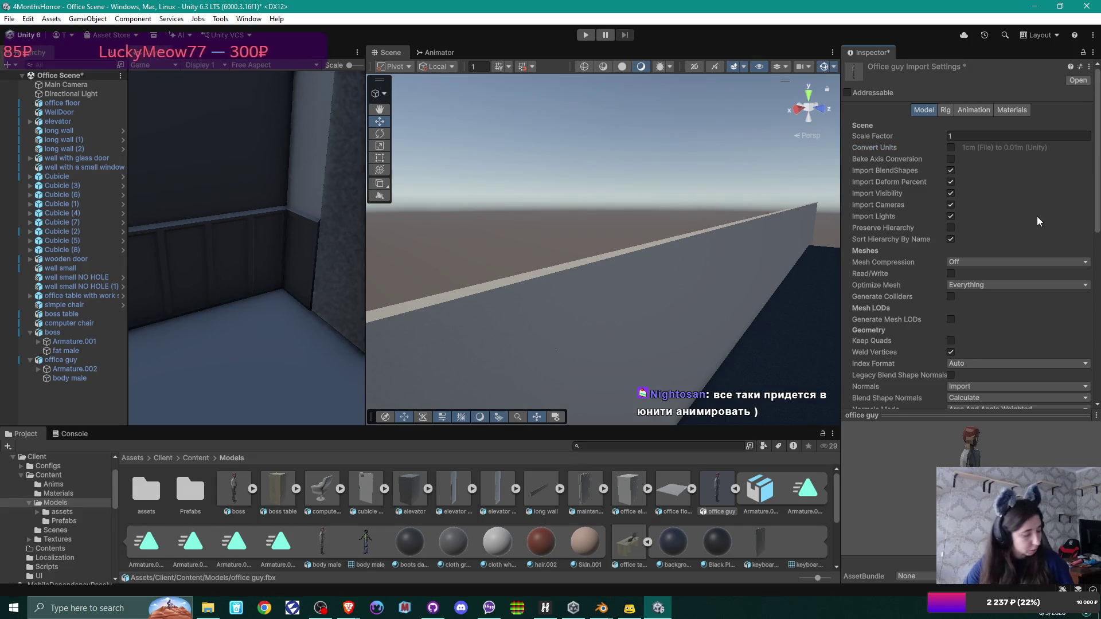
click(681, 498)
click(449, 351)
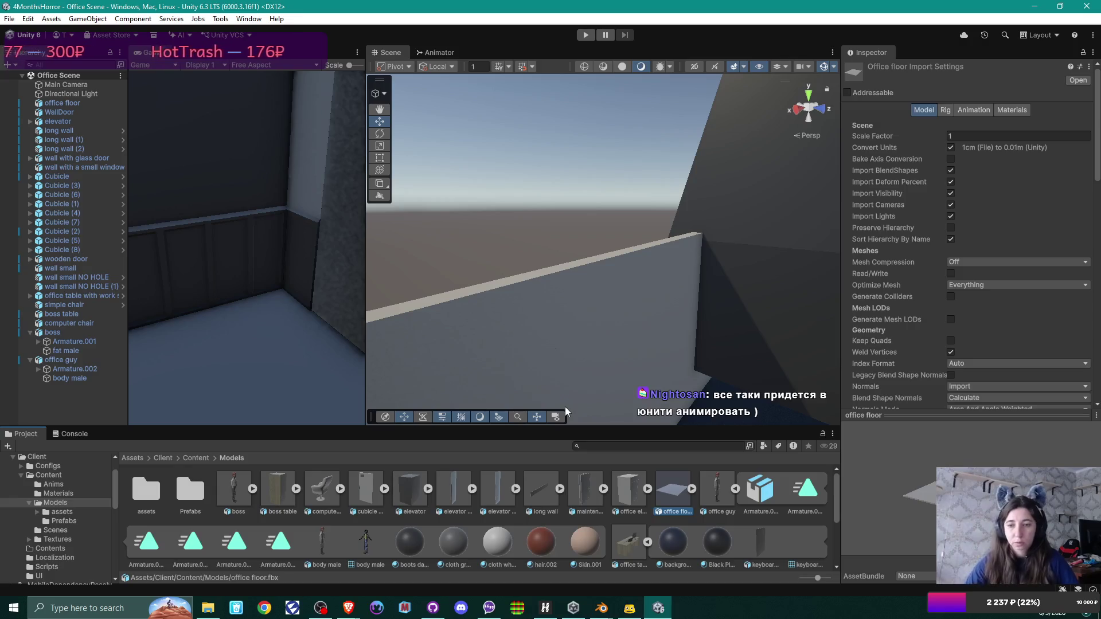
click(725, 483)
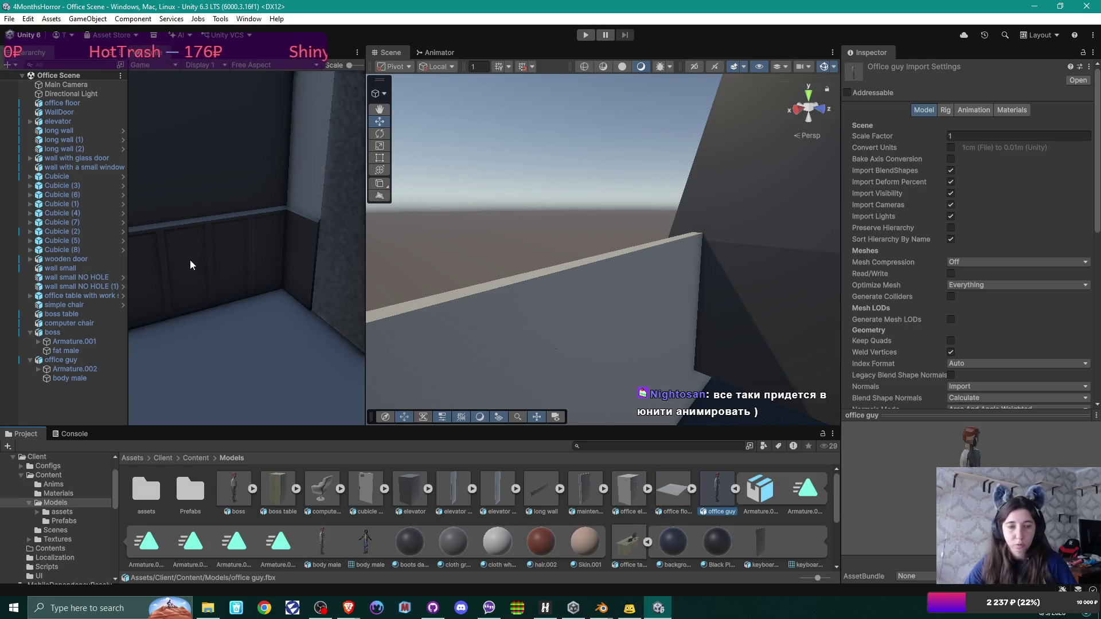
drag(576, 132, 805, 241)
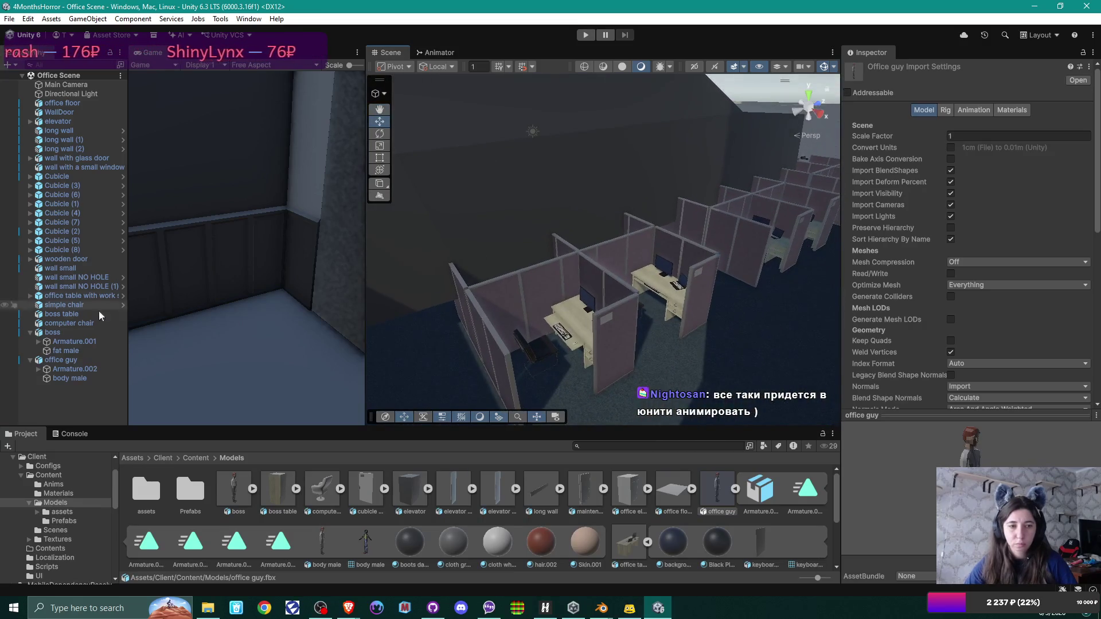
Step: Set office guy's Armature.002 scale to 1 on X, Y and Z
click(56, 361)
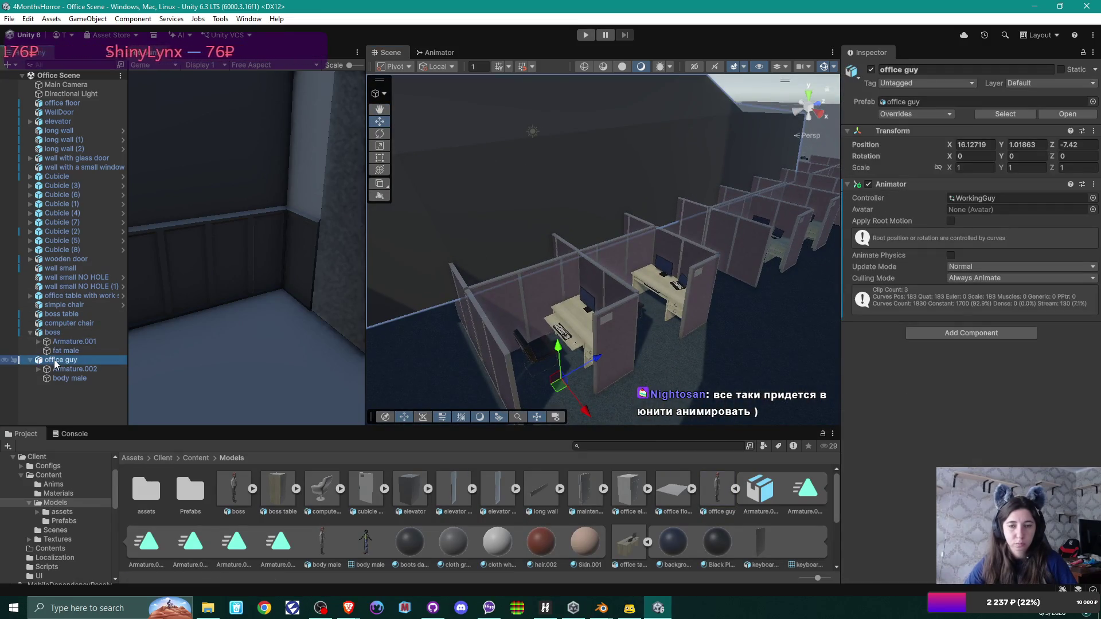
drag(475, 270, 693, 477)
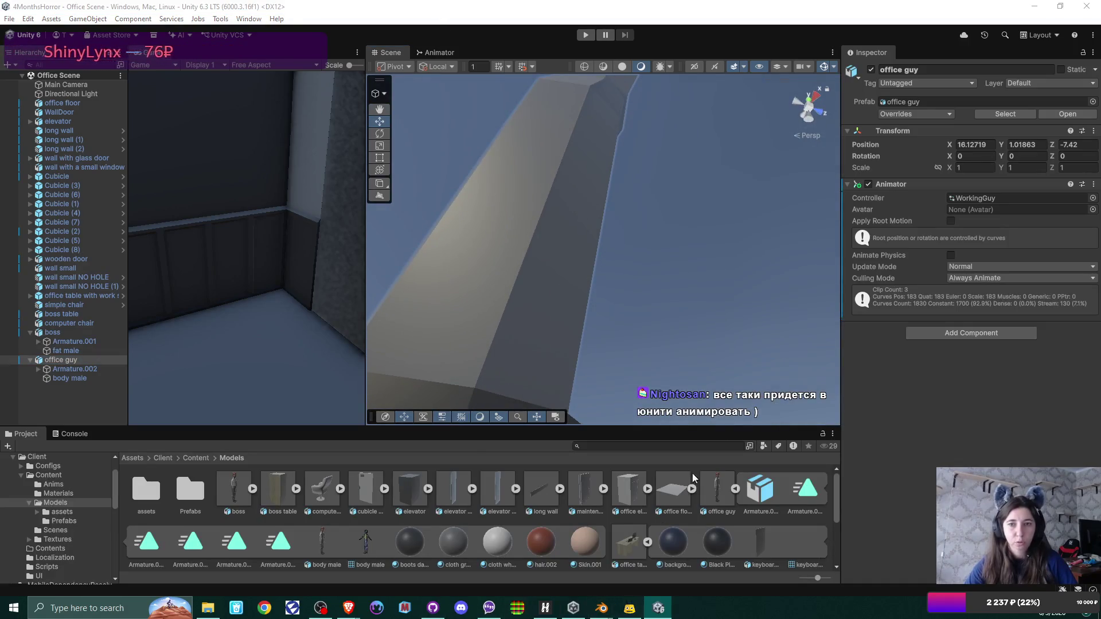
drag(639, 283, 643, 189)
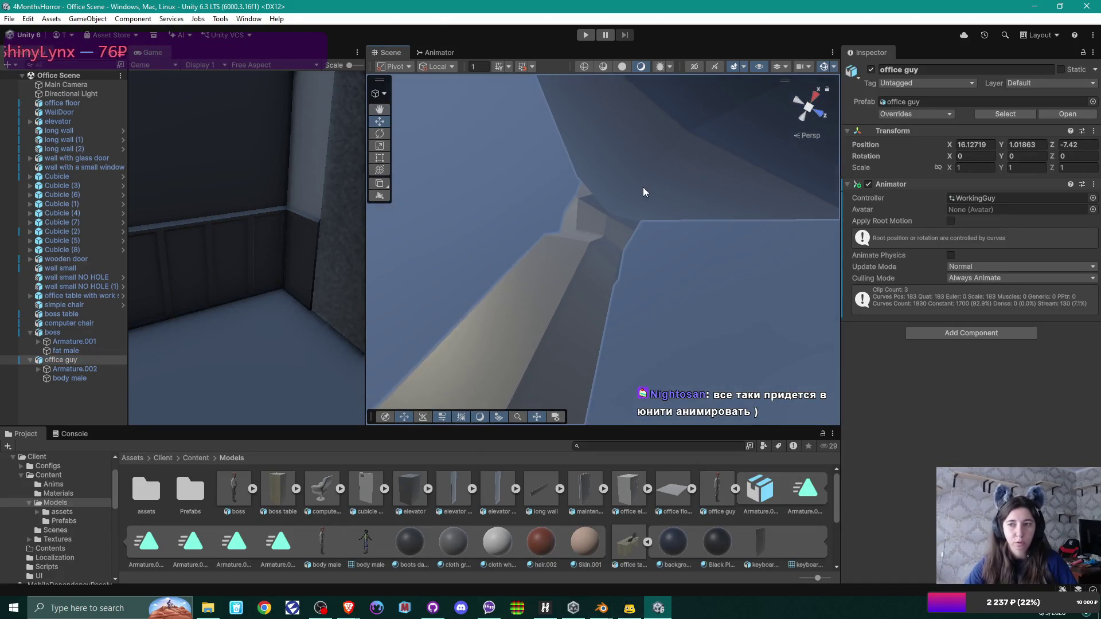
click(77, 370)
click(971, 138)
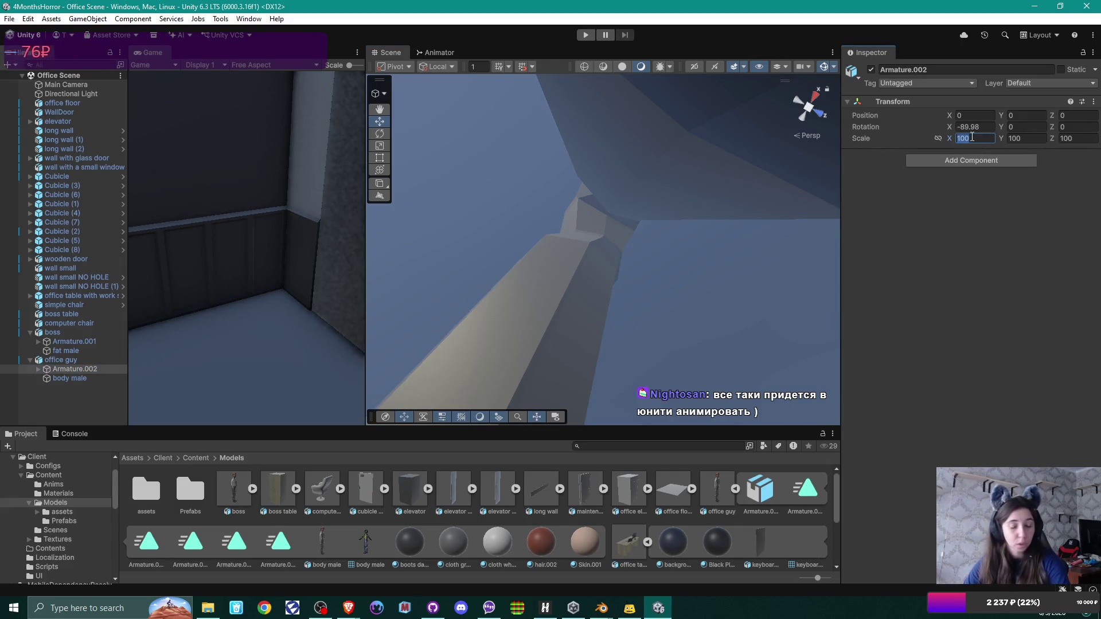
text(1)
key(Tab)
text(11)
Step: Save the office scene and start Play mode
mouse_move(624, 216)
mouse_down()
mouse_move(676, 350)
mouse_move(686, 345)
mouse_up()
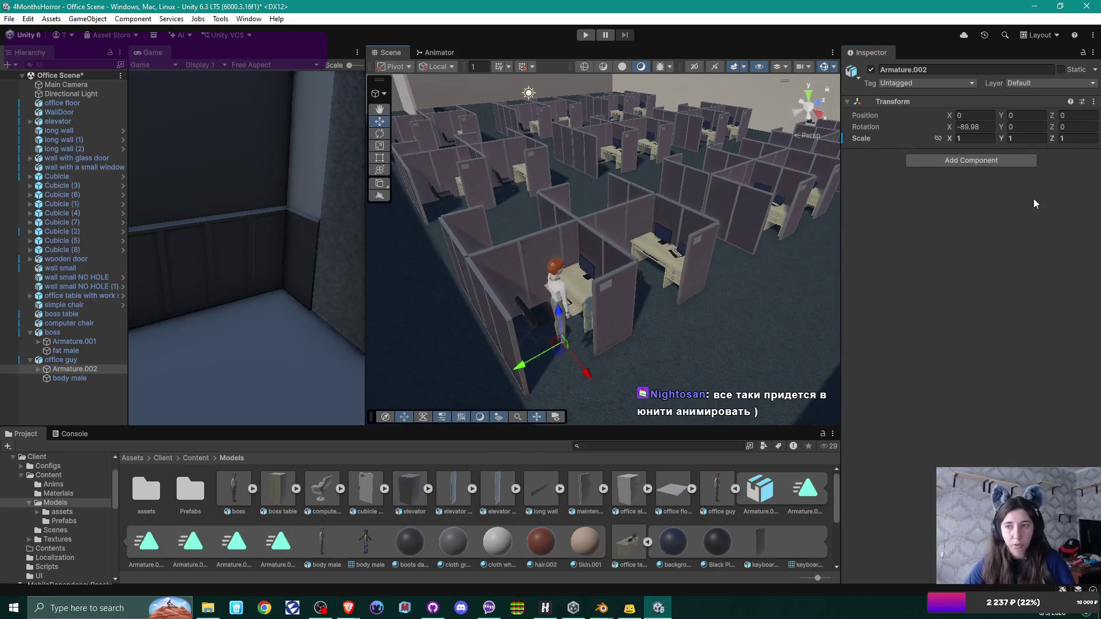
key(ctrl+s)
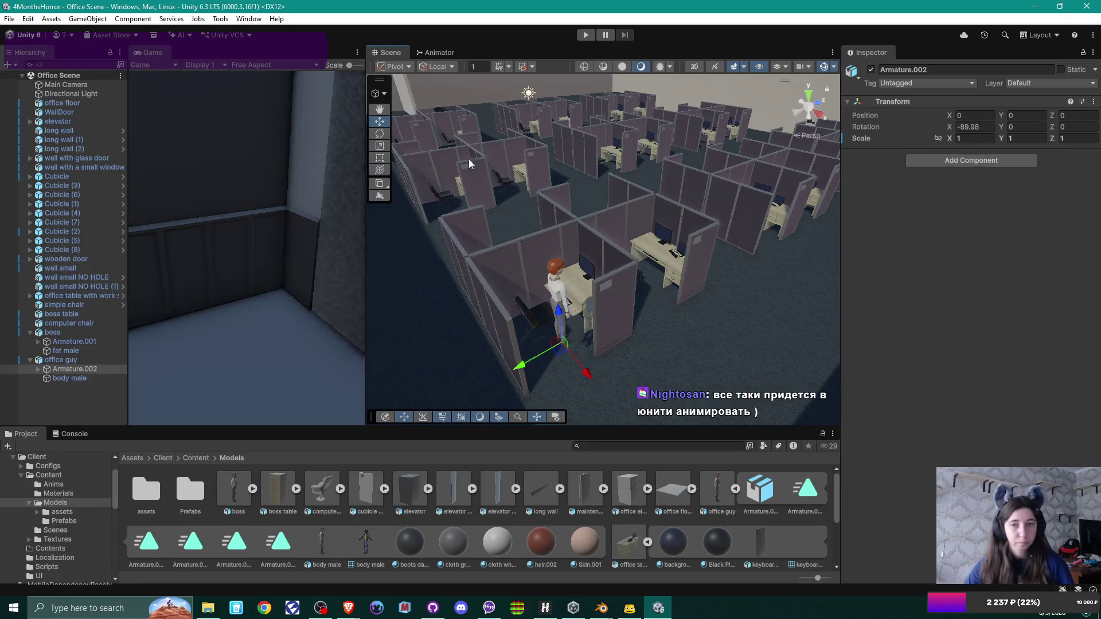
click(586, 36)
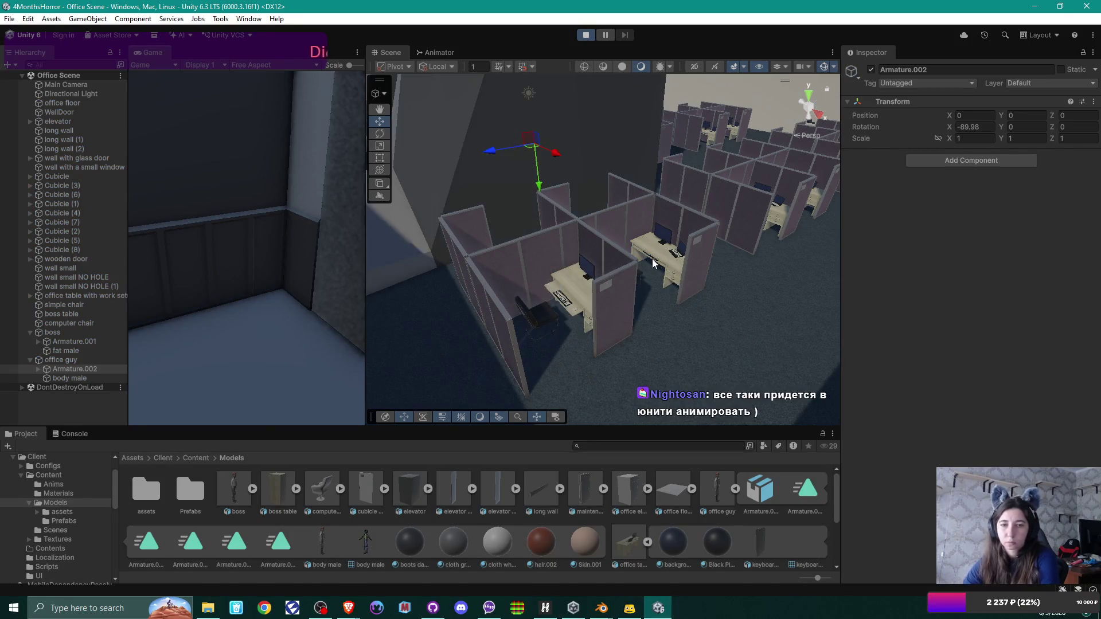
Step: Stop the play test and delete office guy, with Armature.002 and body male, from the scene
mouse_move(673, 291)
mouse_down()
mouse_move(382, 216)
mouse_move(332, 215)
mouse_up()
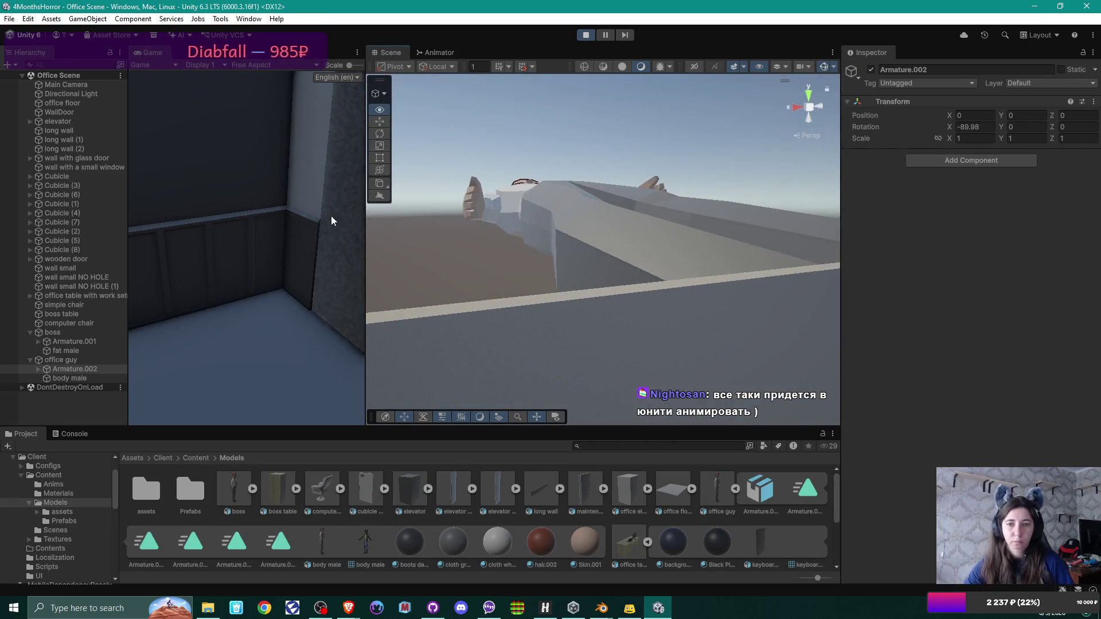
click(584, 38)
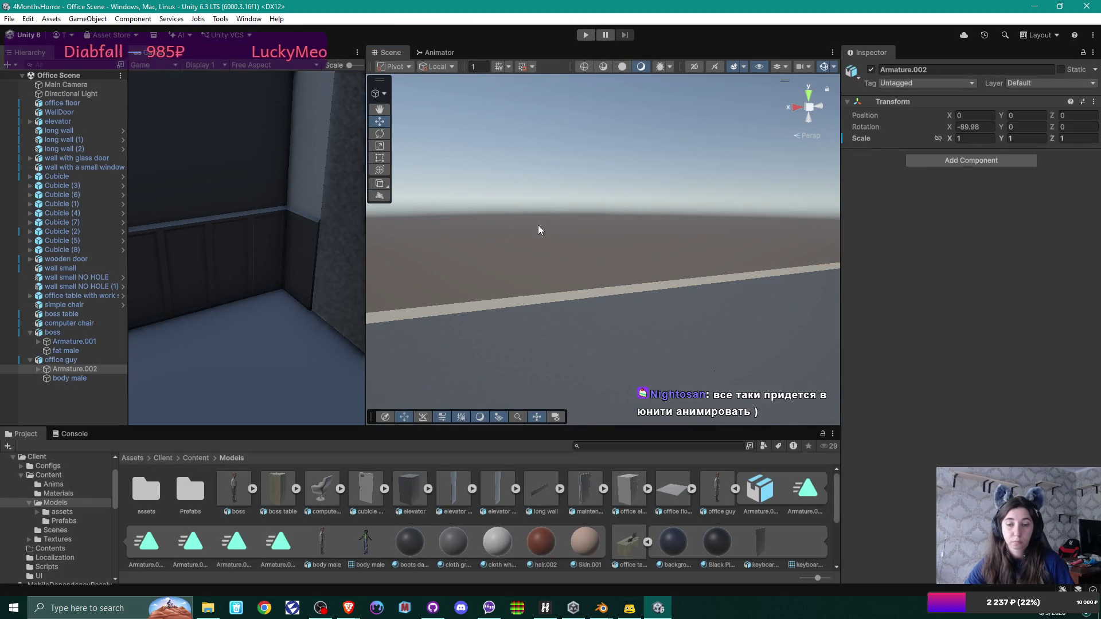
click(68, 360)
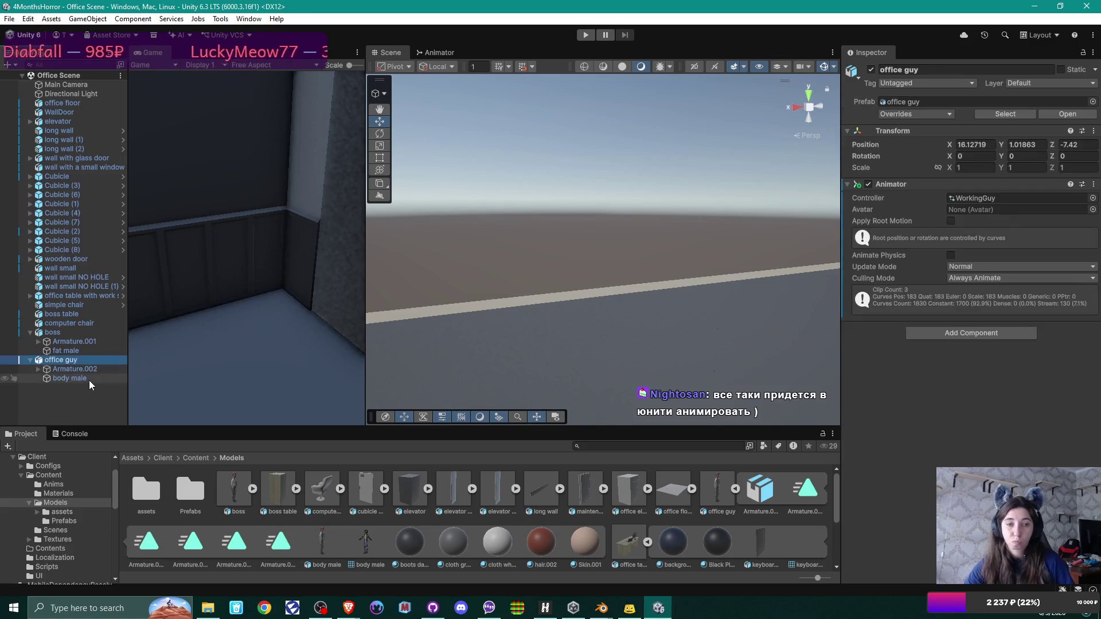
mouse_move(530, 282)
mouse_down()
mouse_move(679, 295)
mouse_move(658, 327)
mouse_move(631, 337)
mouse_up()
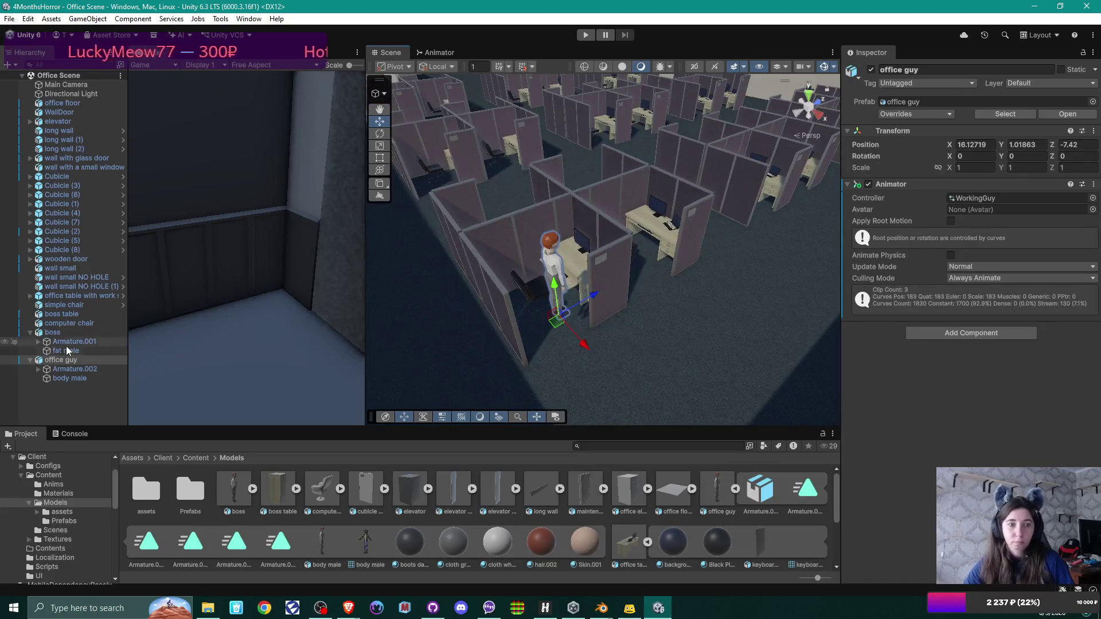
click(72, 367)
key(Down)
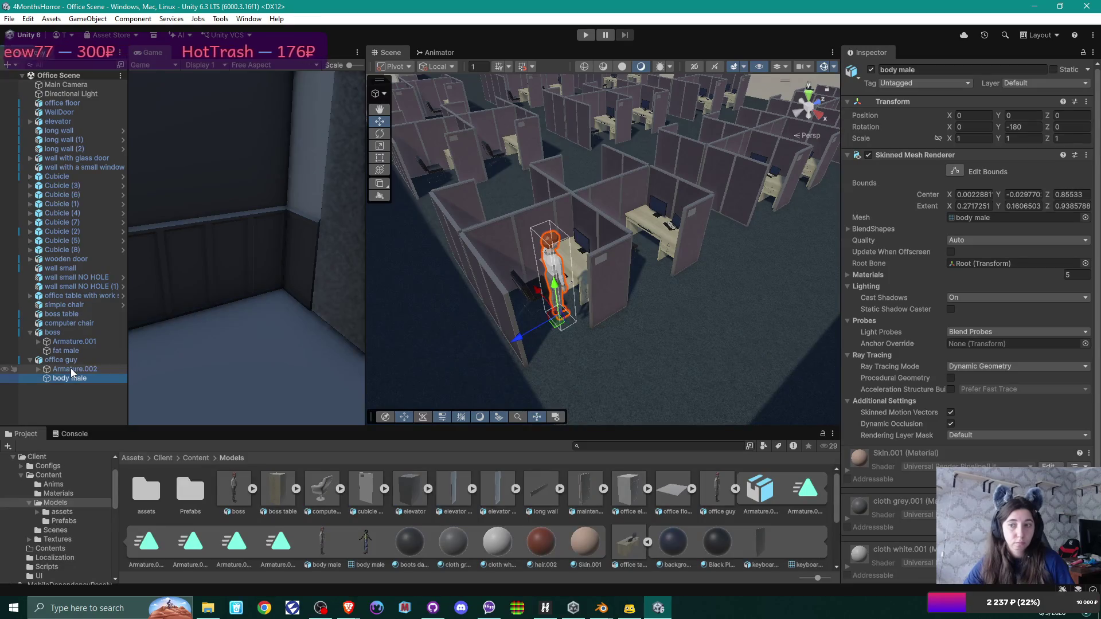
click(68, 362)
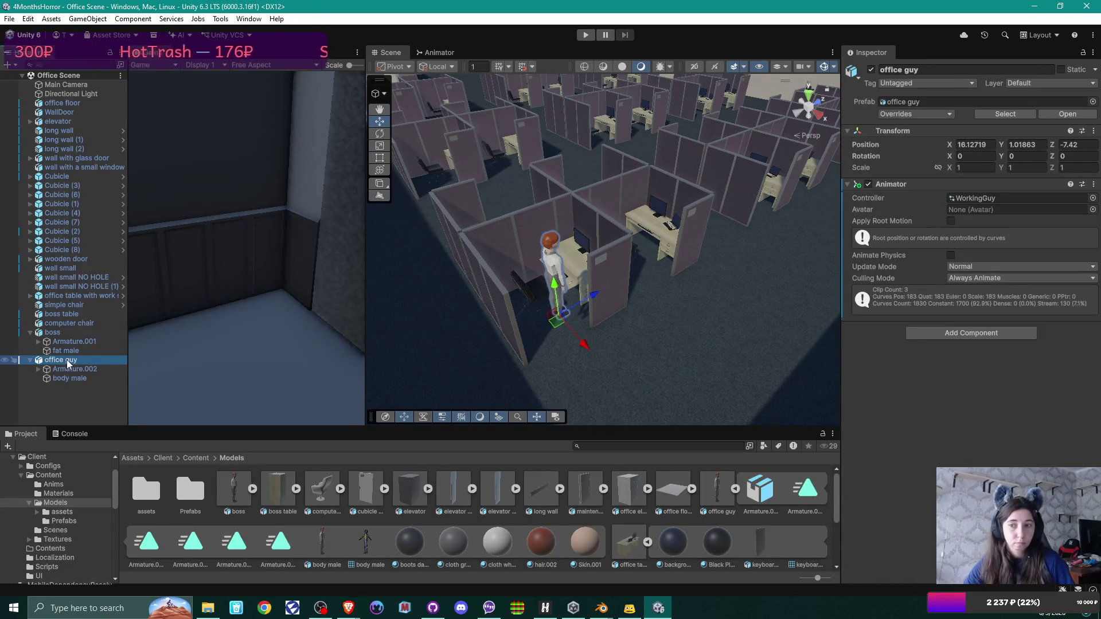
key(Delete)
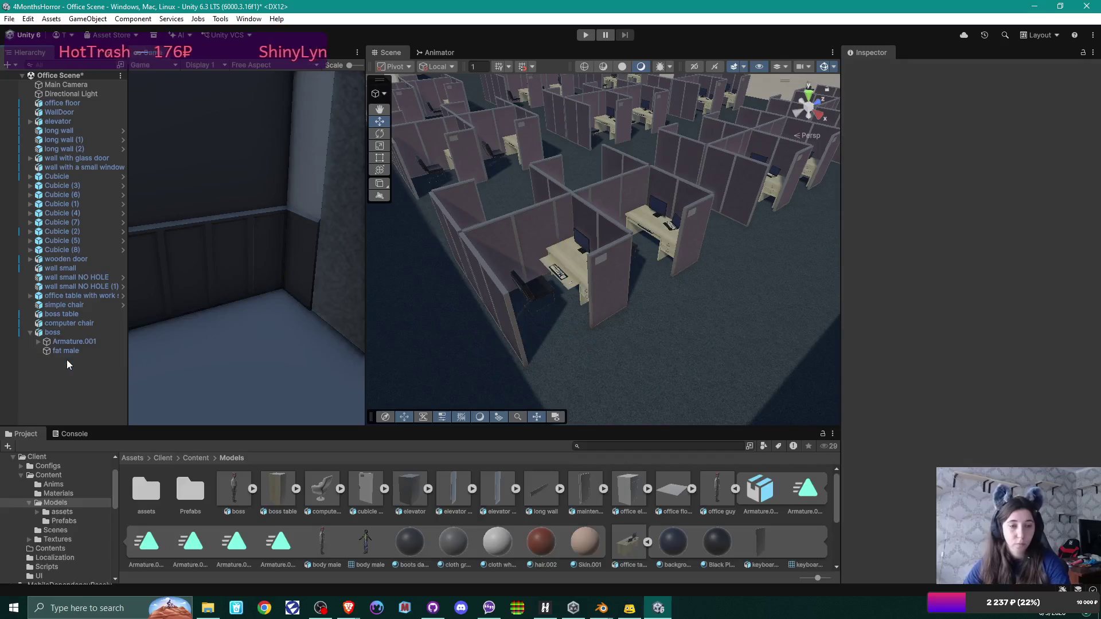
Step: Frame and inspect the boss's Armature.001 and fat male mesh
click(82, 342)
key(f)
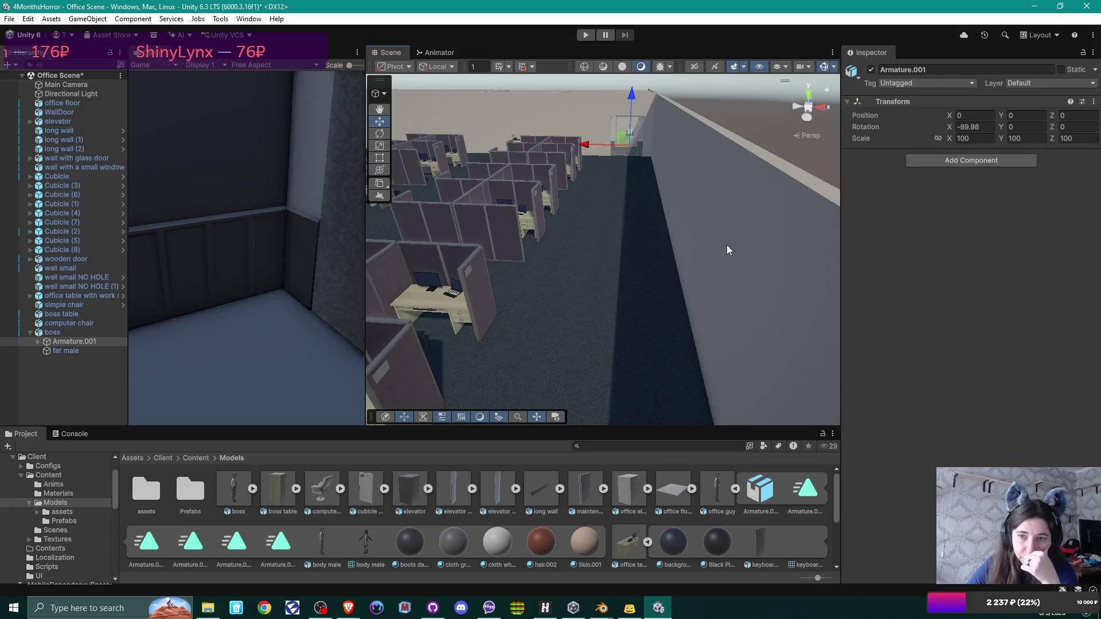
scroll(726, 246, down, 5)
click(83, 352)
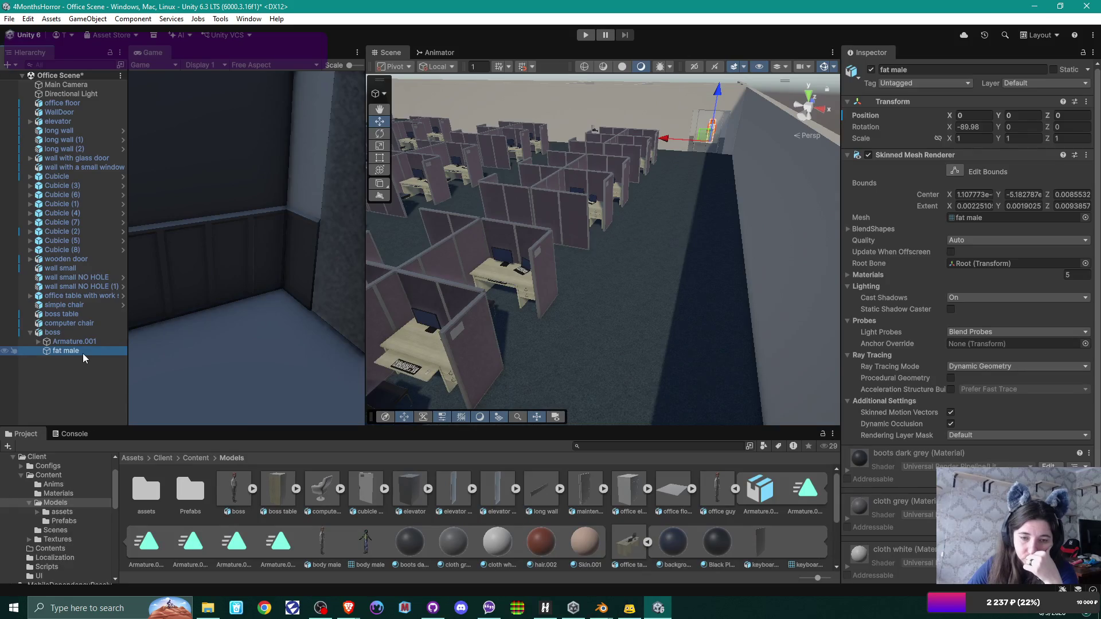
Step: Switch to Blender's '3 bodies with sit down anim.blend' file
click(200, 458)
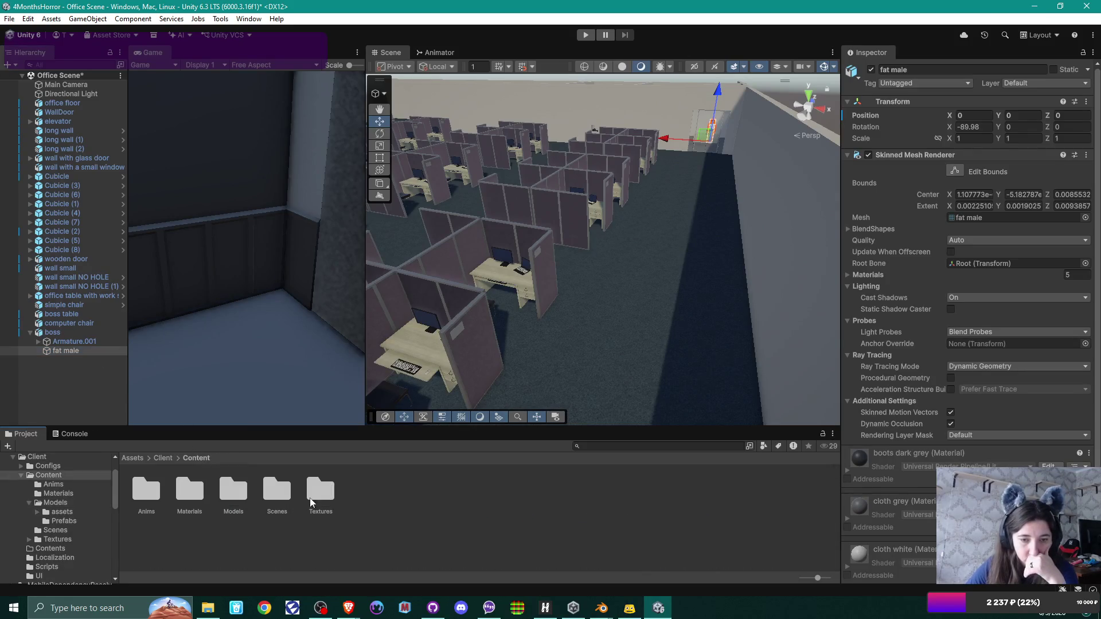
click(610, 613)
click(641, 552)
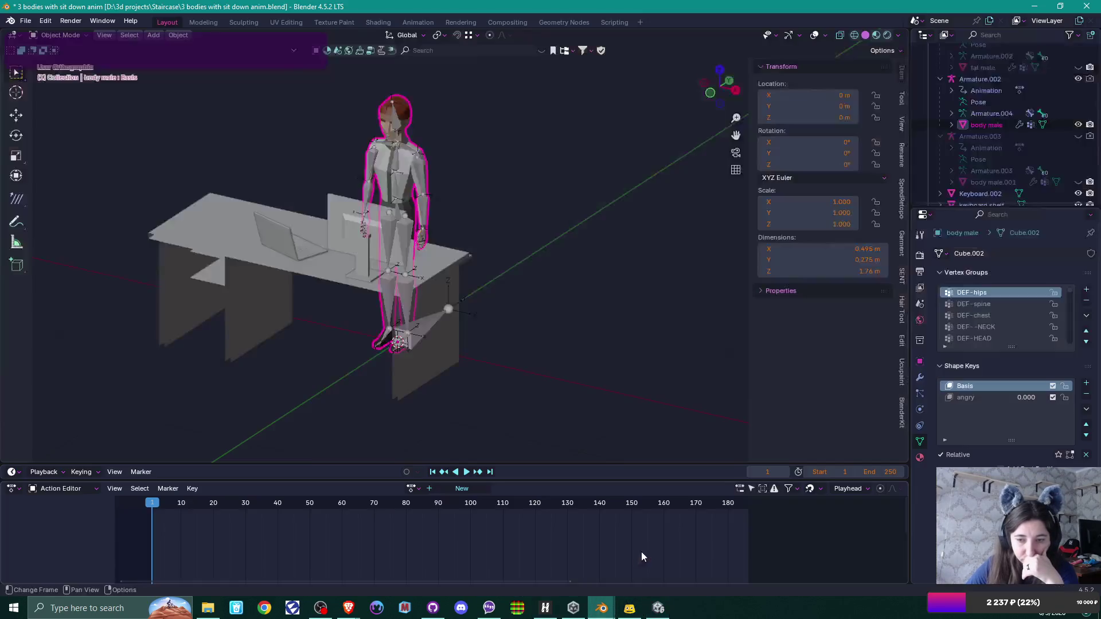
Step: Start an FBX export of Armature.002 to Content\Anims as office guy anims.fbx
click(397, 118)
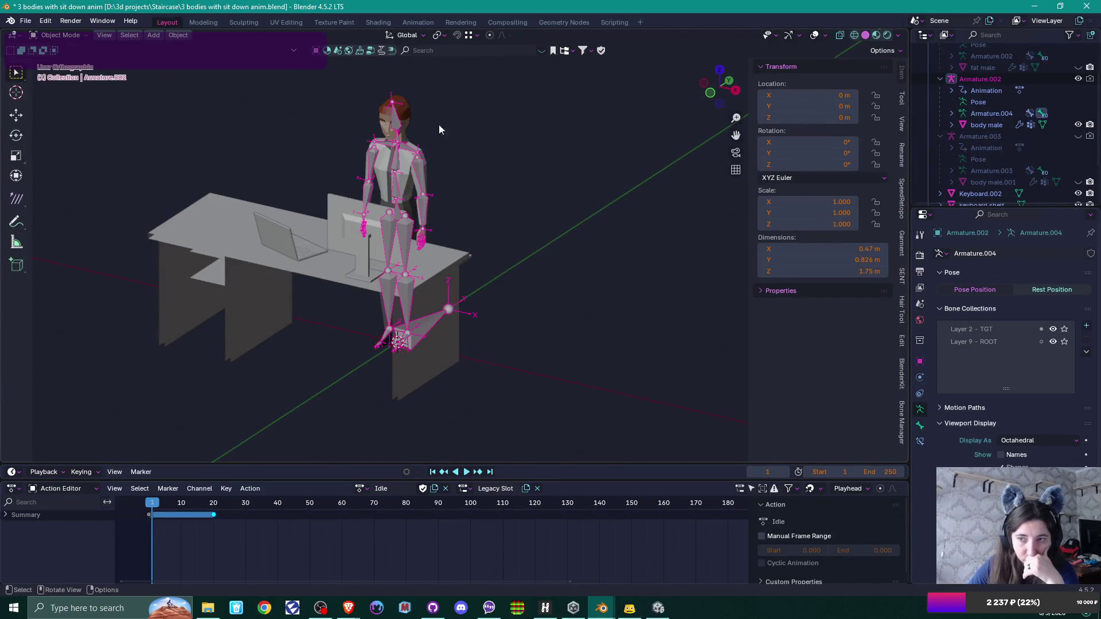
click(25, 20)
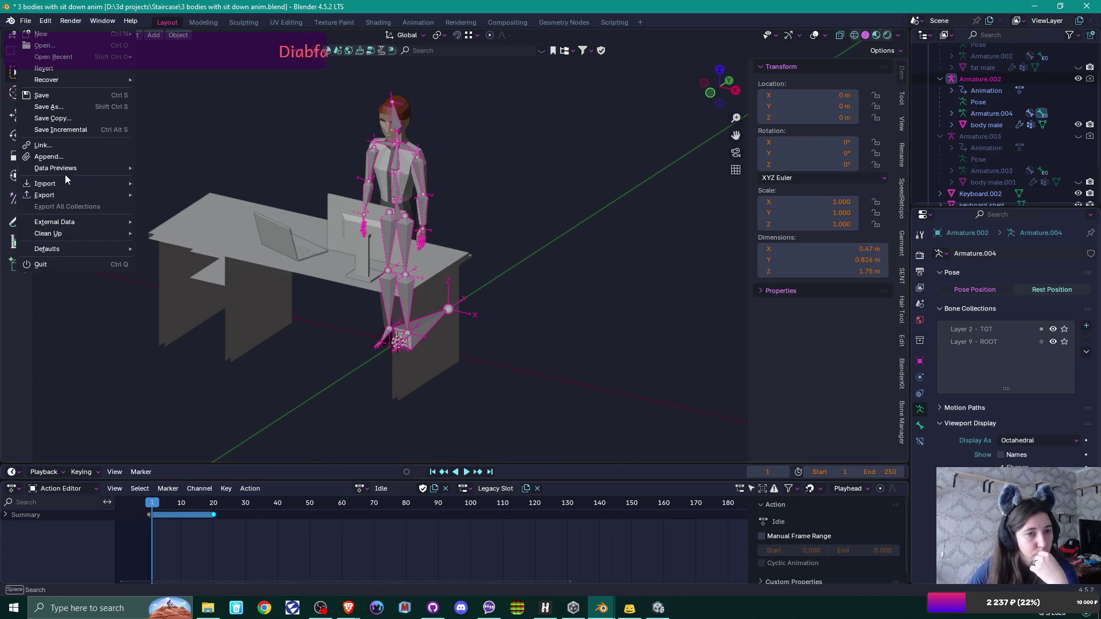
mouse_move(78, 198)
click(172, 297)
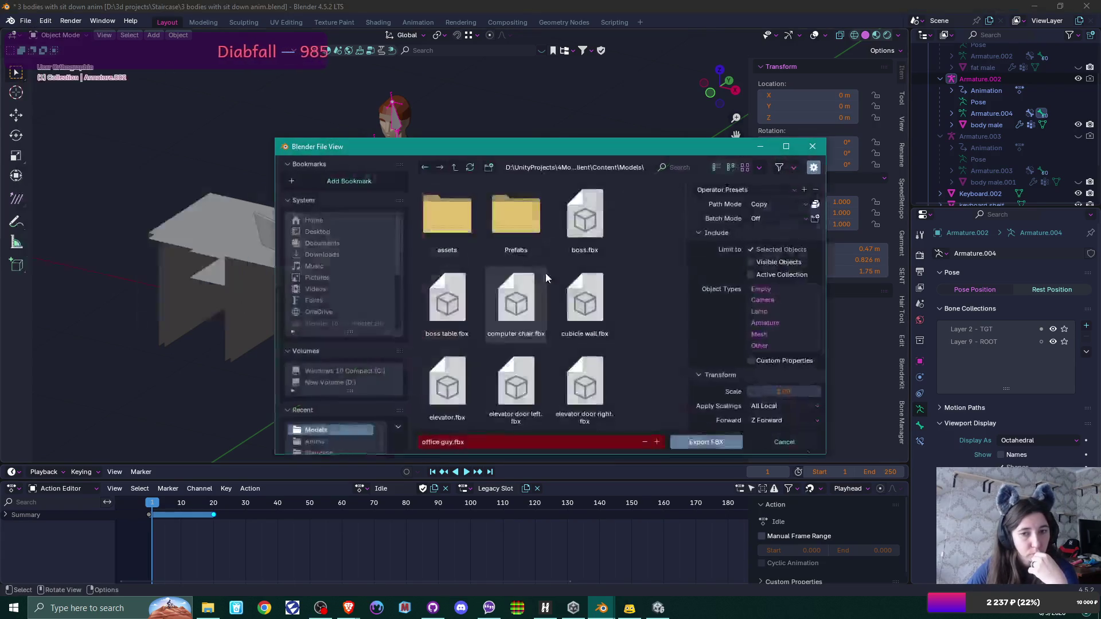
click(455, 167)
click(459, 217)
click(458, 225)
Step: Apply the Unity export preset, export the FBX, and return to Unity
click(768, 190)
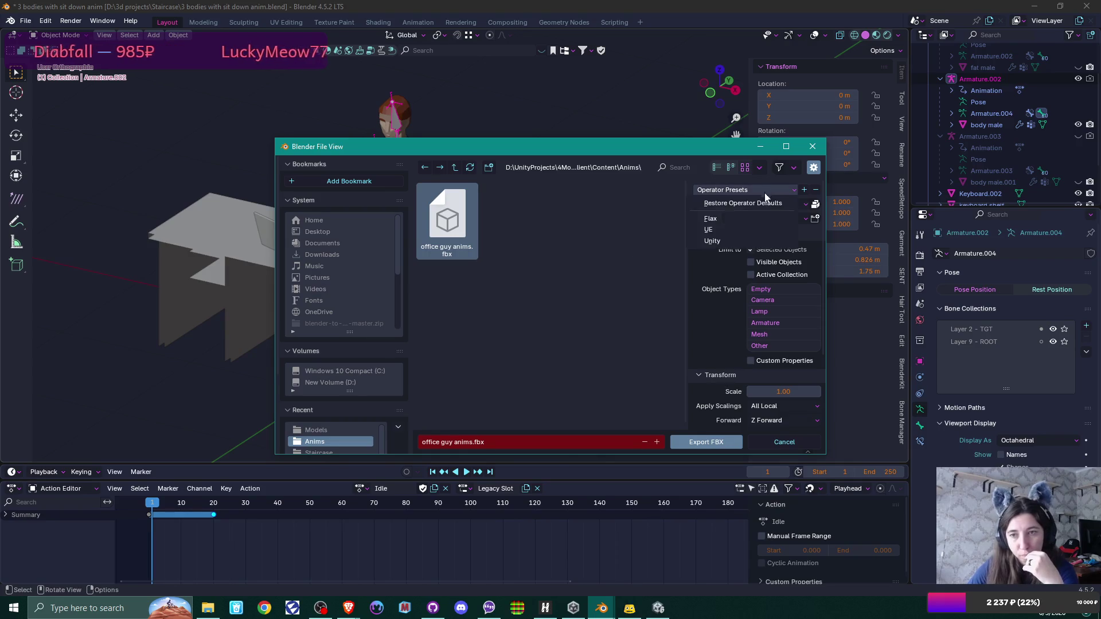
click(734, 231)
click(768, 190)
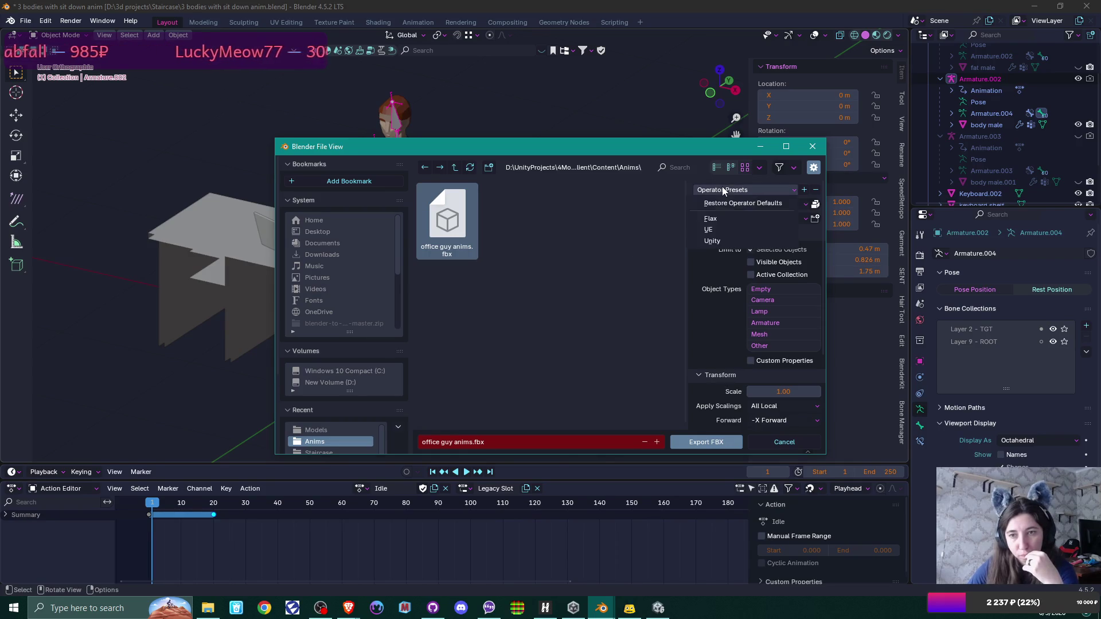
click(734, 230)
scroll(729, 325, down, 2)
scroll(728, 325, down, 2)
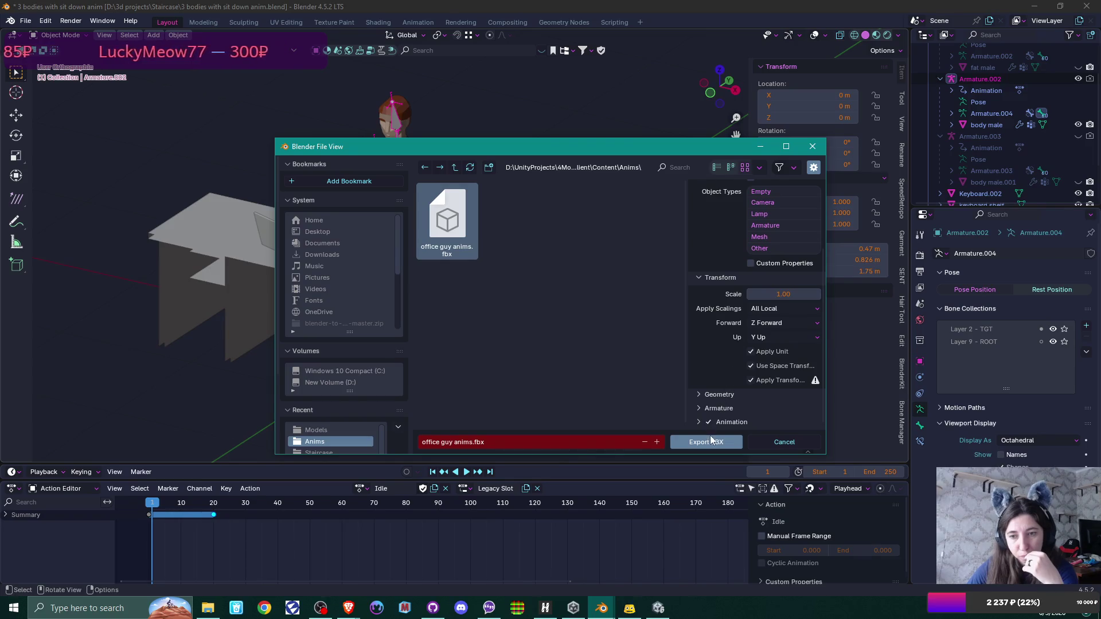
click(710, 439)
click(658, 608)
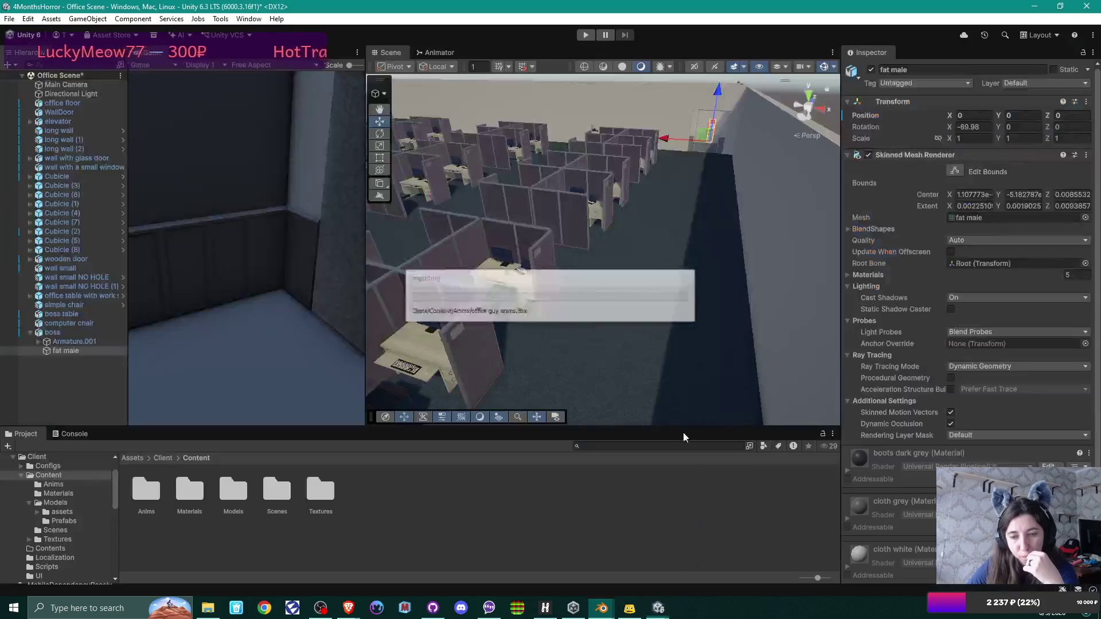
Step: Open the Anims folder and refresh the project assets
double_click(146, 490)
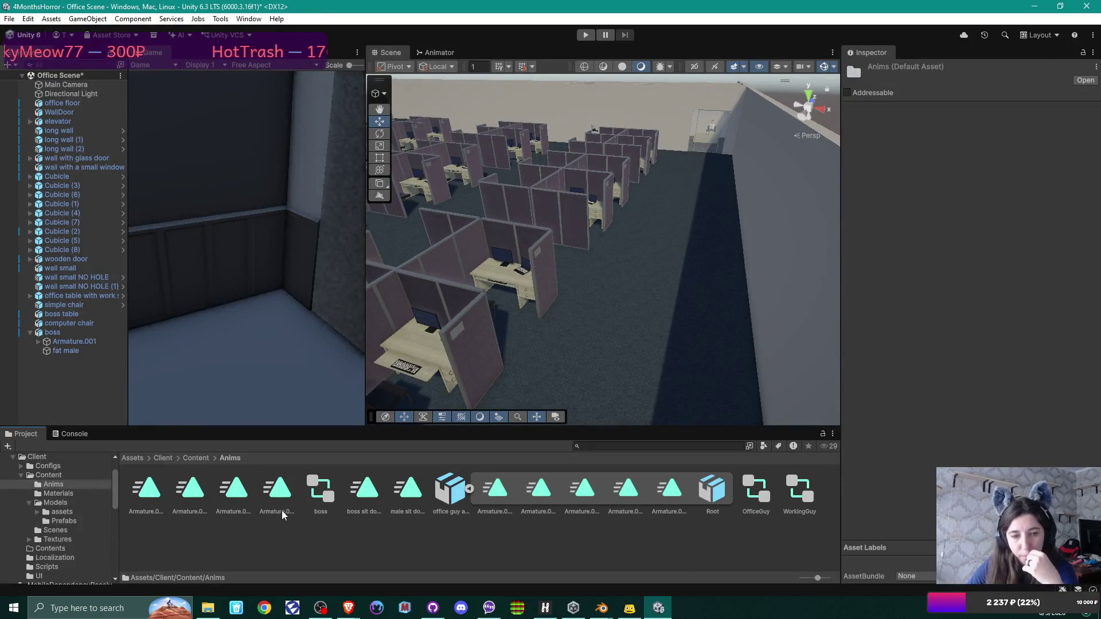
right_click(458, 492)
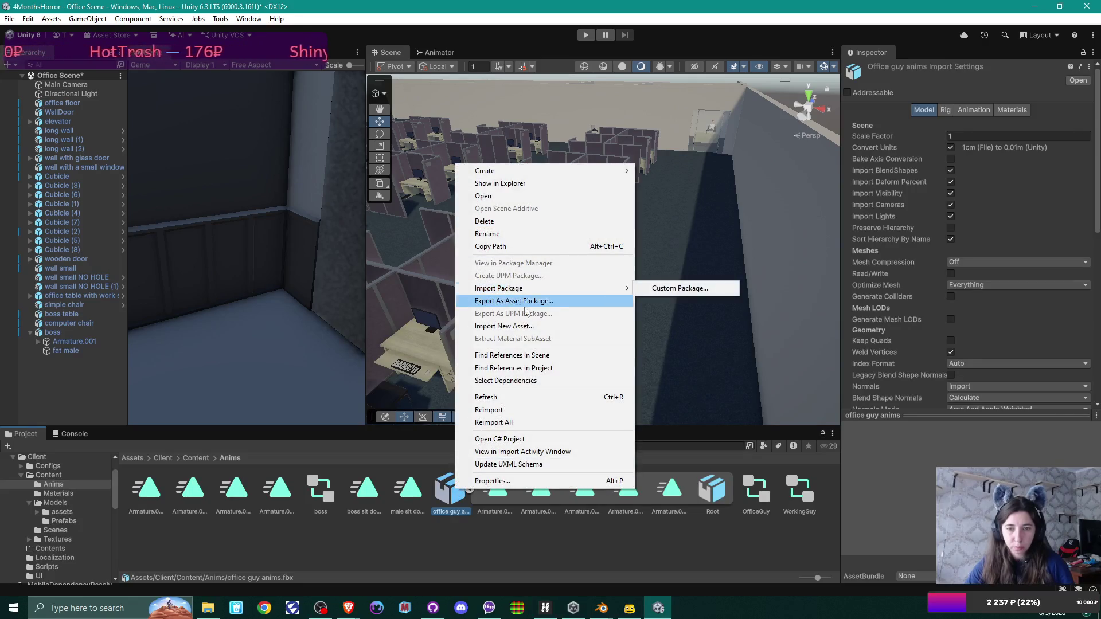
click(532, 396)
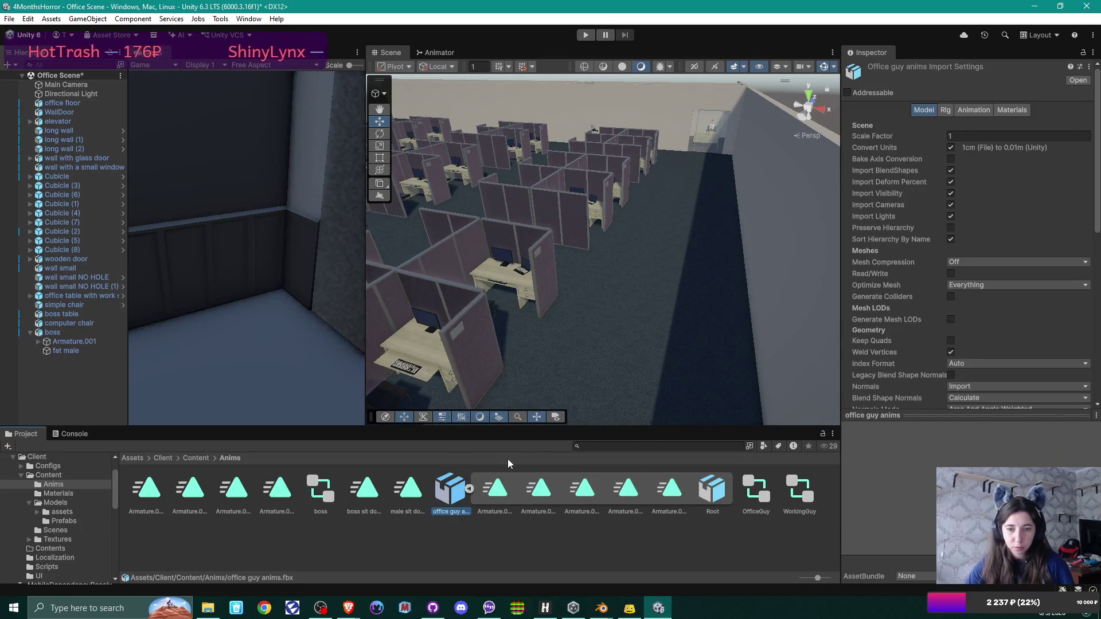
Step: Delete the old Armature.002_Start Typing, Typing and Idle clip copies
click(233, 489)
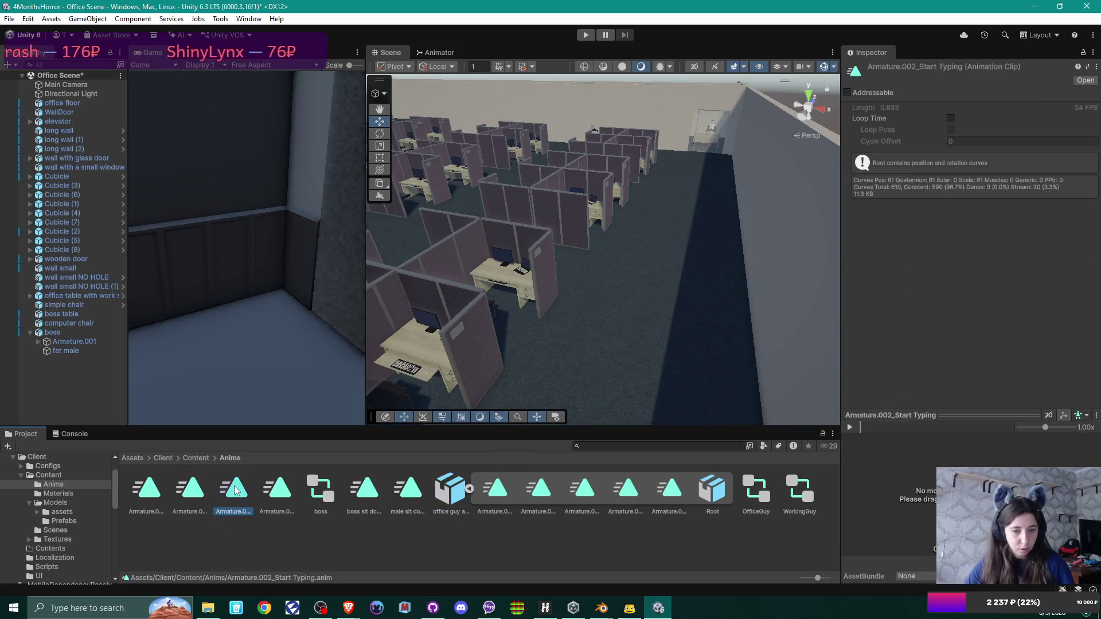
key(Delete)
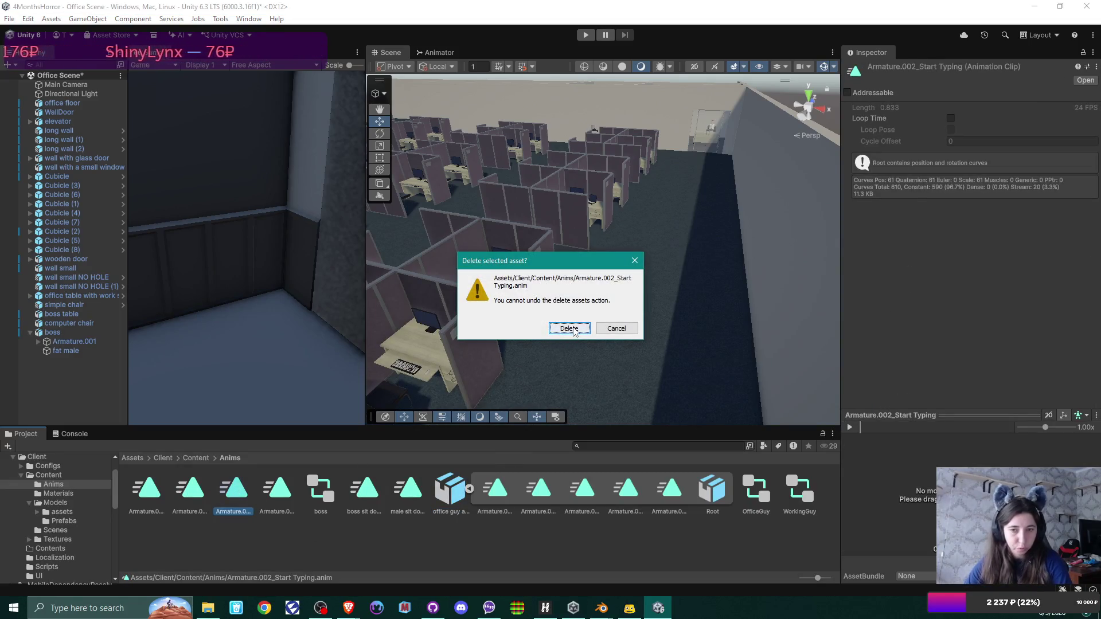
click(566, 328)
click(238, 493)
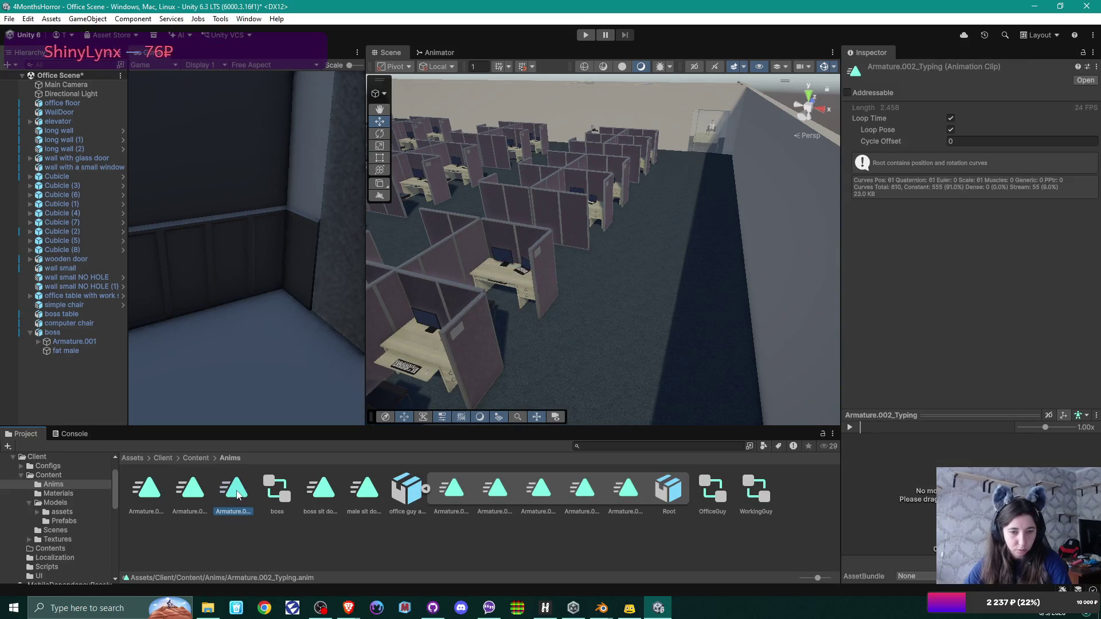
key(Delete)
click(578, 325)
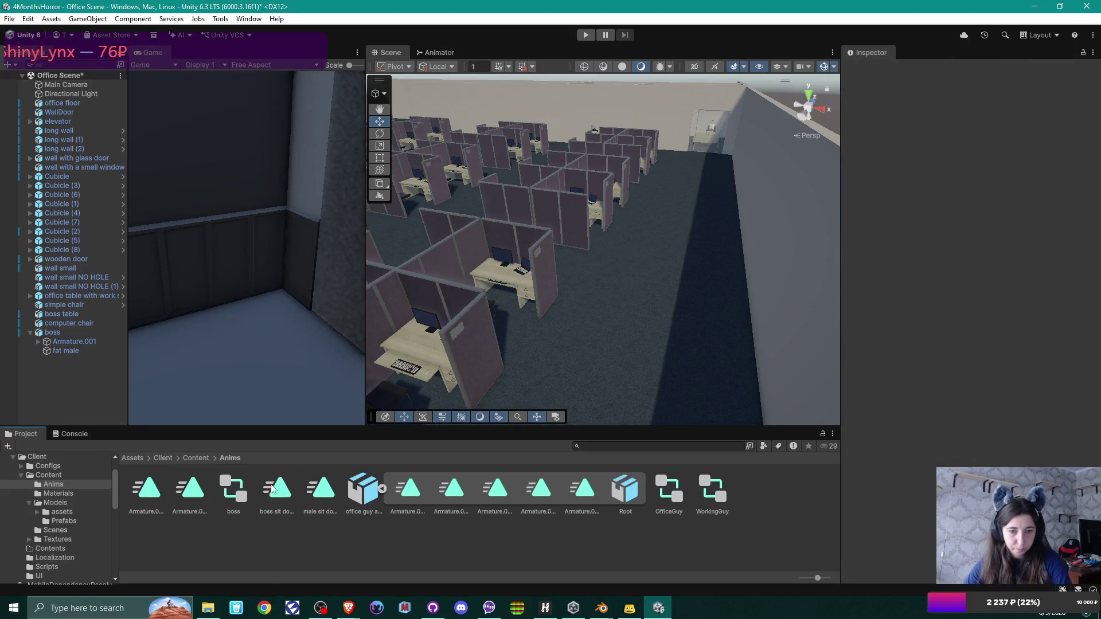
click(187, 496)
click(148, 490)
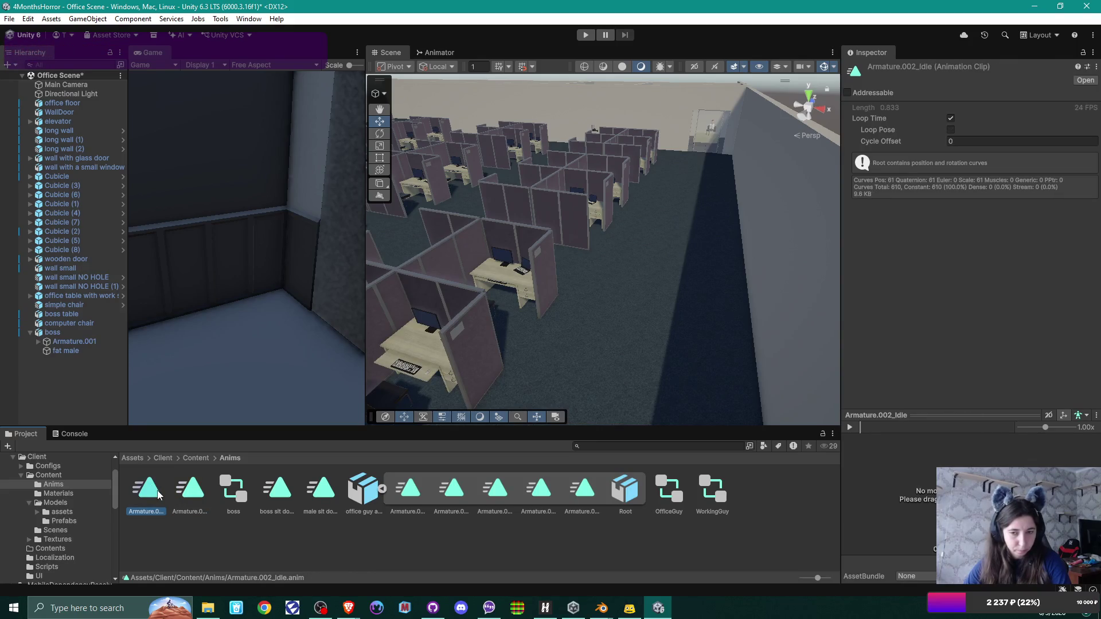
key(Delete)
key(Return)
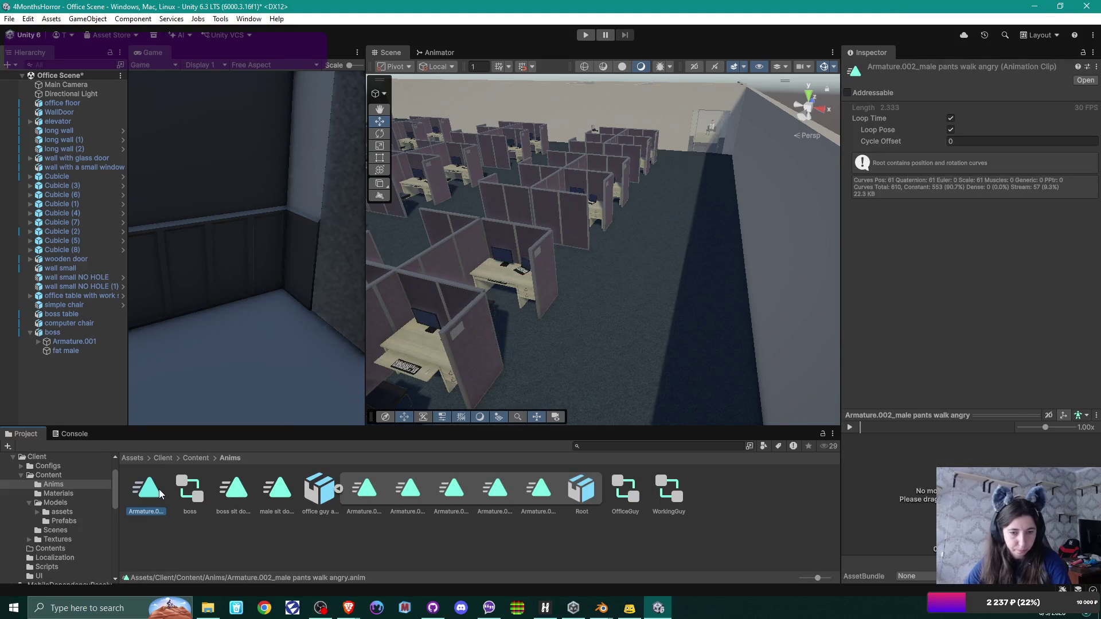
Step: Review the FBX's Typing, male sit down and male sit down.002 clips in the Inspector
click(538, 492)
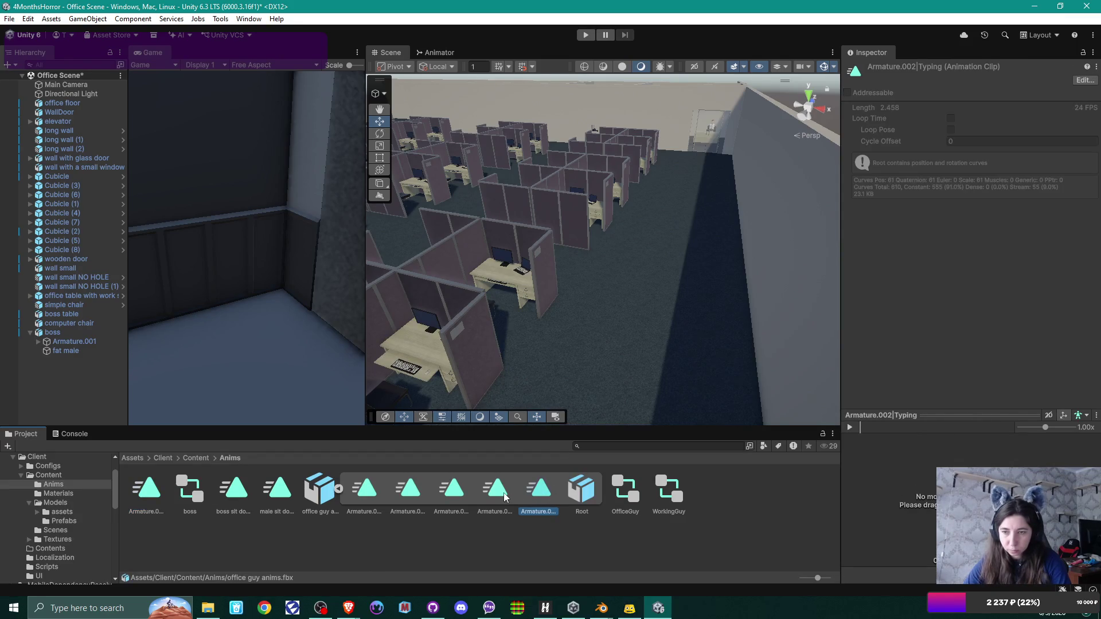
click(503, 493)
click(542, 497)
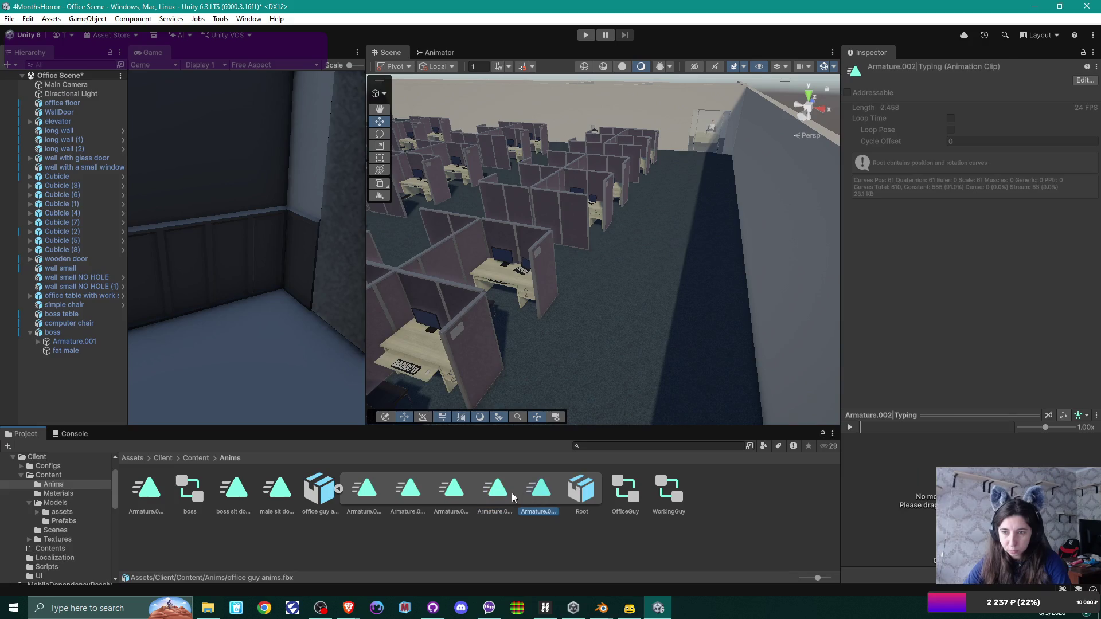
click(459, 496)
click(413, 492)
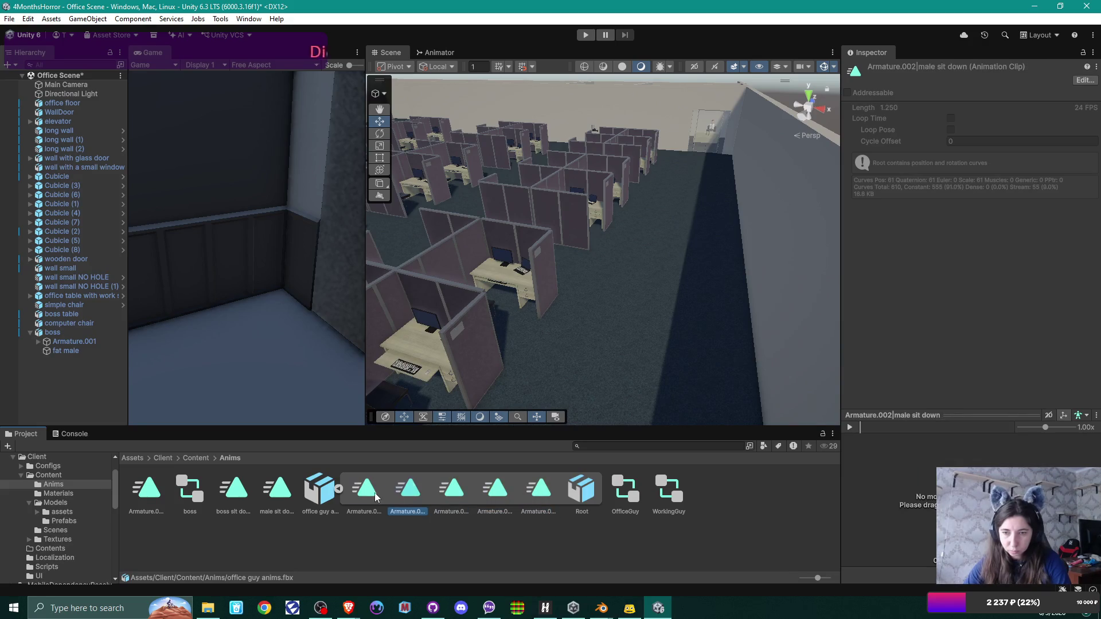
click(452, 494)
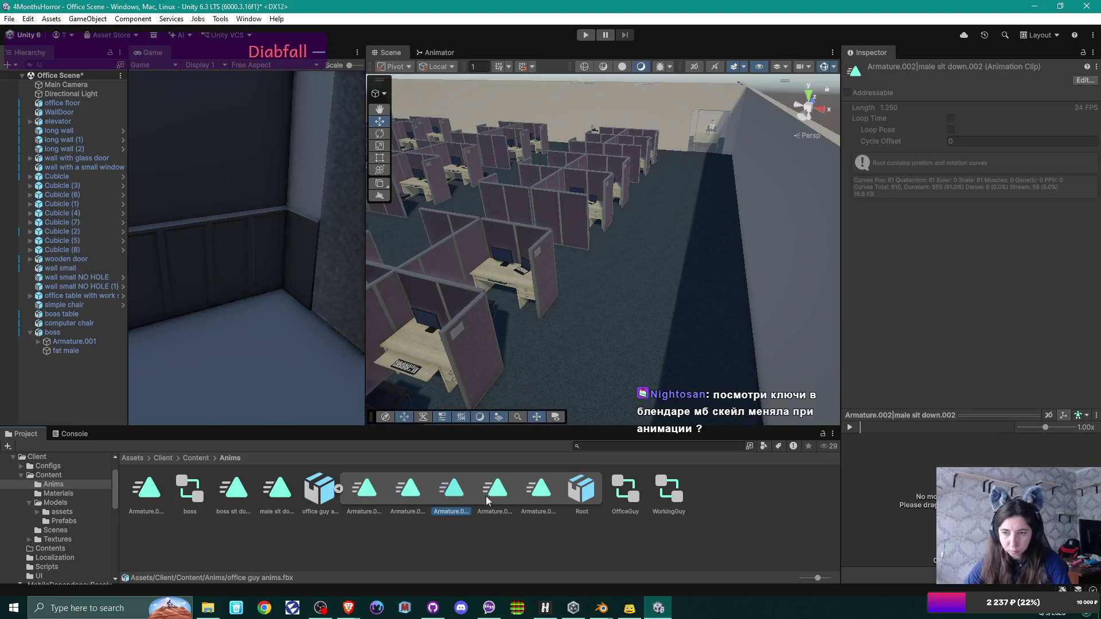
click(503, 495)
click(532, 494)
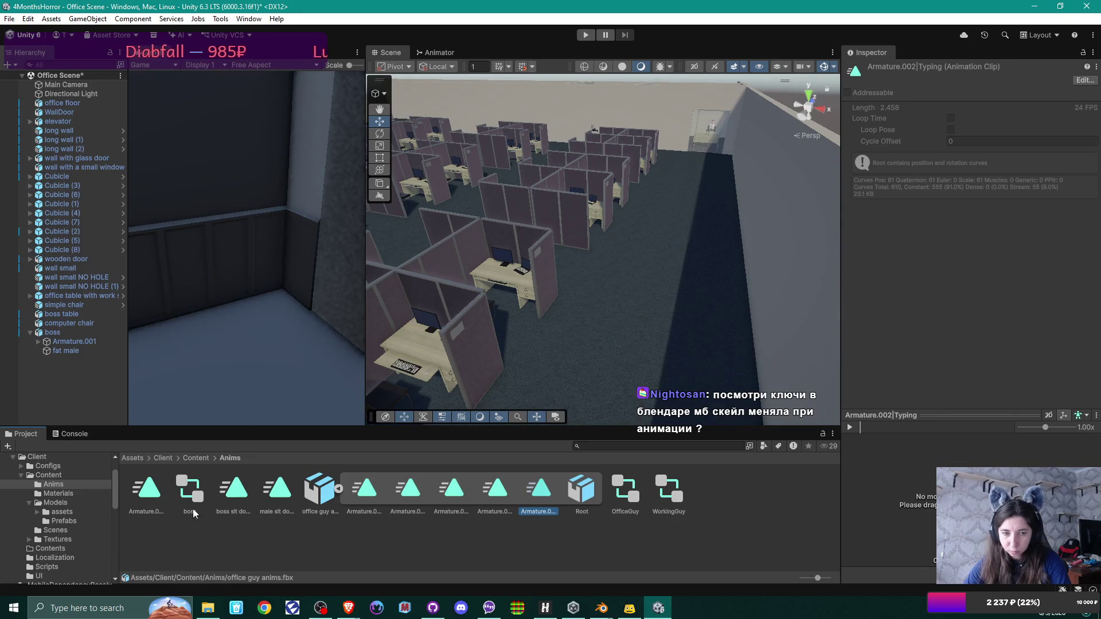
Step: Delete the old male sit down.anim clip from the Anims folder
click(281, 499)
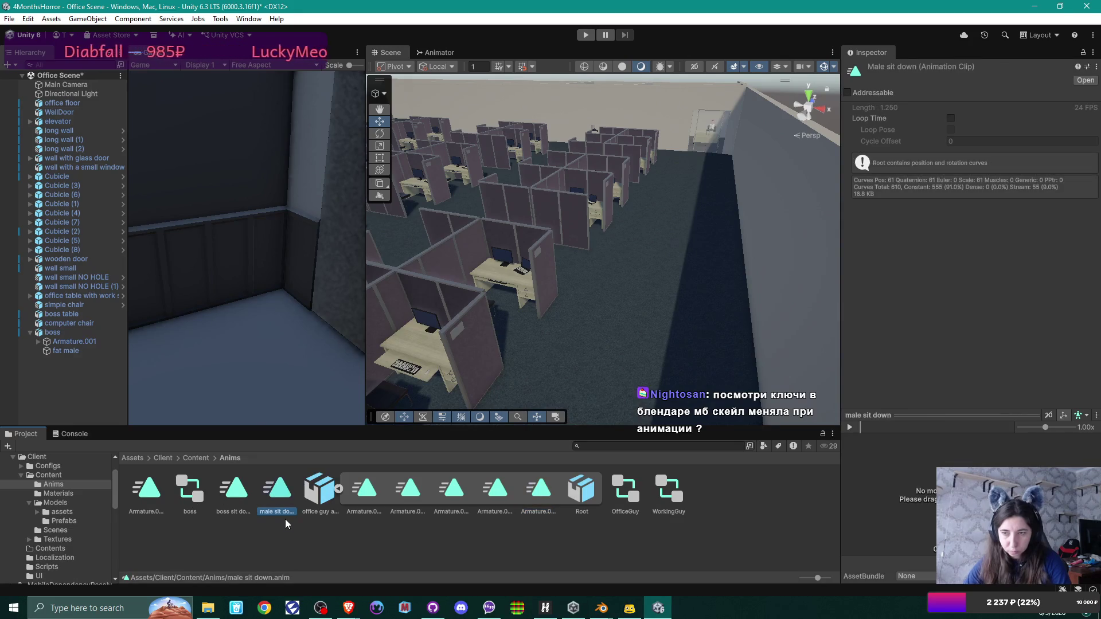
key(Delete)
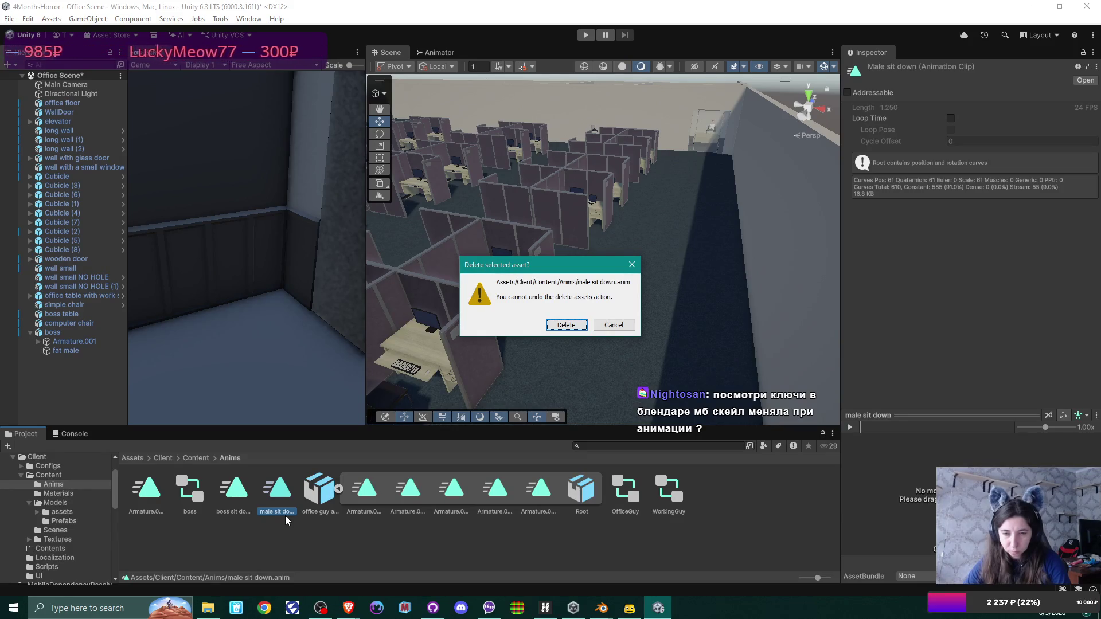
key(Return)
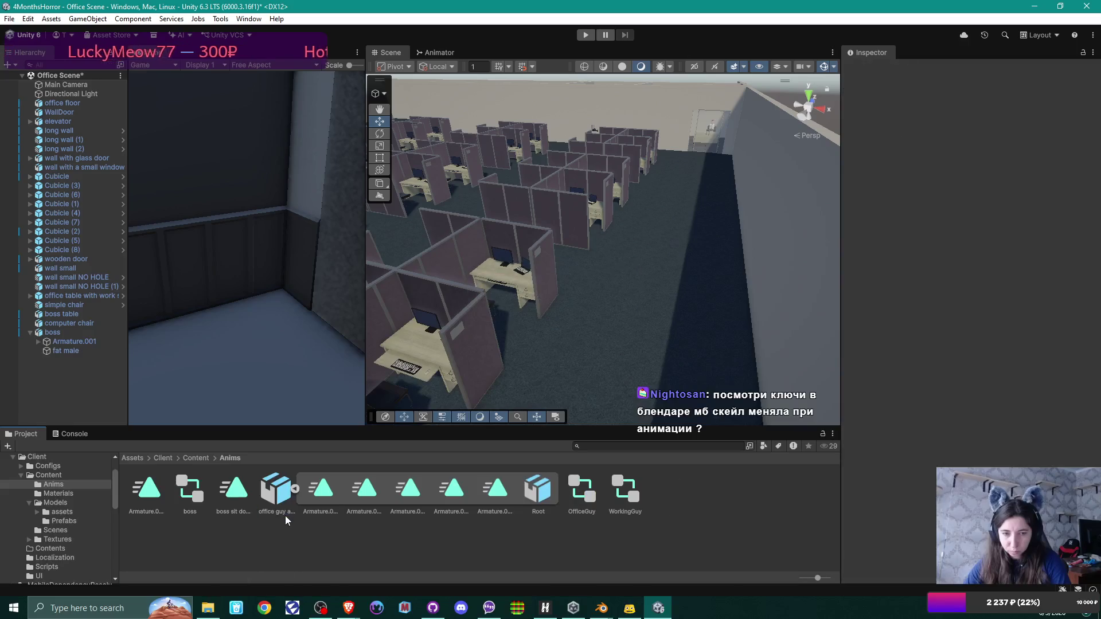
Step: Duplicate the FBX's Idle, male sit down, Start Typing and Typing clips, then open WorkingGuy
click(332, 492)
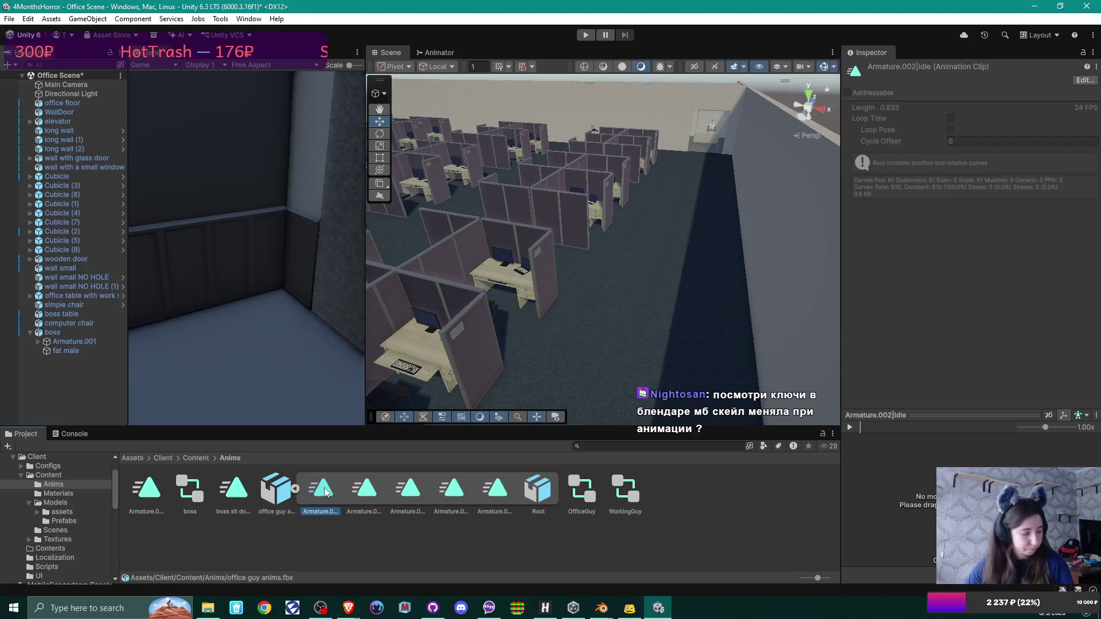
key(ctrl+d)
click(404, 493)
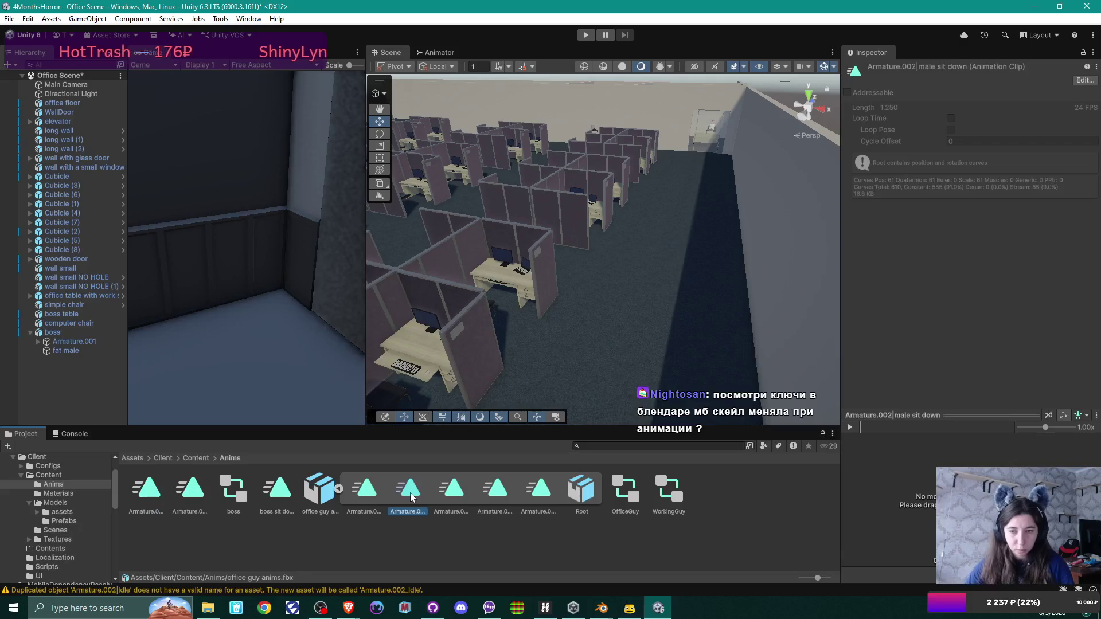
key(ctrl+d)
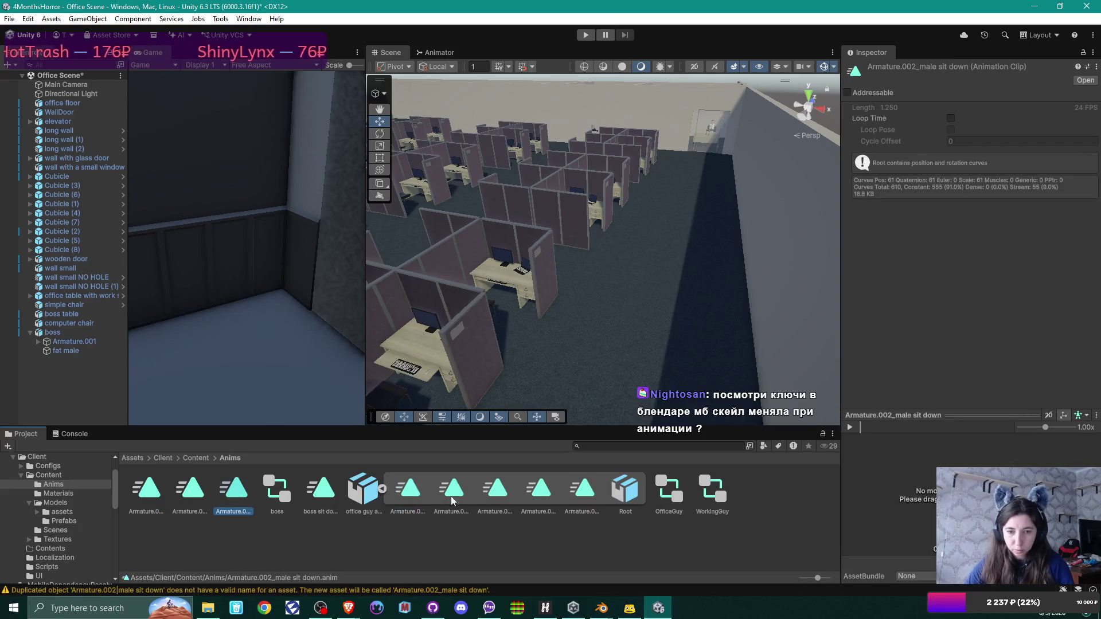
click(496, 490)
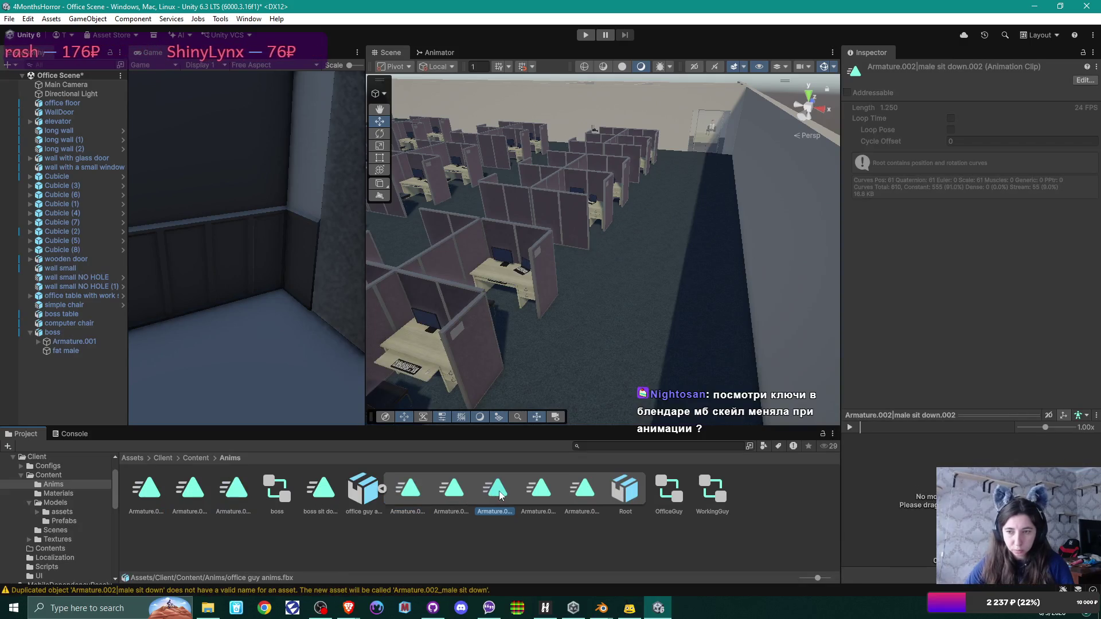
click(546, 492)
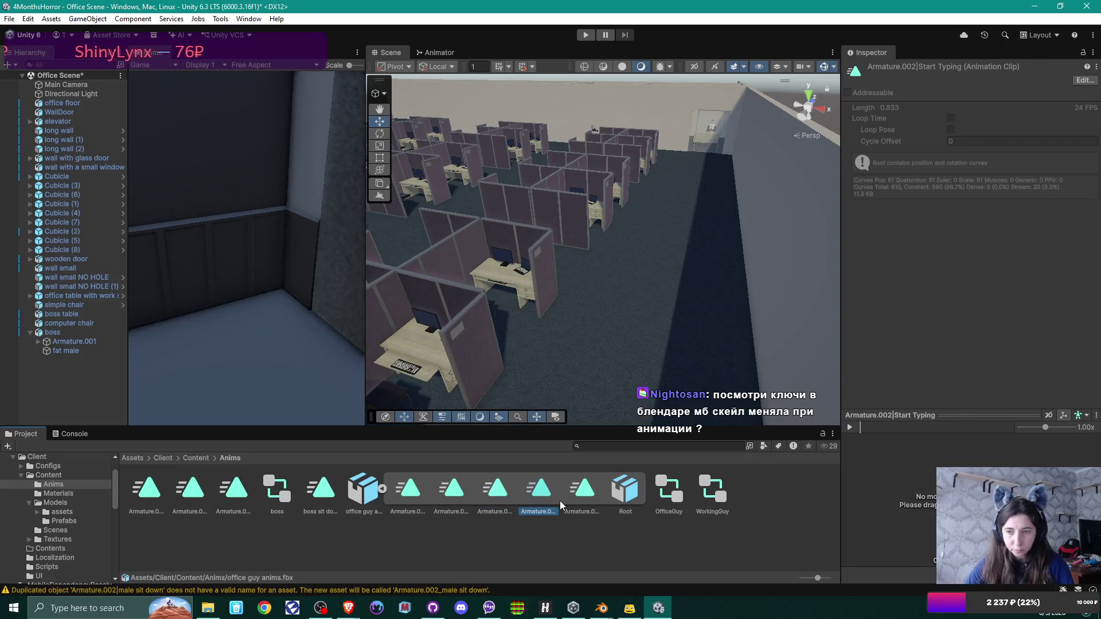
key(ctrl+d)
click(639, 501)
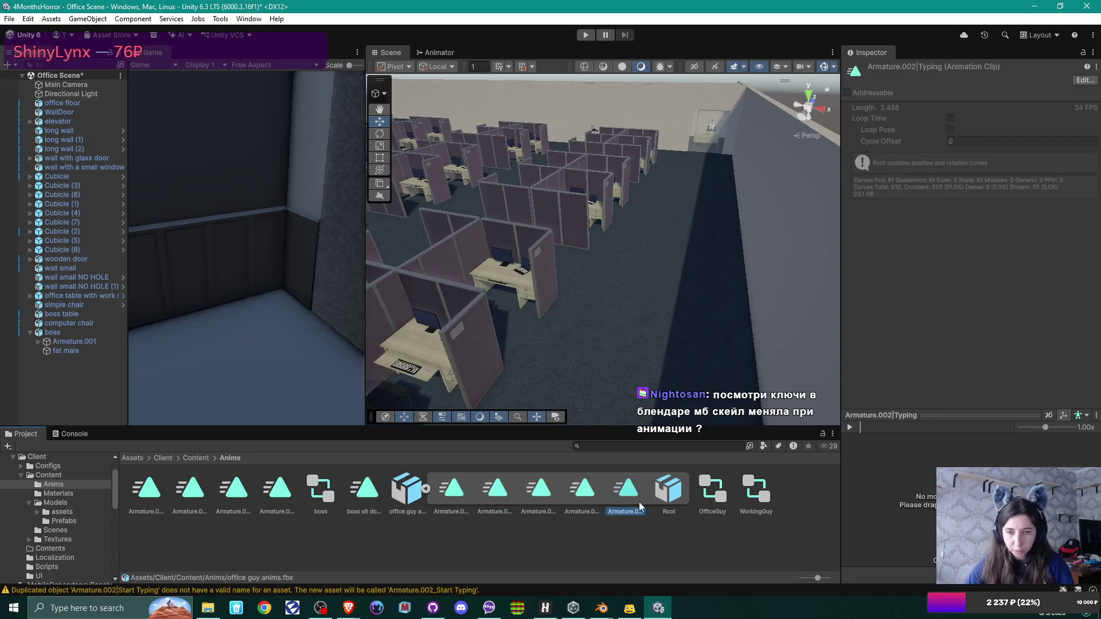
key(ctrl+d)
double_click(798, 491)
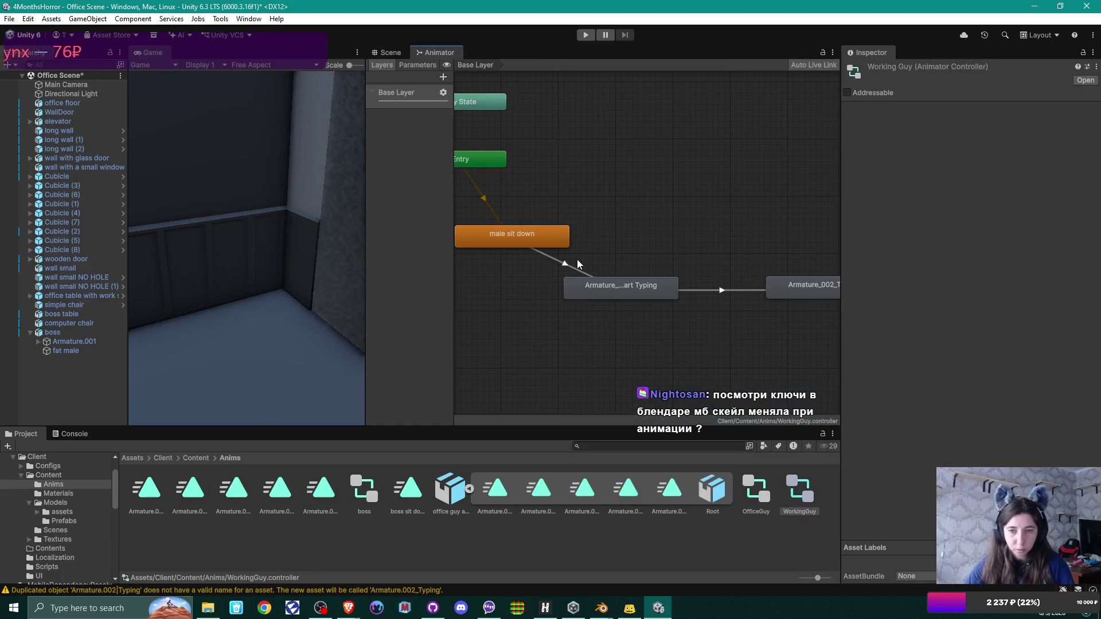
Step: Delete the male sit down, Start Typing and Typing states from WorkingGuy's graph
click(537, 246)
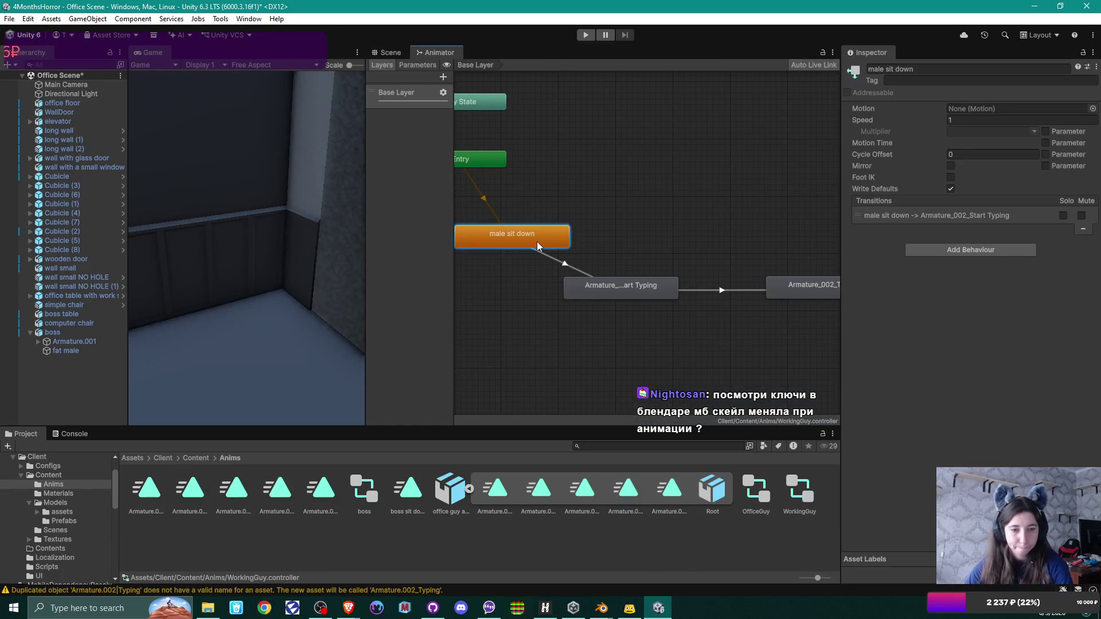
key(Delete)
click(619, 286)
key(Delete)
click(786, 289)
key(Delete)
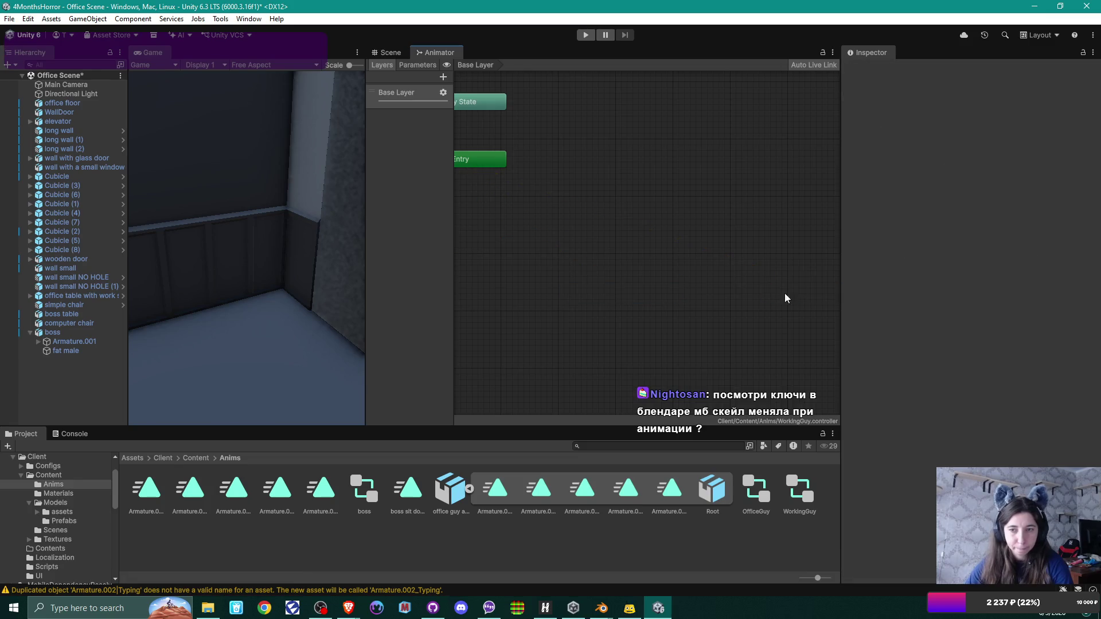
Step: Select the Armature.002_Typing clip copy and switch to the Blender sit-down-anim window
click(330, 497)
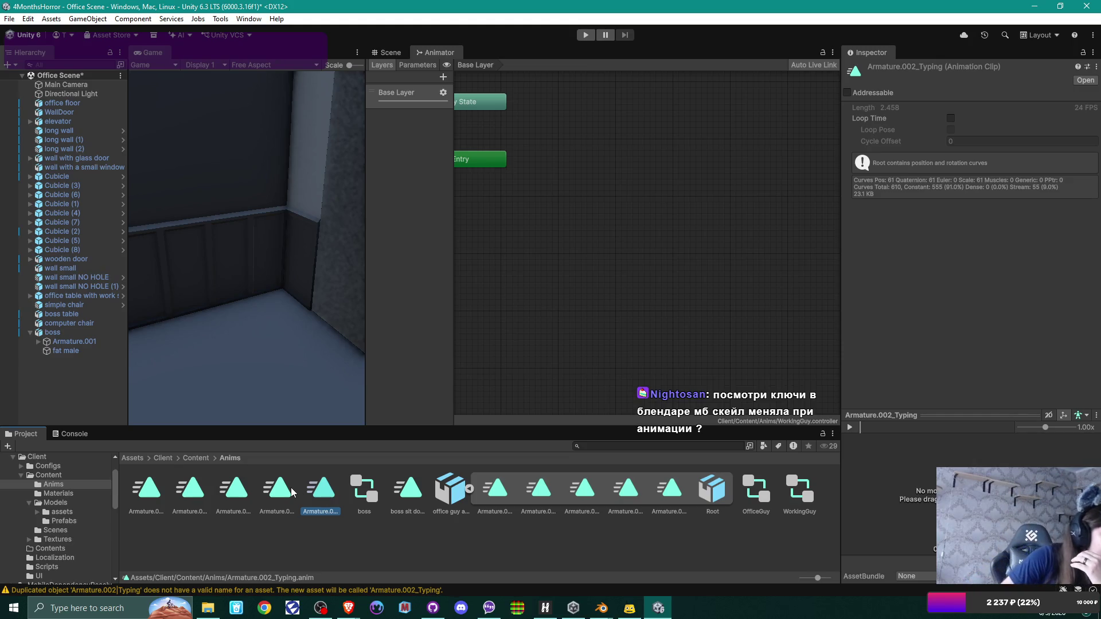
click(601, 608)
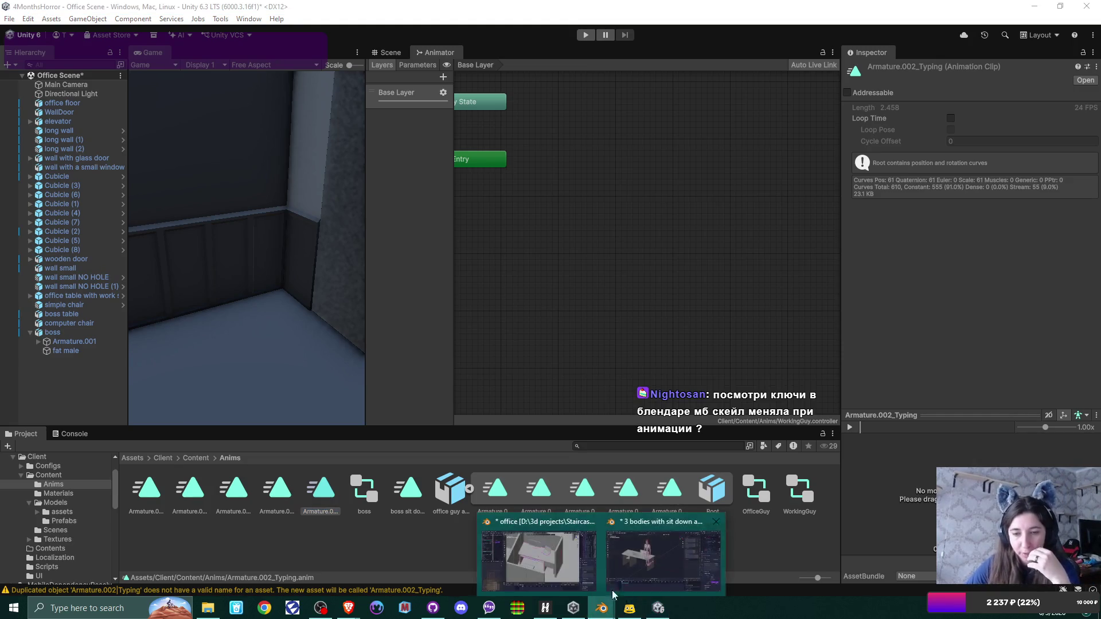
click(628, 558)
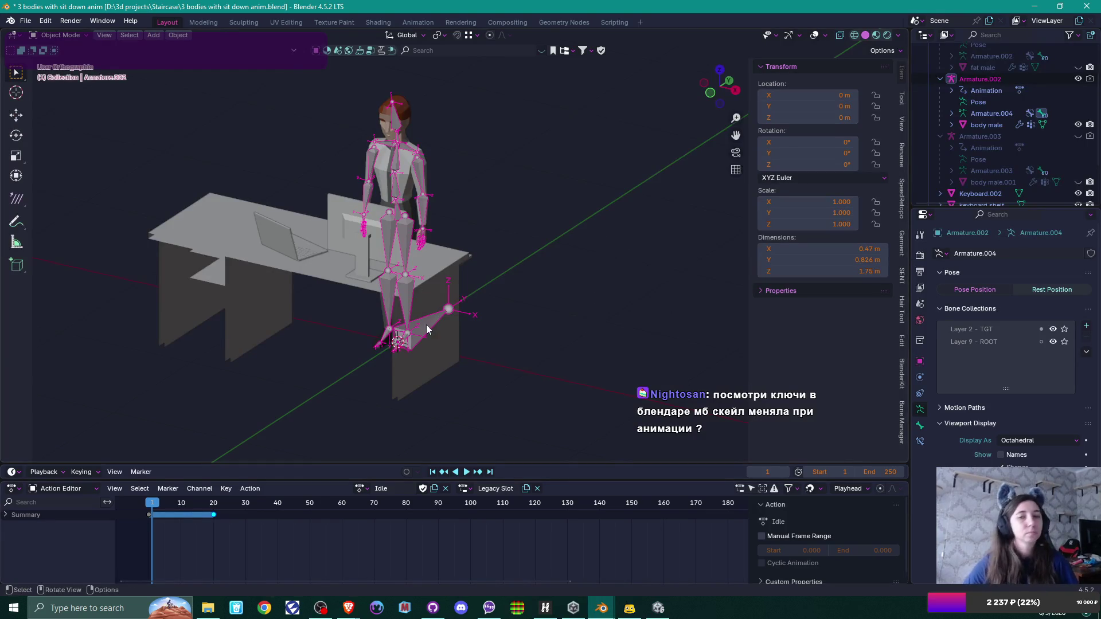
Step: Enlarge the Action Editor, expand Summary and DEF-hips, set frame 0, and enter Pose Mode
drag(535, 464, 537, 365)
drag(561, 485, 559, 380)
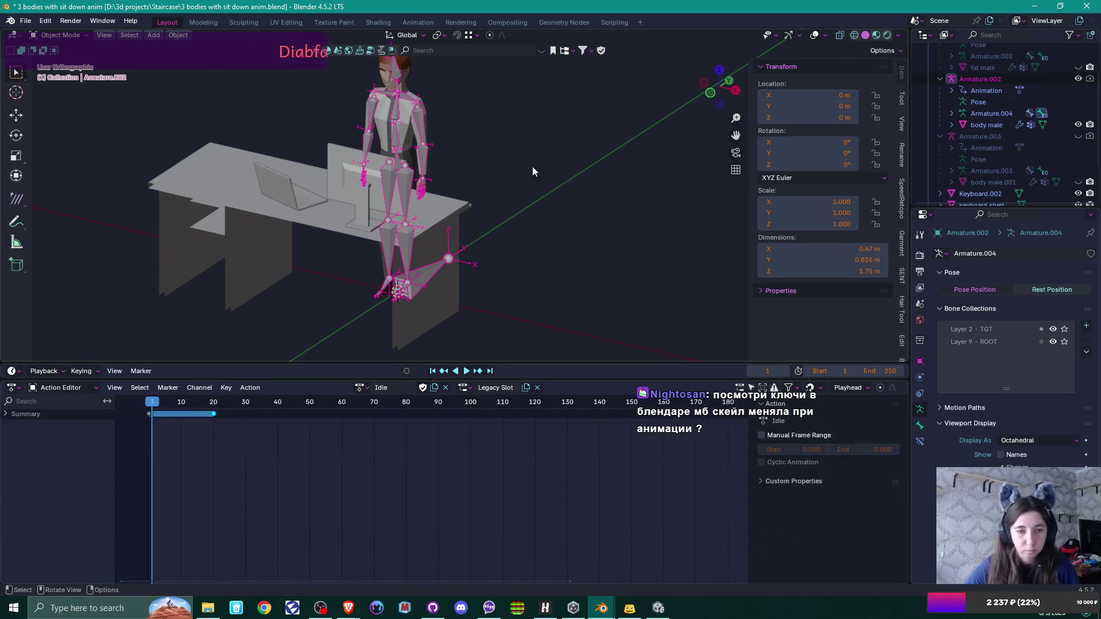
click(5, 415)
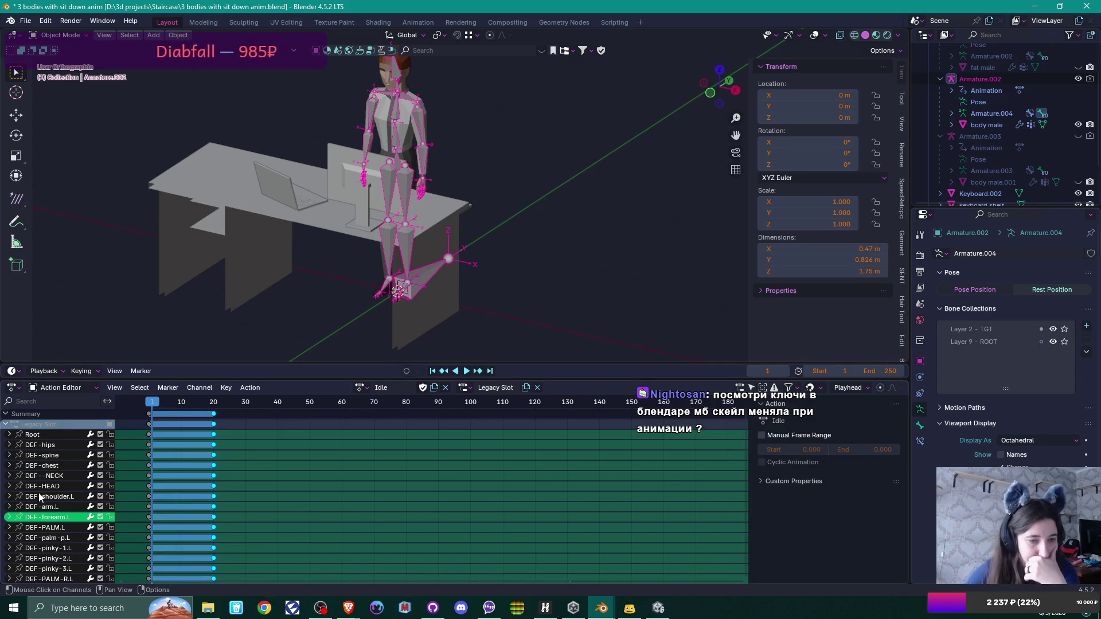
click(9, 445)
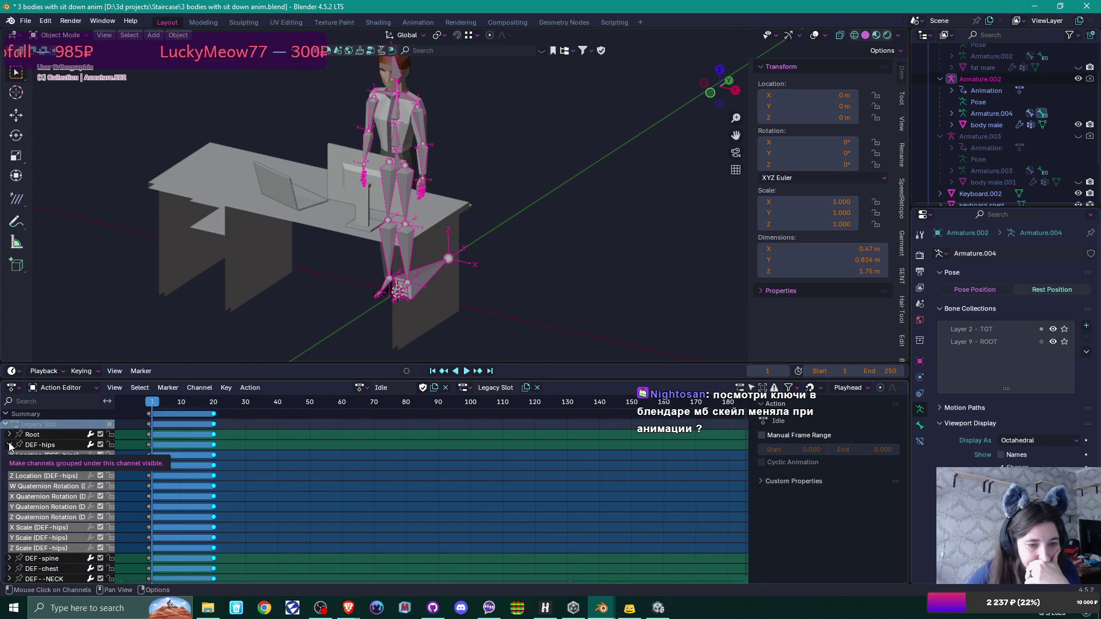
drag(154, 403, 148, 404)
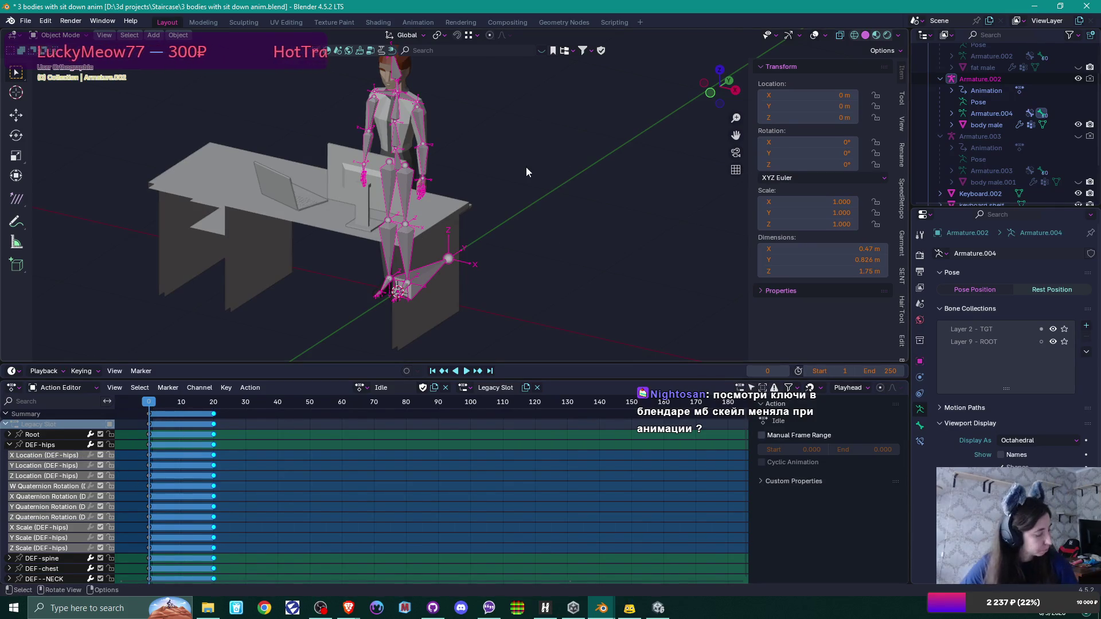
key(ctrl+Tab)
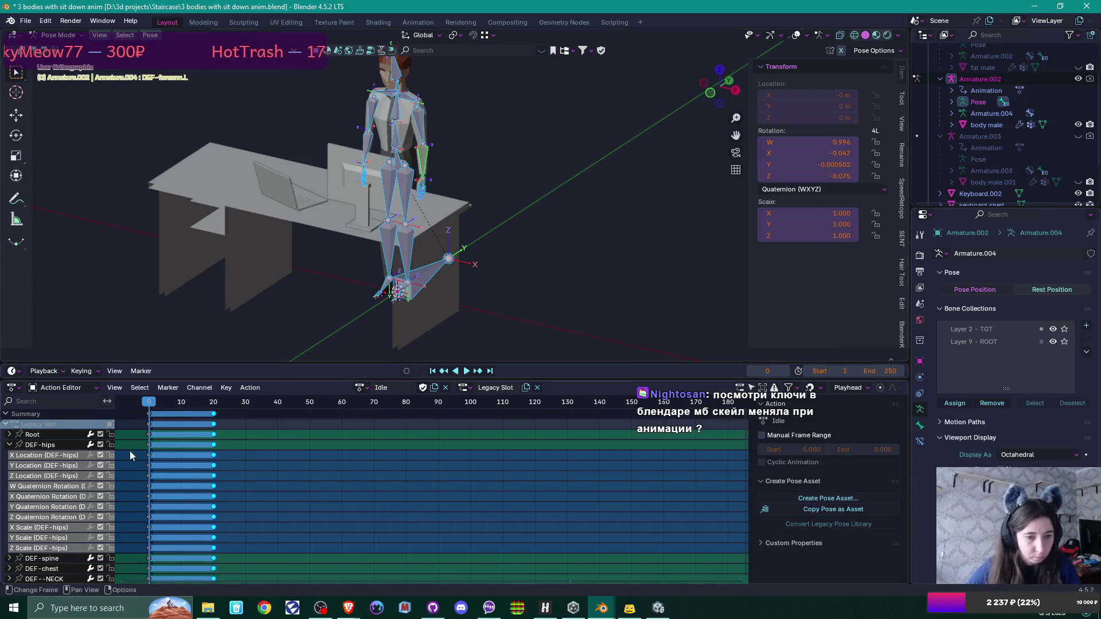
Step: Inspect the DEF-hips channels and the Root bone's X Scale keyframes in the Idle action
click(148, 520)
click(149, 531)
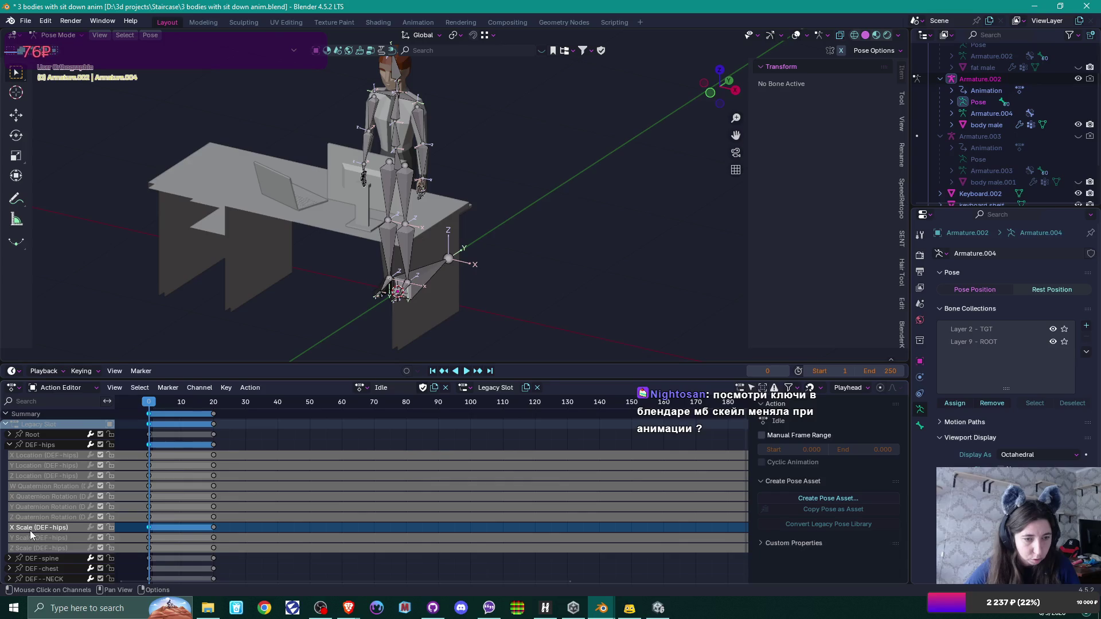
click(354, 508)
click(9, 445)
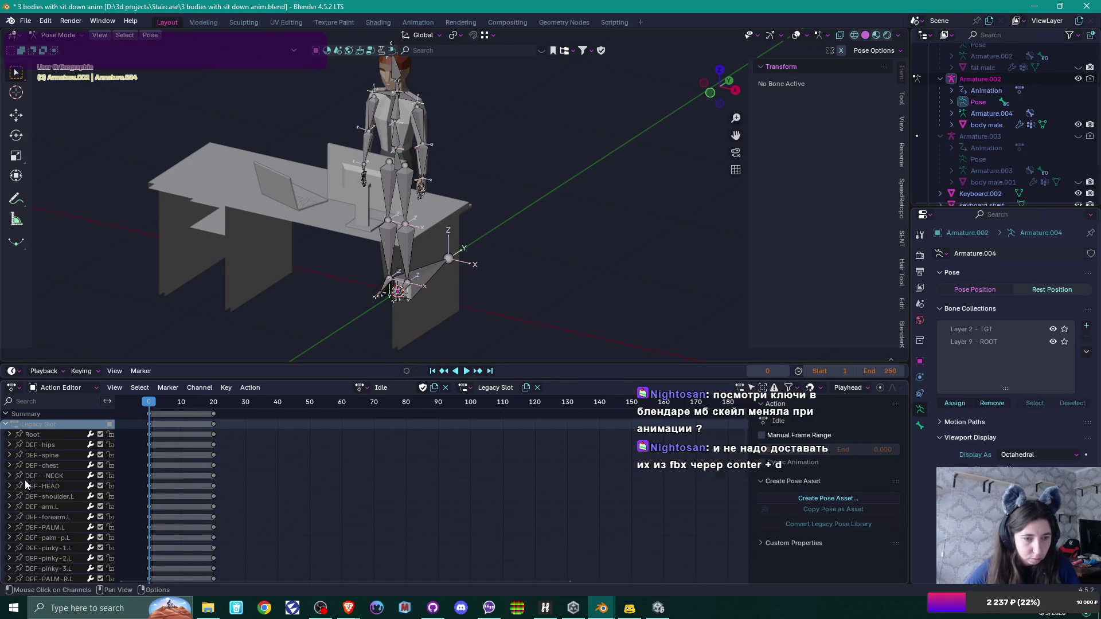
scroll(30, 484, down, 5)
scroll(29, 484, down, 5)
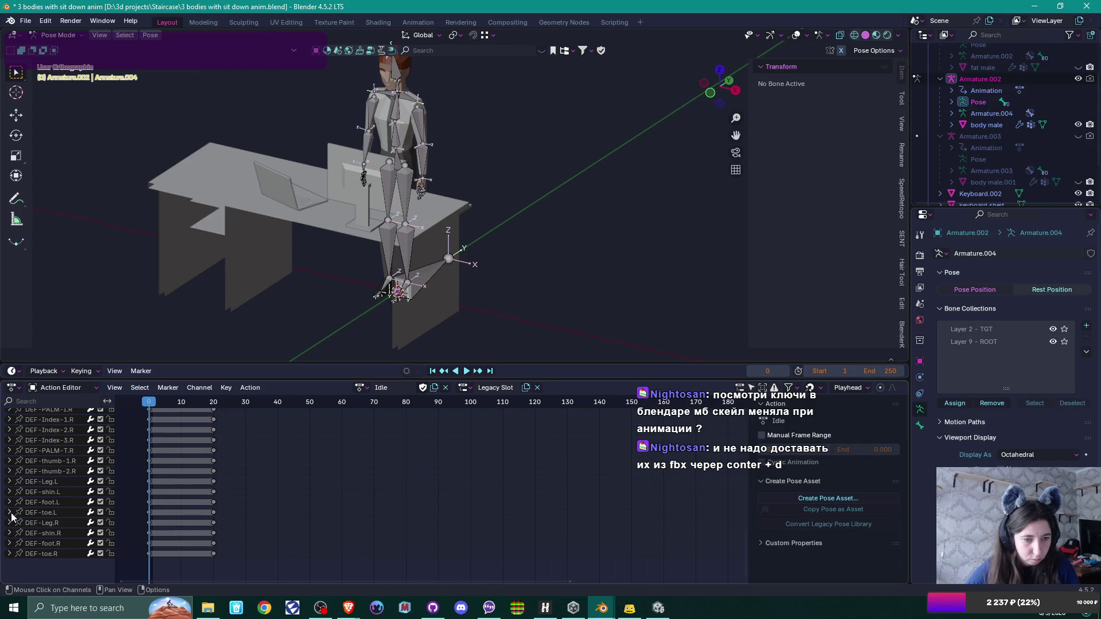
scroll(19, 490, up, 5)
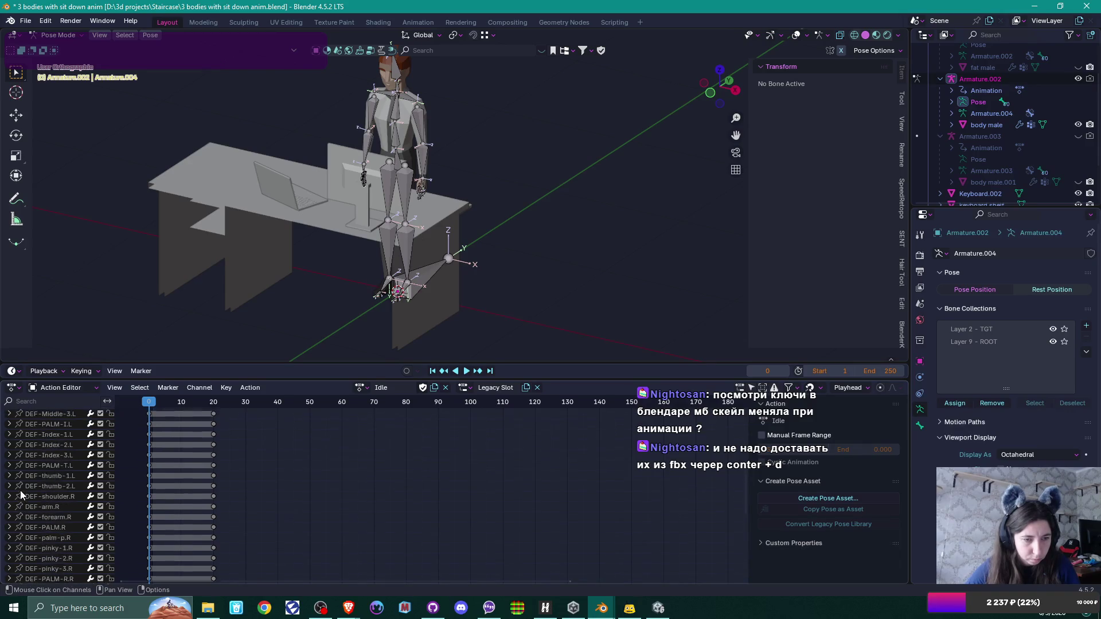
scroll(19, 490, up, 5)
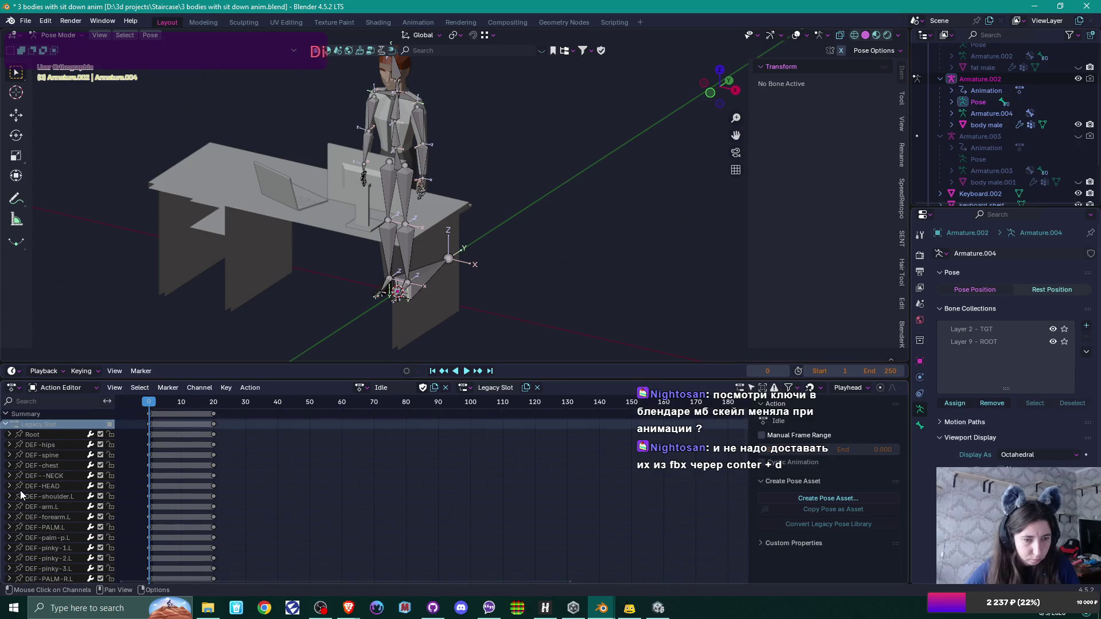
click(10, 434)
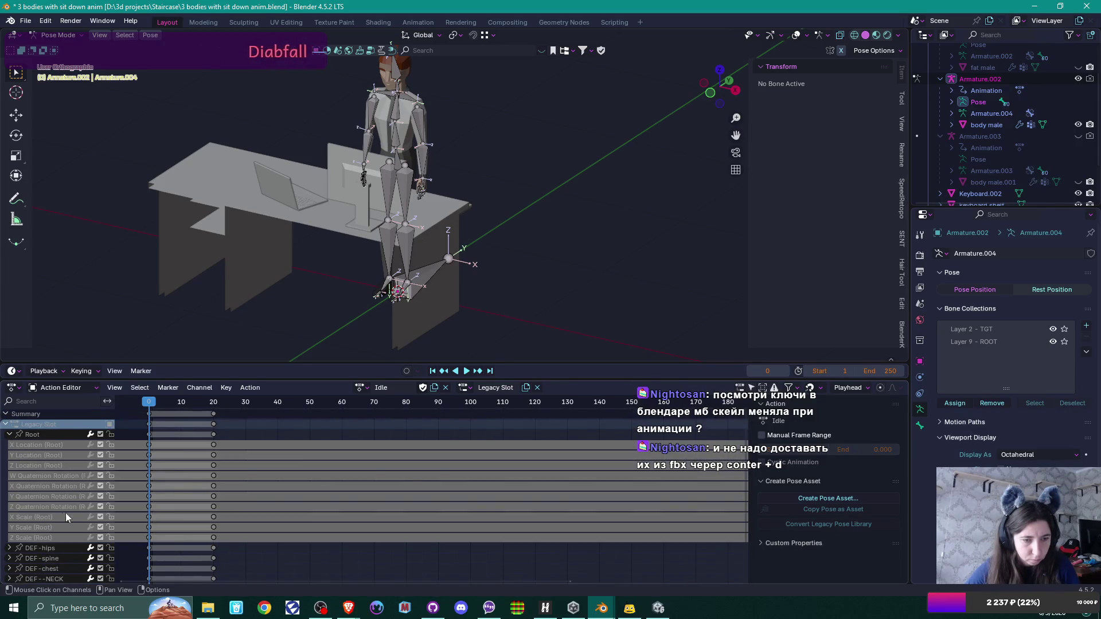
click(156, 515)
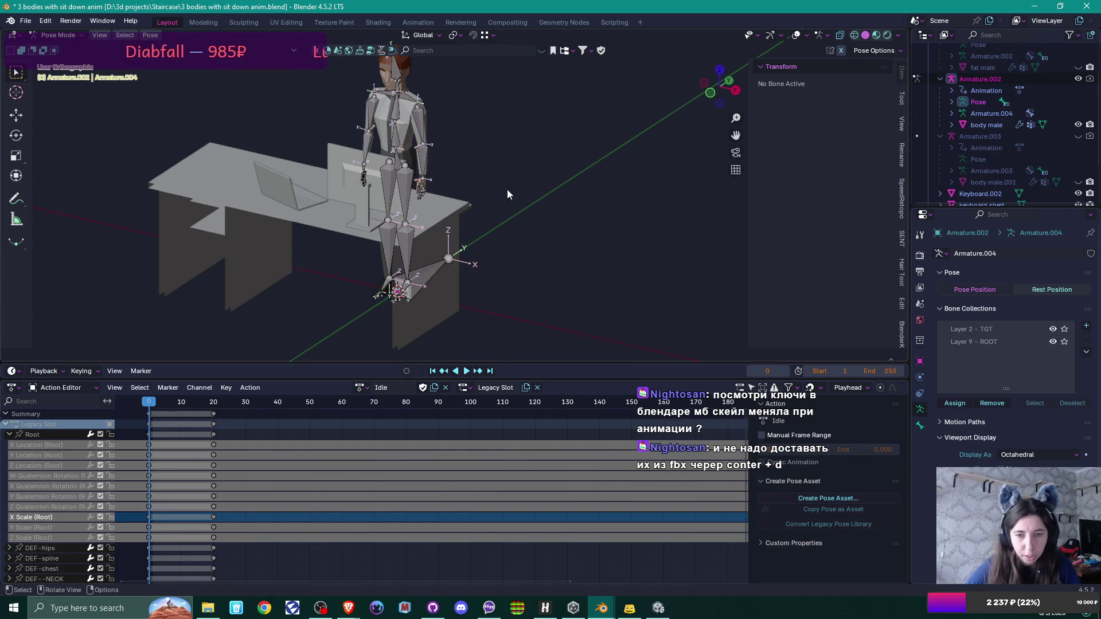
Step: Switch the armature to the Start Typing action, review its bone channels, then return to Unity in Object Mode
click(360, 389)
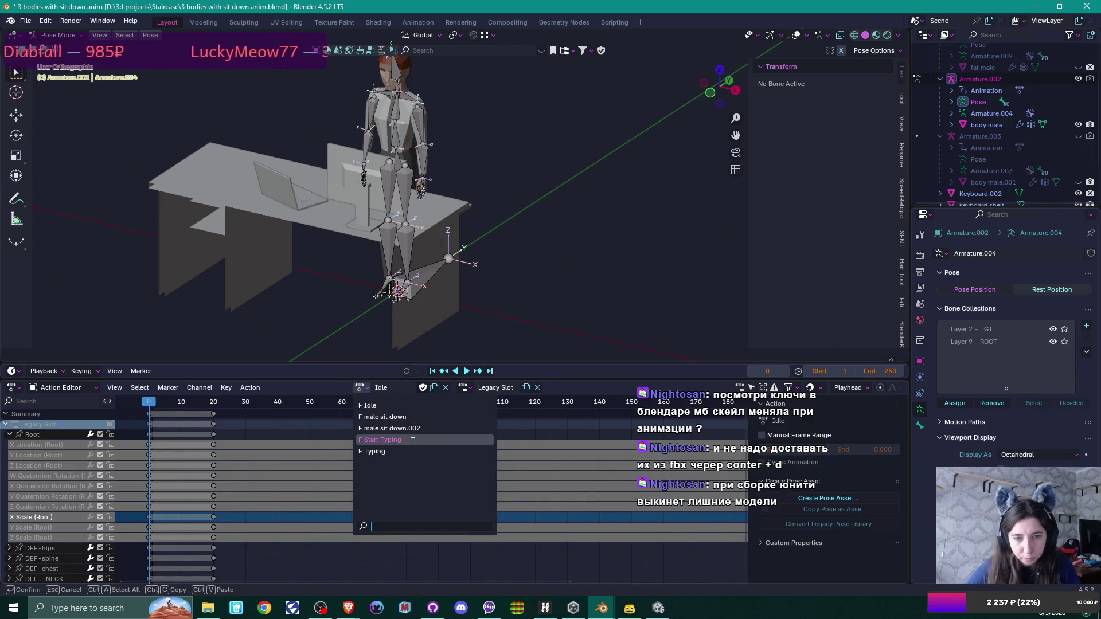
click(416, 441)
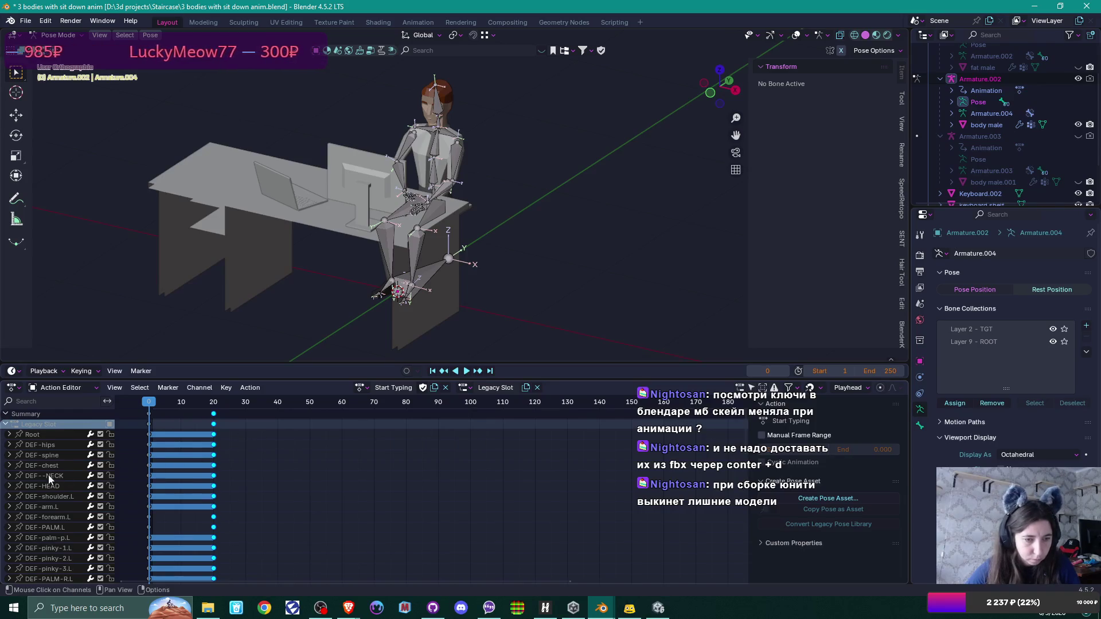
click(9, 435)
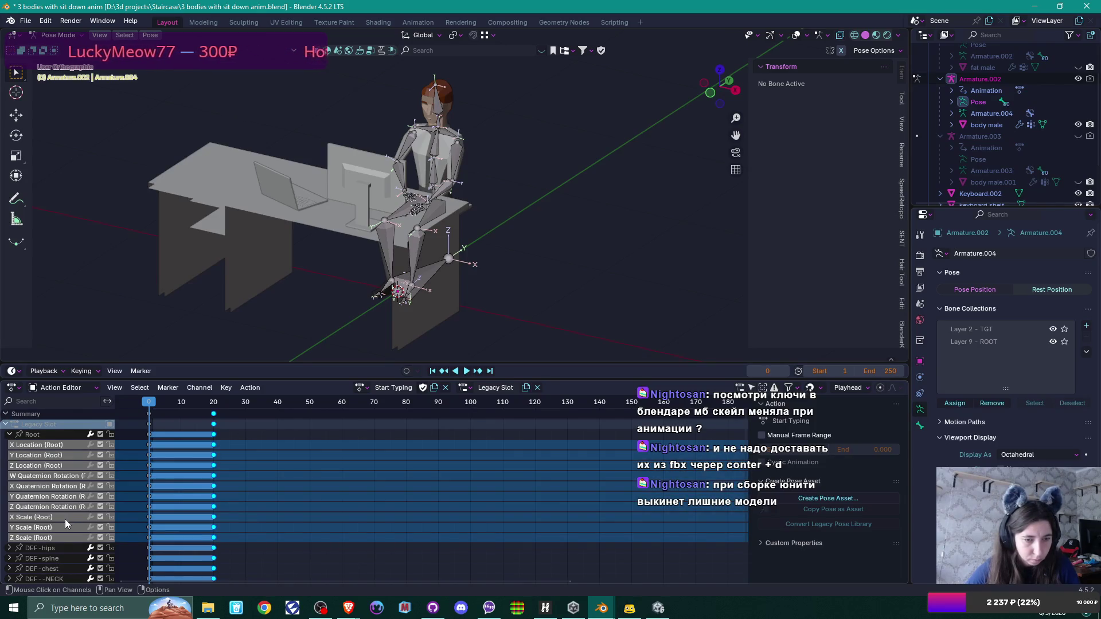
click(9, 435)
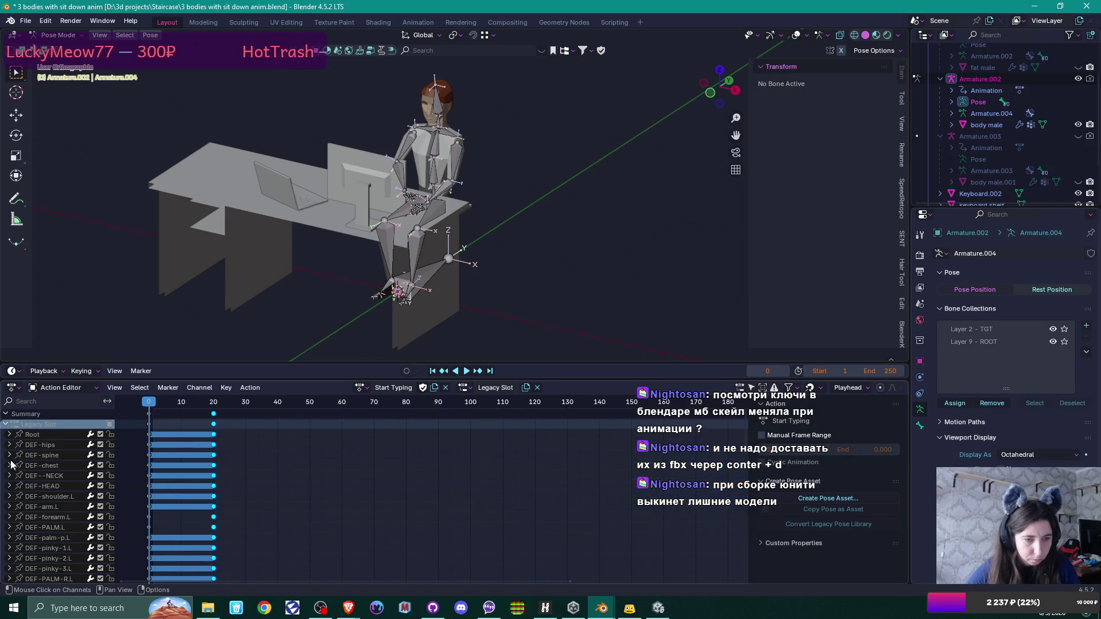
click(9, 506)
scroll(29, 514, down, 5)
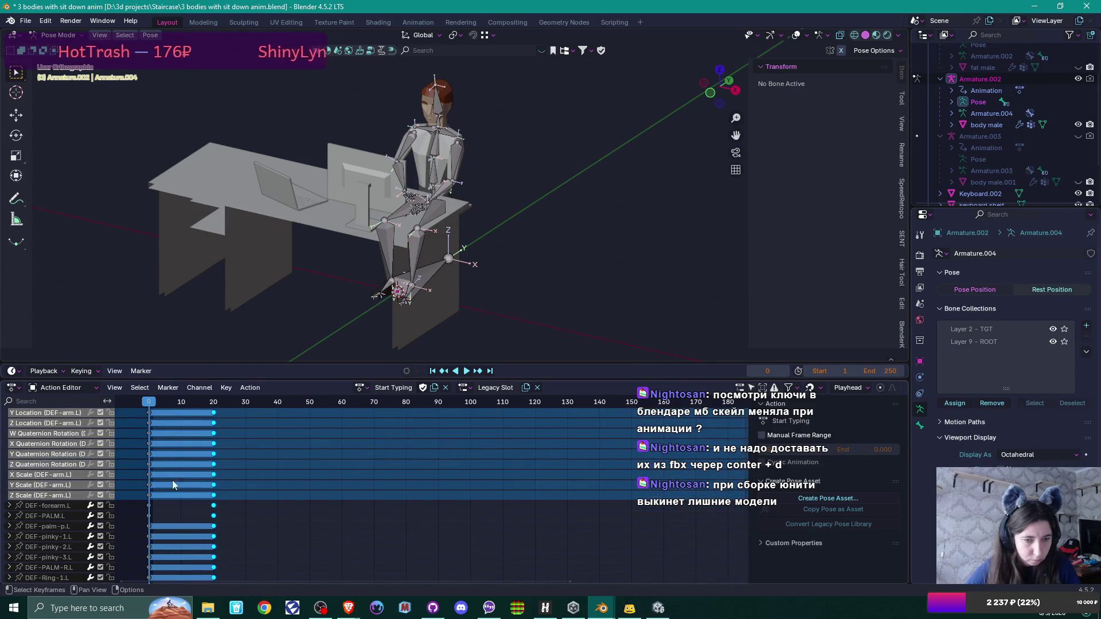
scroll(35, 476, down, 9)
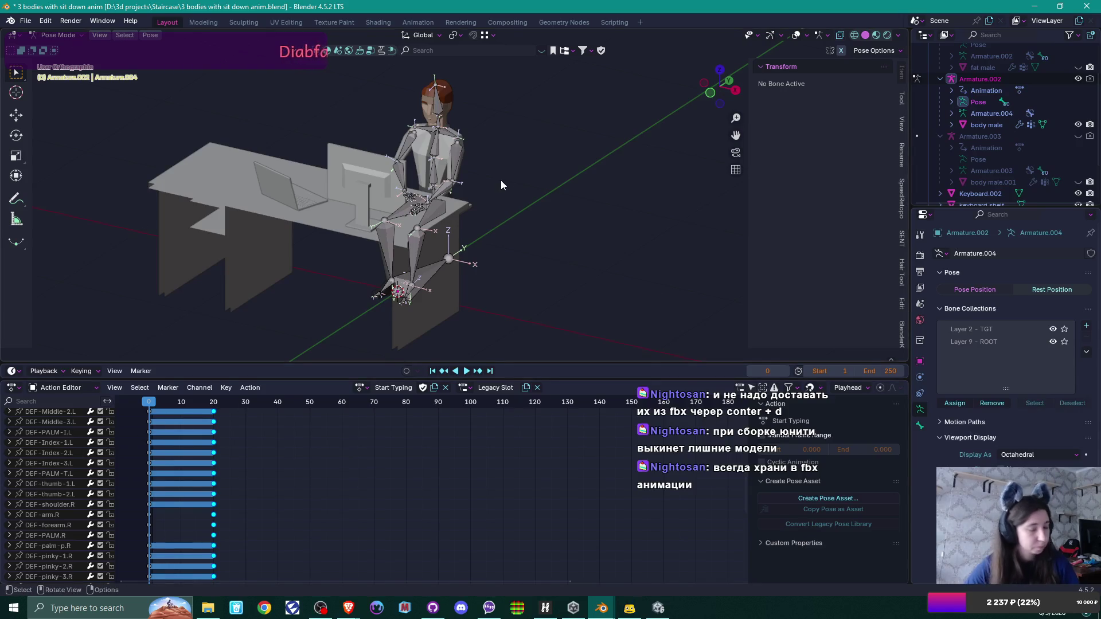
key(ctrl+Tab)
click(652, 609)
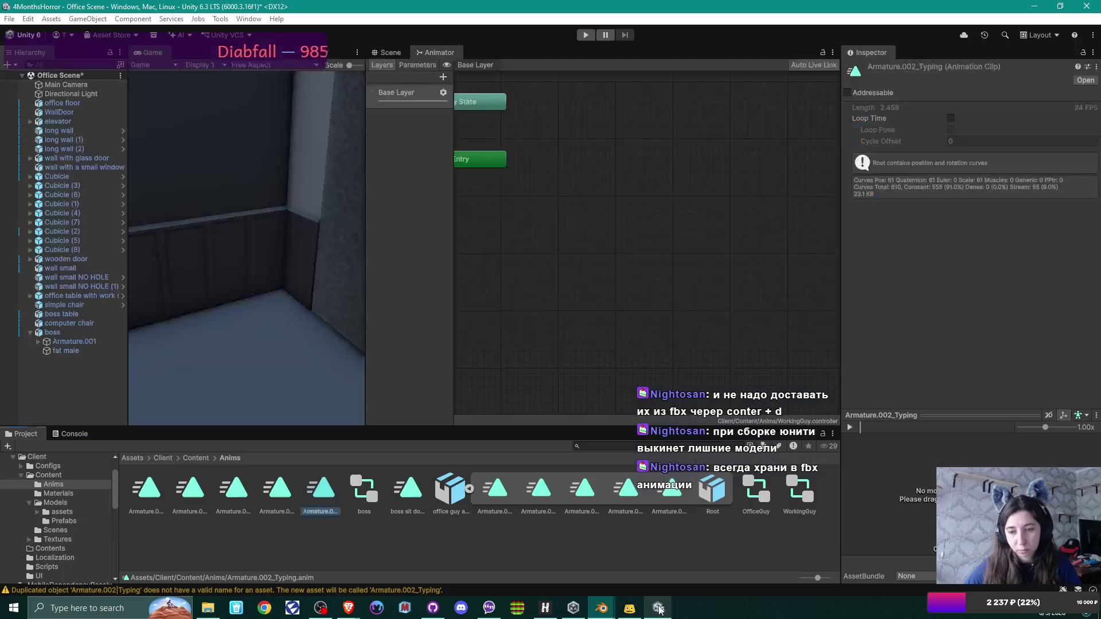
Step: Add male sit down, Start Typing and Typing states to the WorkingGuy Animator
click(535, 497)
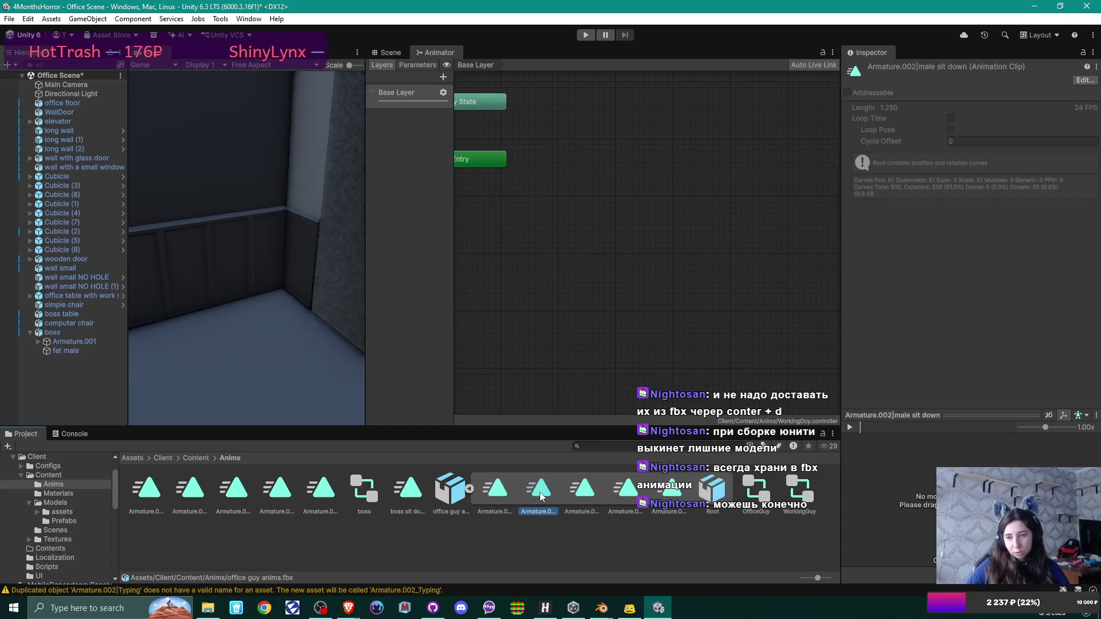
mouse_move(539, 490)
mouse_down()
mouse_move(545, 391)
mouse_move(525, 192)
mouse_move(538, 214)
mouse_move(527, 218)
mouse_up()
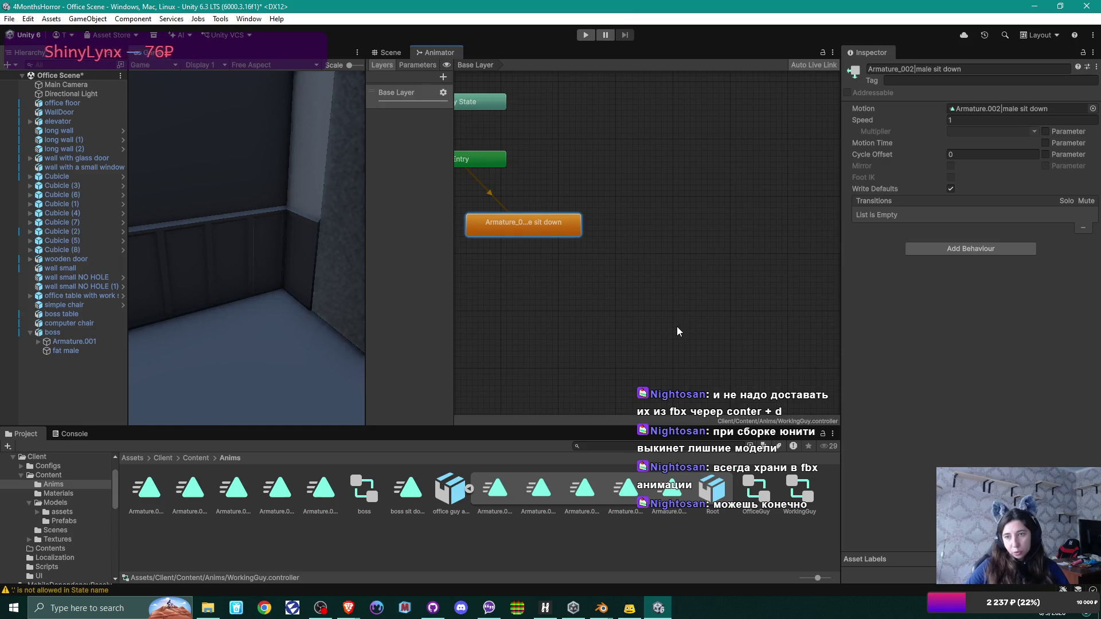
click(630, 490)
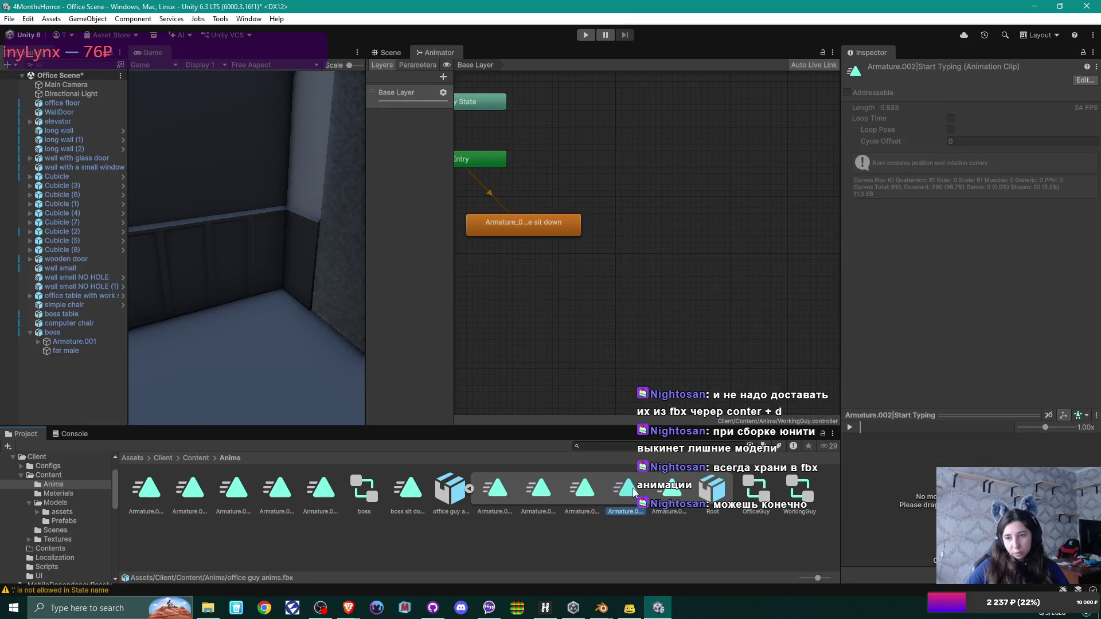
drag(631, 493, 609, 265)
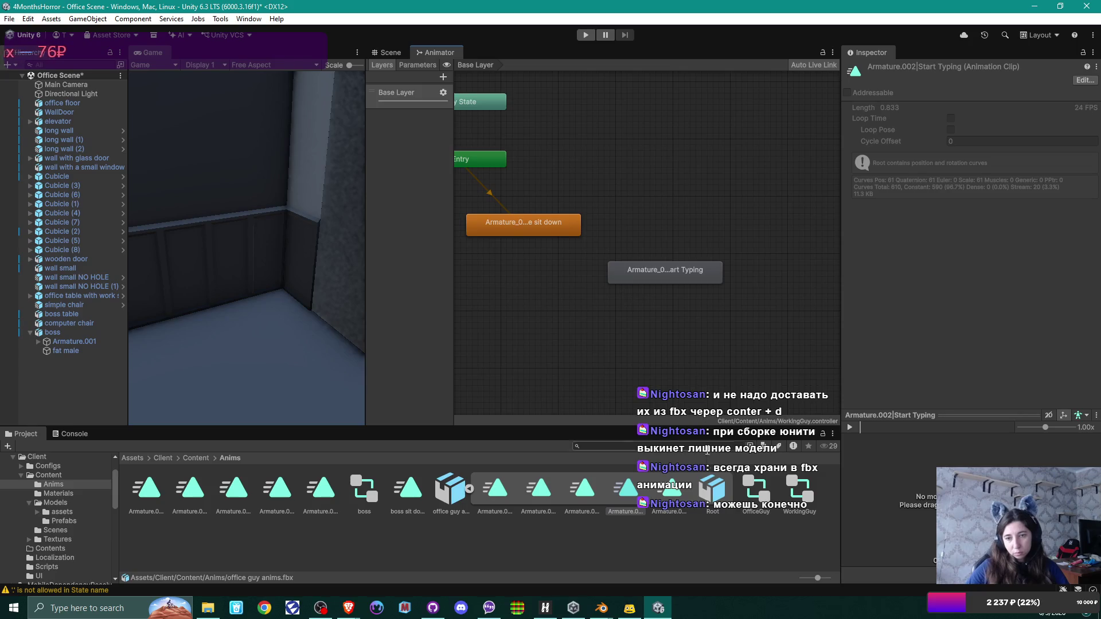
click(672, 501)
mouse_move(672, 501)
mouse_down()
mouse_move(725, 335)
mouse_move(778, 265)
mouse_up()
Step: Link male sit down → Start Typing → Typing with transitions
click(771, 324)
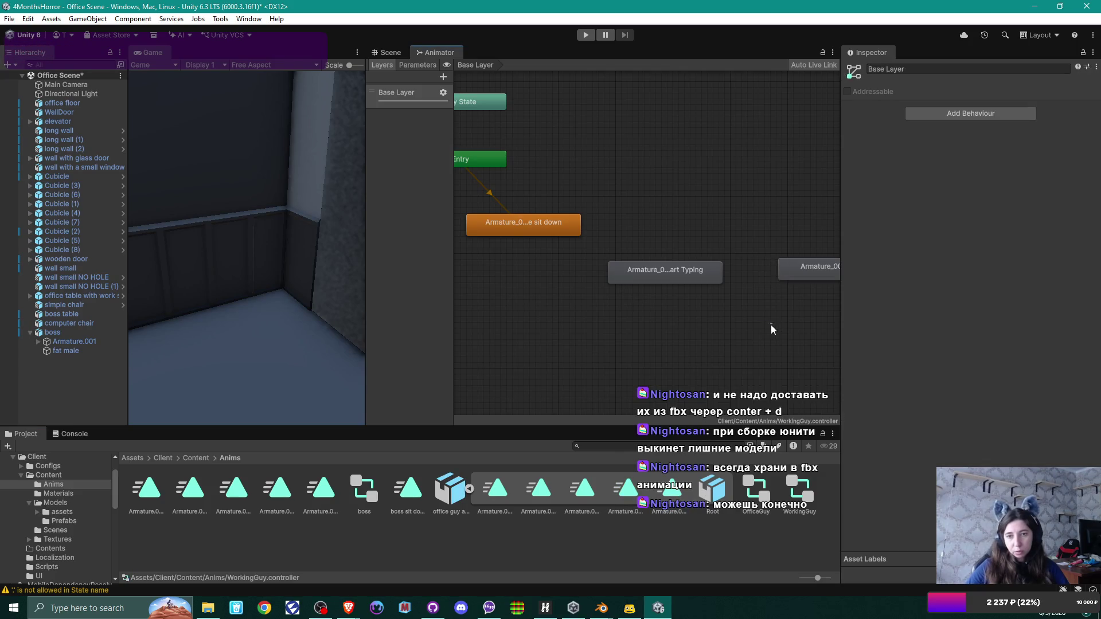
click(542, 228)
right_click(542, 228)
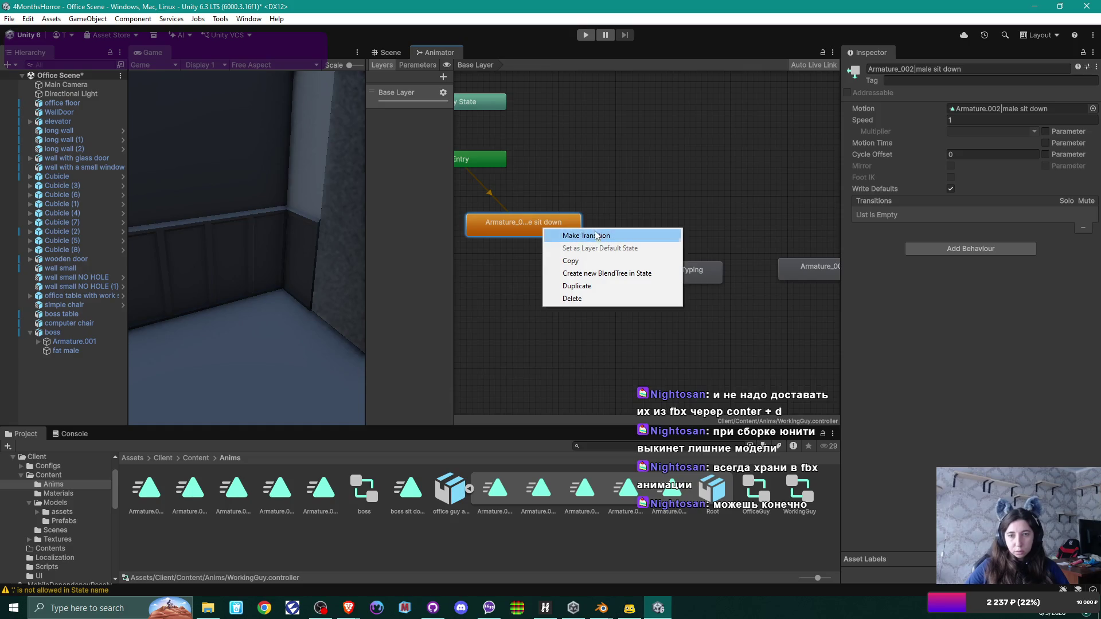
click(559, 234)
click(655, 274)
right_click(699, 269)
click(717, 274)
click(786, 273)
click(818, 269)
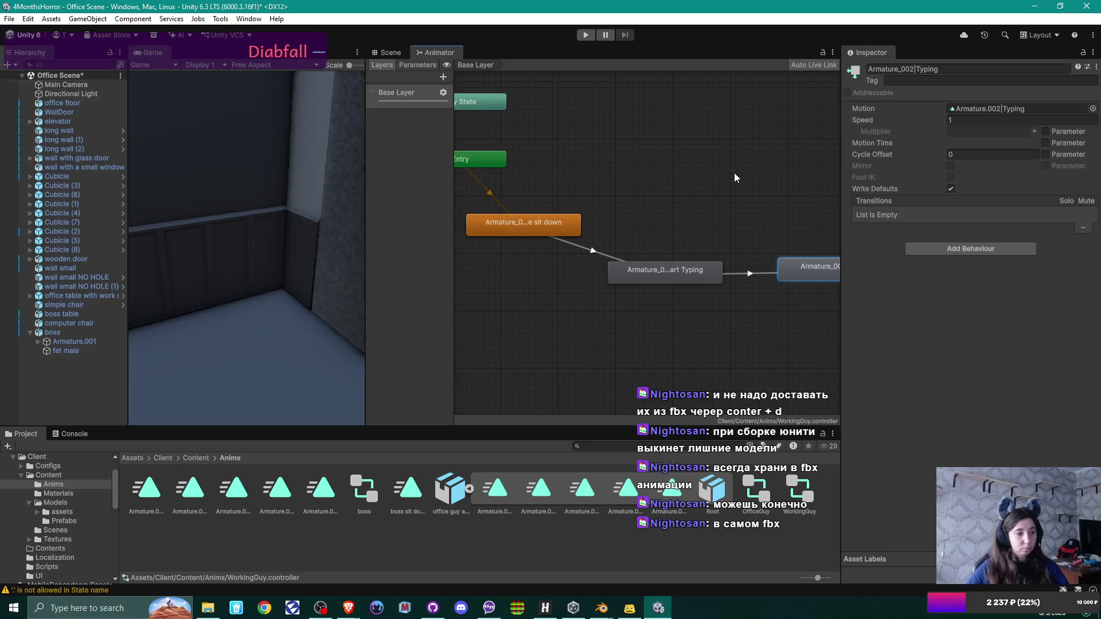
right_click(645, 168)
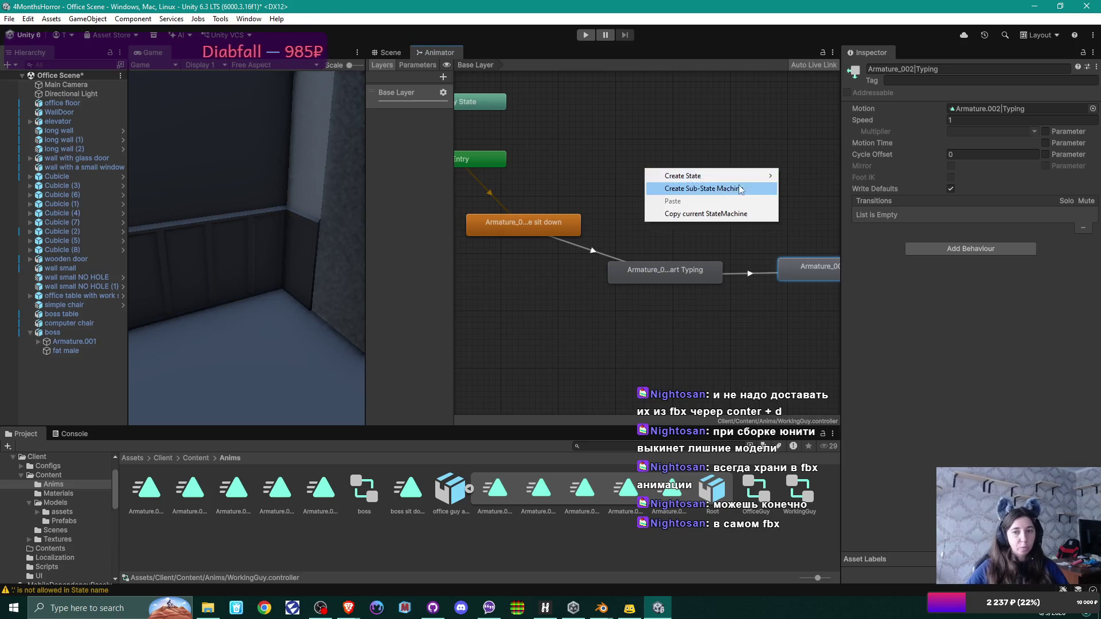
click(737, 121)
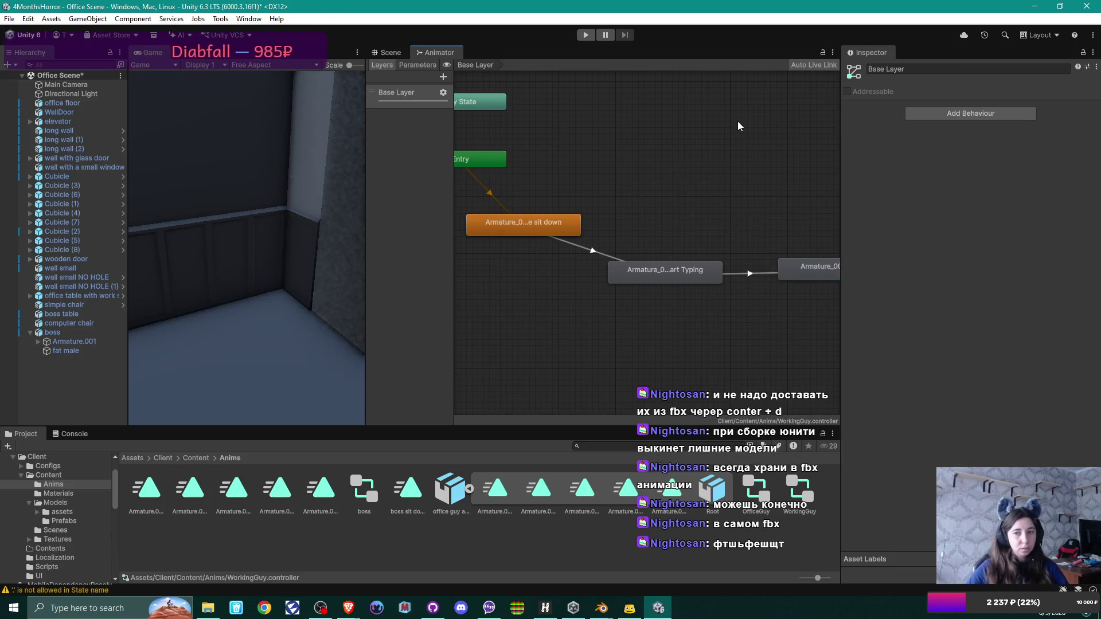
click(678, 493)
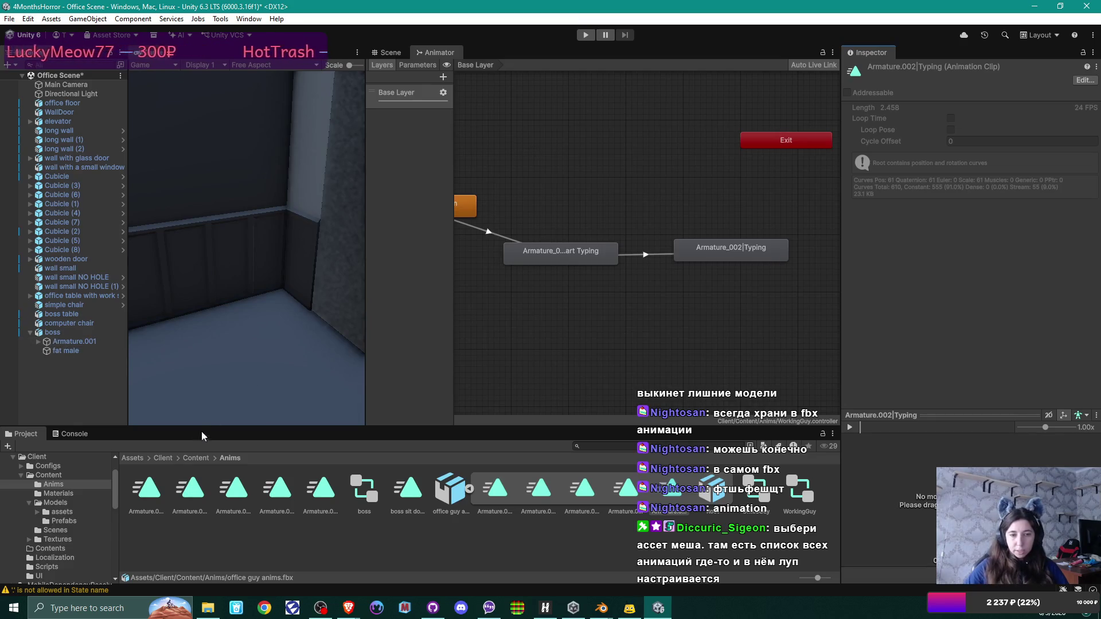
Step: Open the office guy model's Animation import settings from Content/Models
click(190, 462)
click(163, 458)
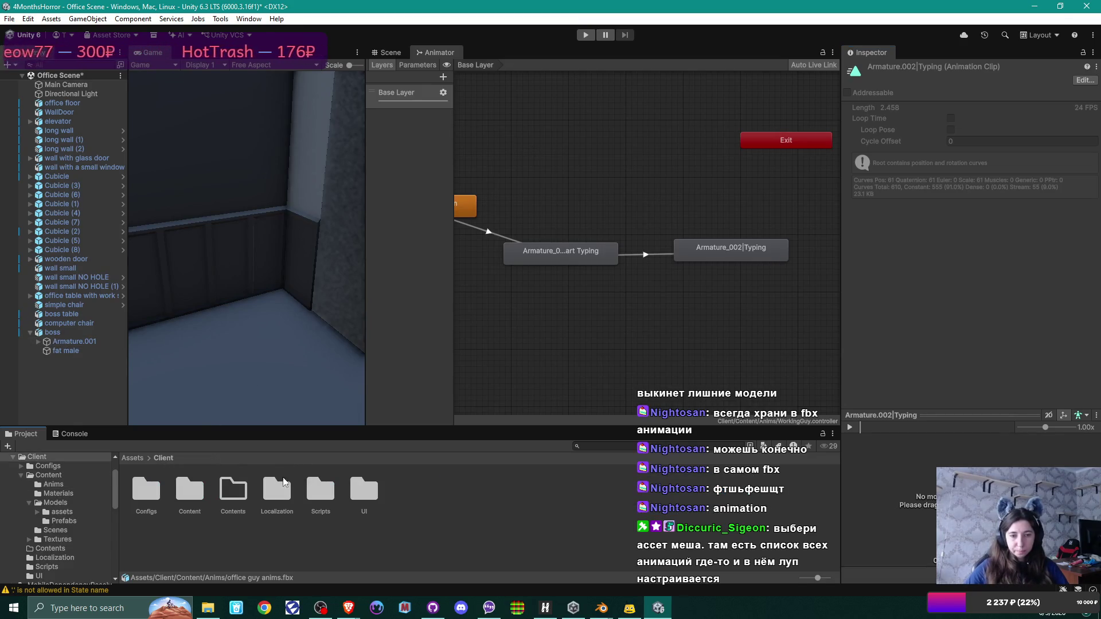
double_click(192, 494)
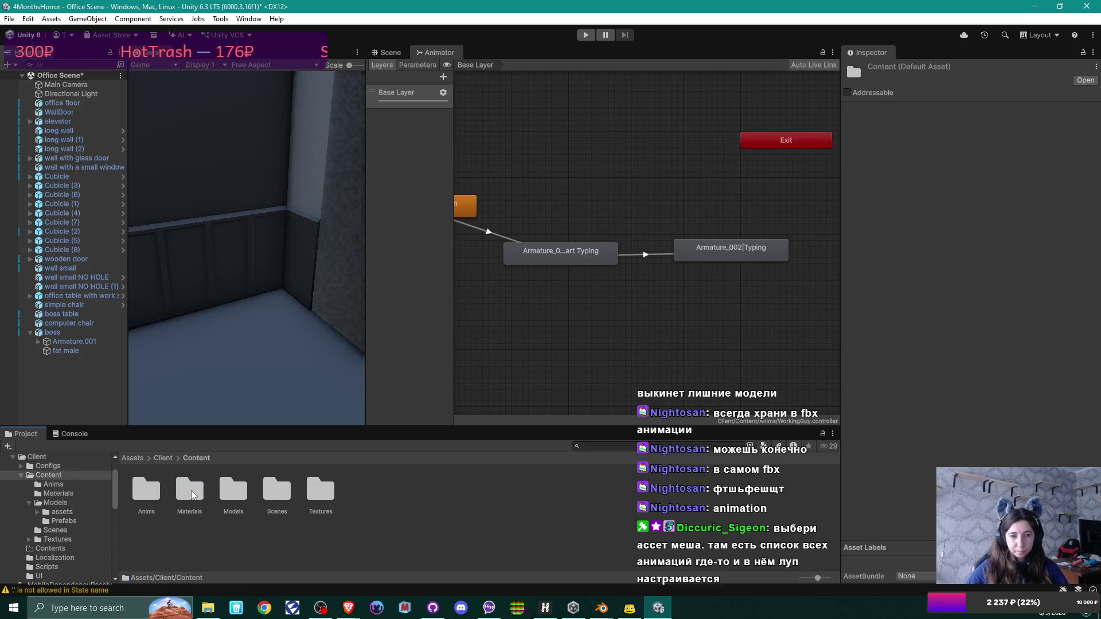
double_click(241, 496)
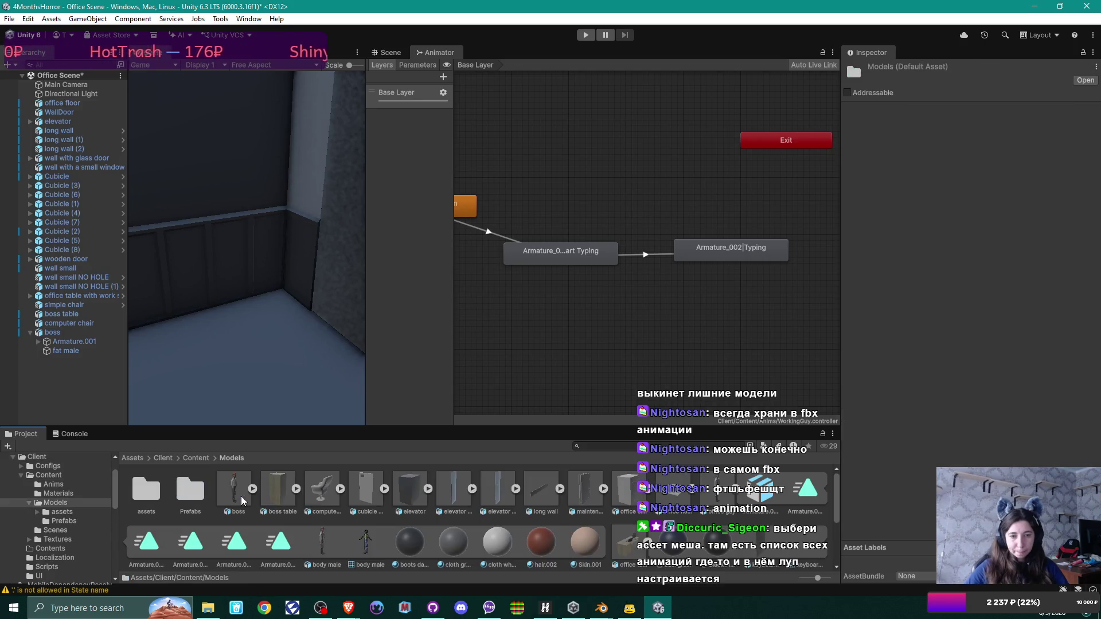
click(721, 492)
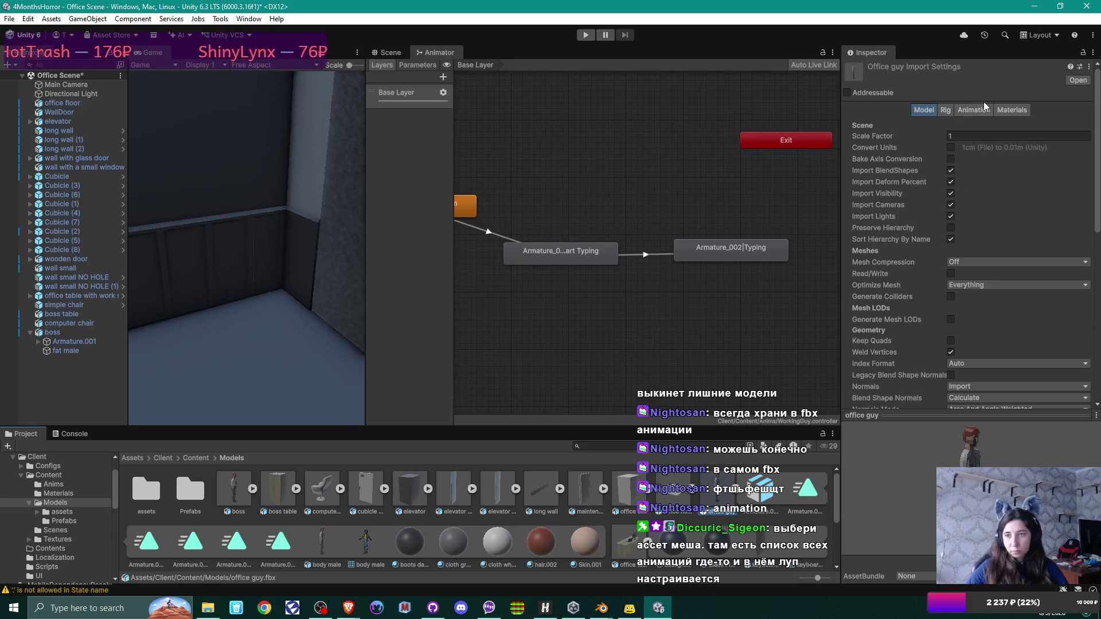
click(973, 109)
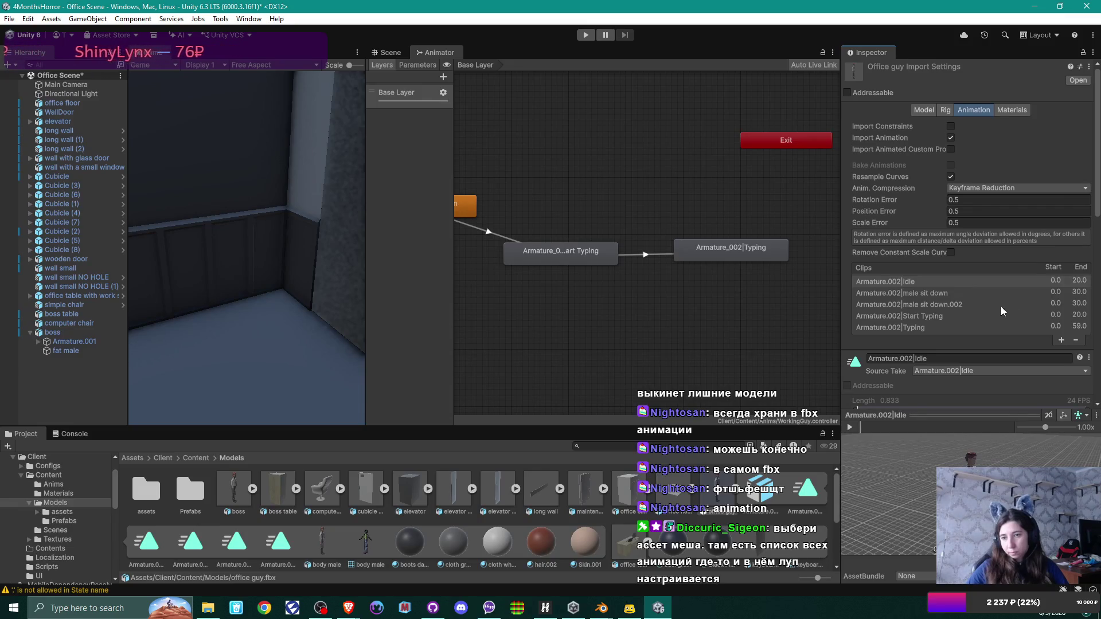
Step: Enable Loop Time on the Typing clip, keep the change, and view the Typing state
click(942, 327)
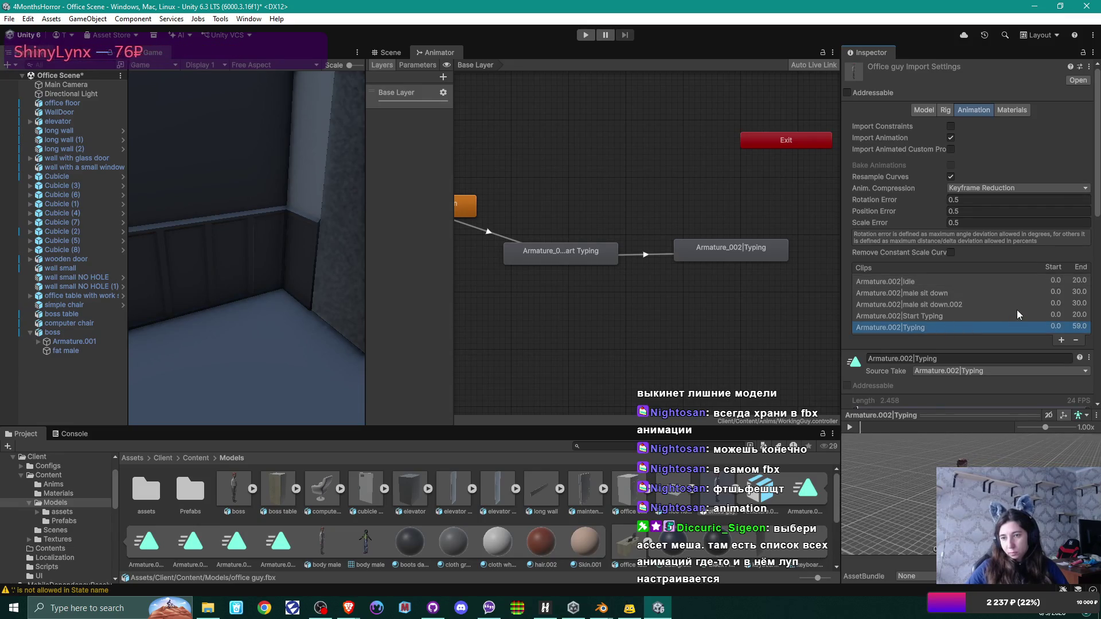
scroll(1005, 294, down, 3)
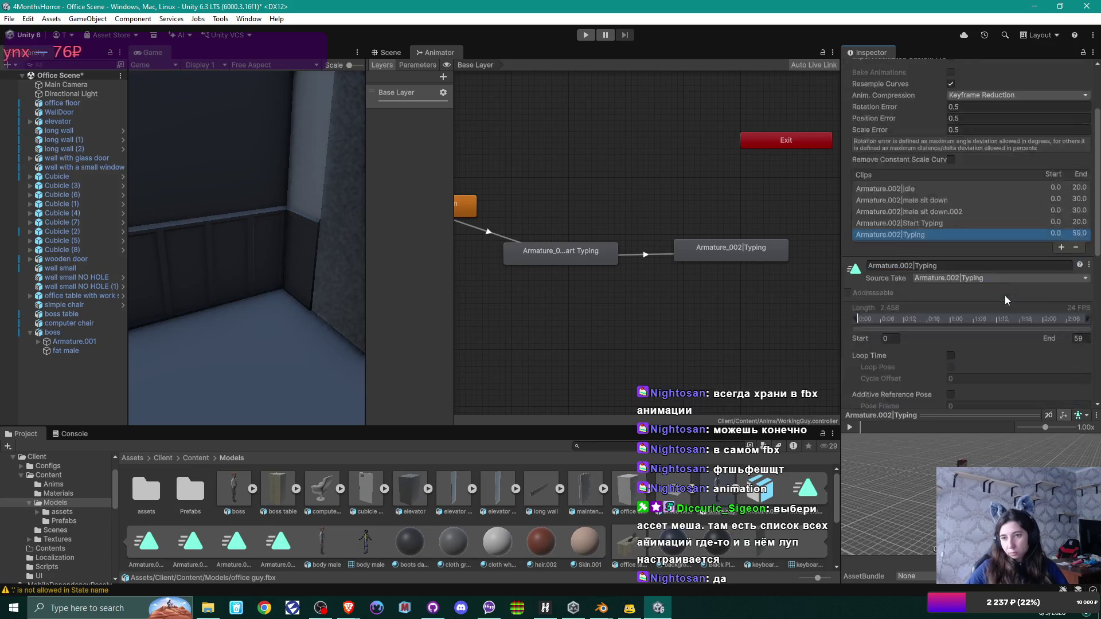
scroll(1004, 295, down, 6)
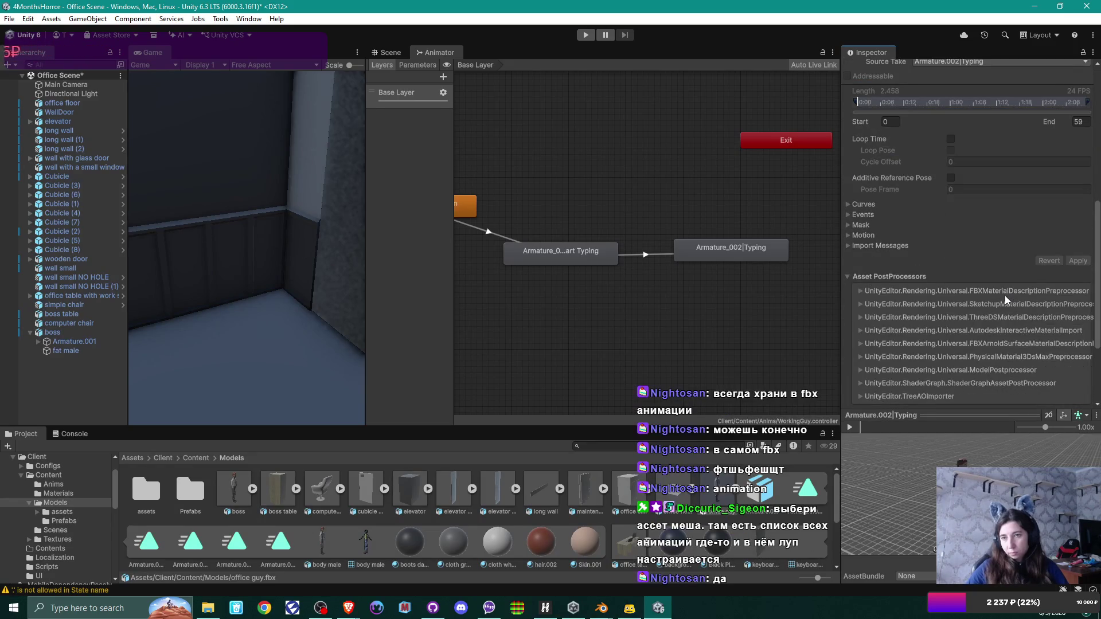
click(951, 139)
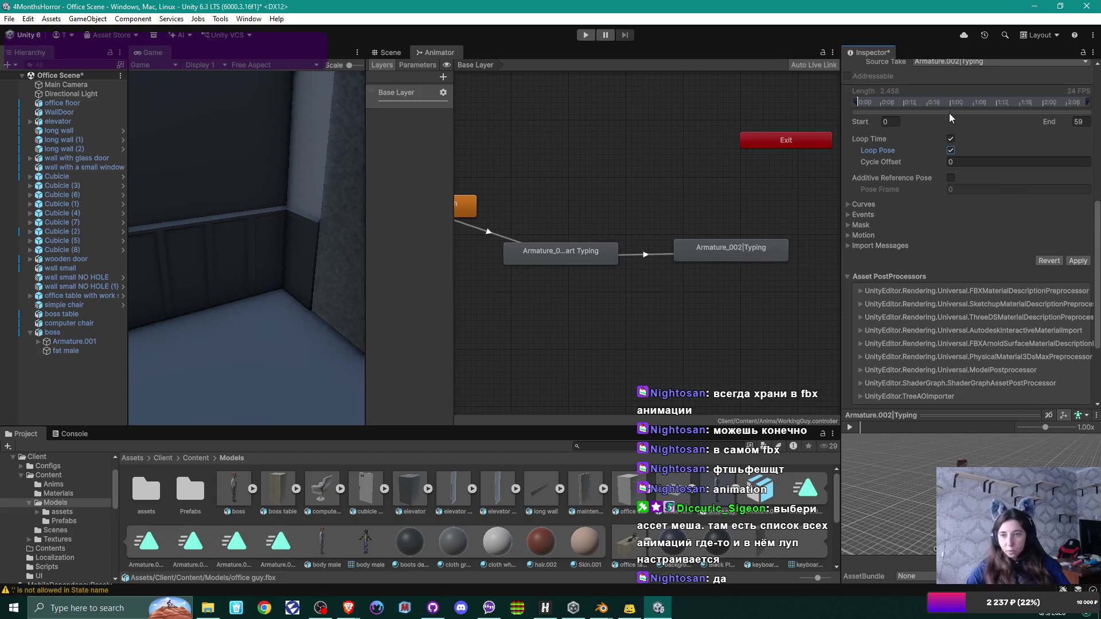
scroll(945, 212, up, 3)
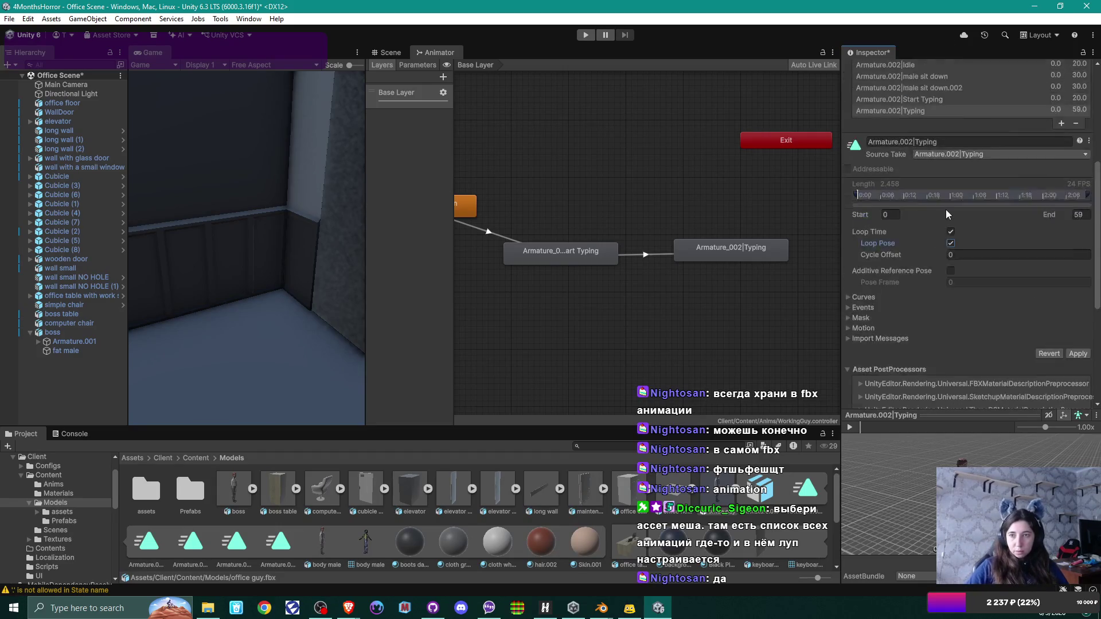
scroll(945, 209, up, 5)
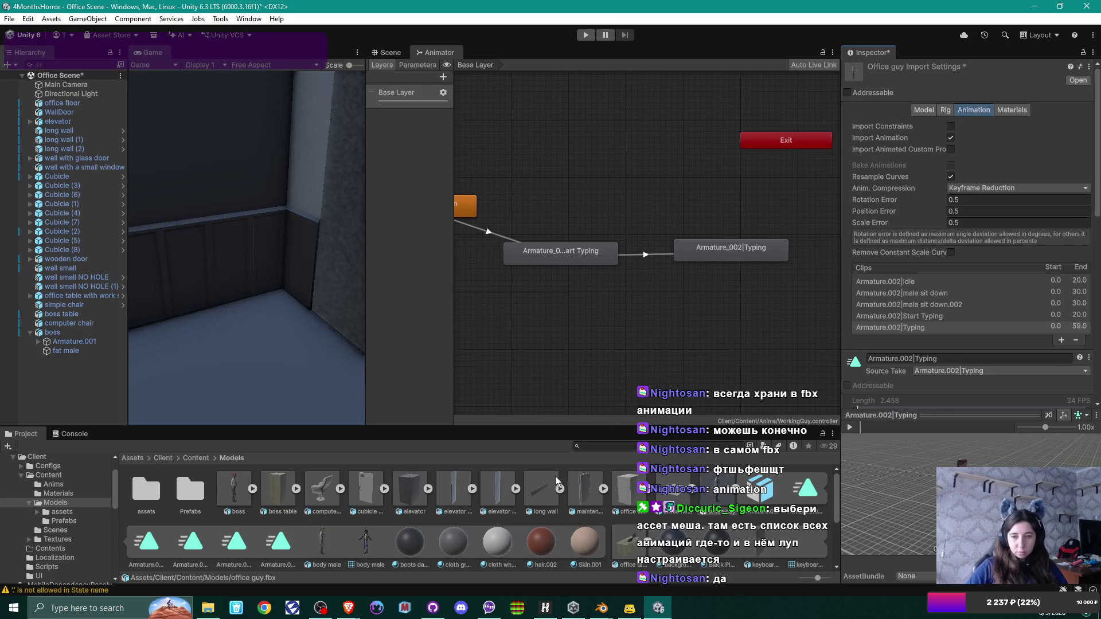
click(591, 541)
click(515, 321)
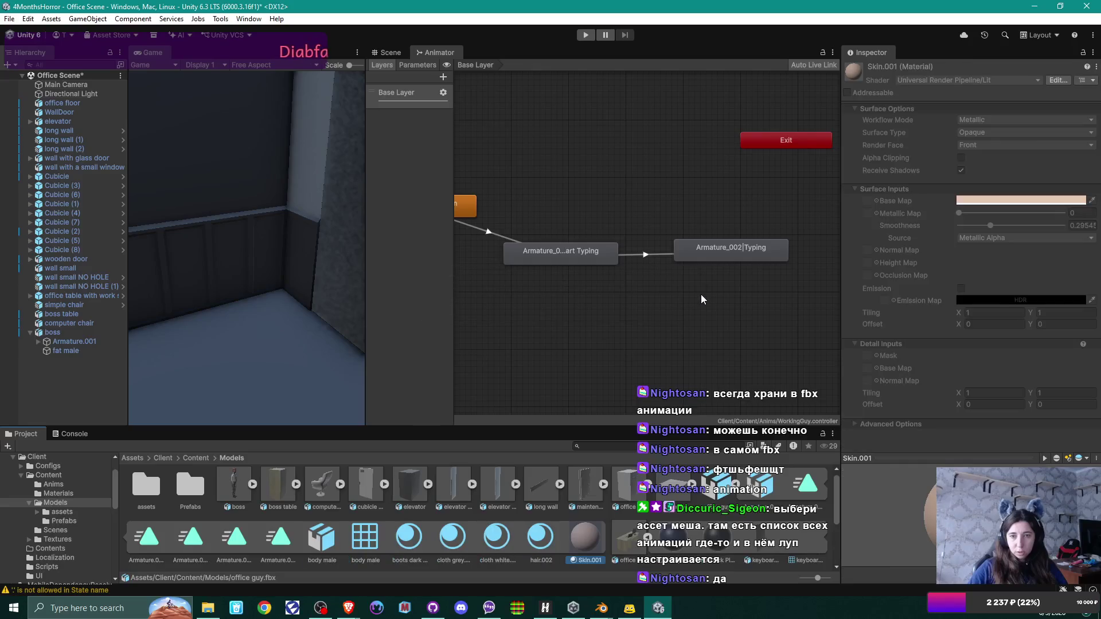
click(732, 263)
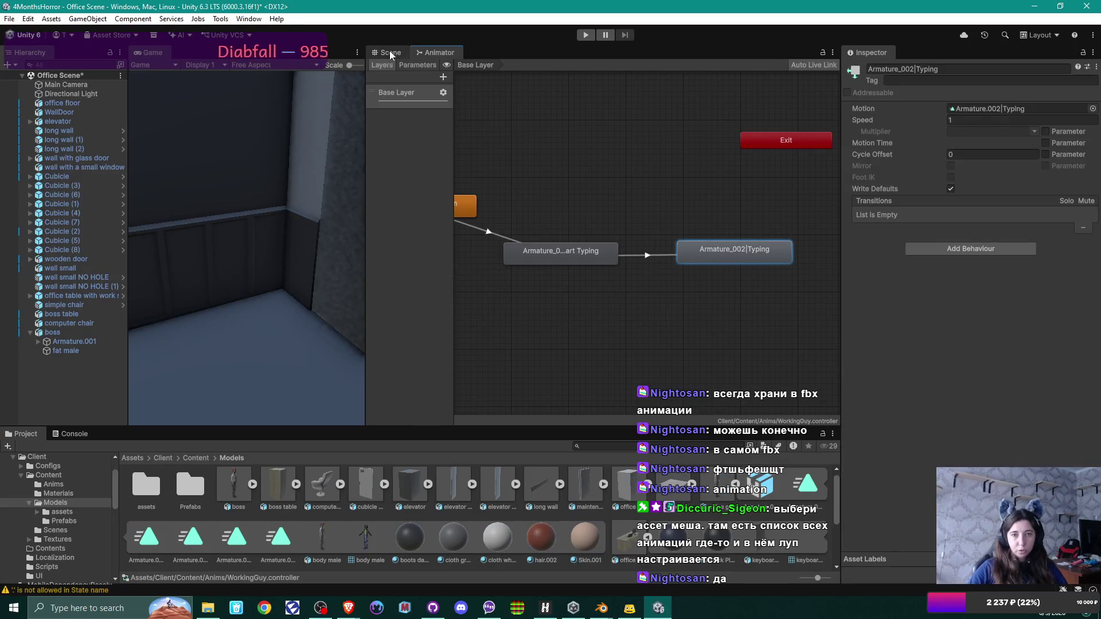
Step: Place the office guy model in the office scene with Position Z 0
click(379, 53)
mouse_move(675, 252)
mouse_down()
mouse_move(489, 312)
mouse_move(489, 359)
mouse_up()
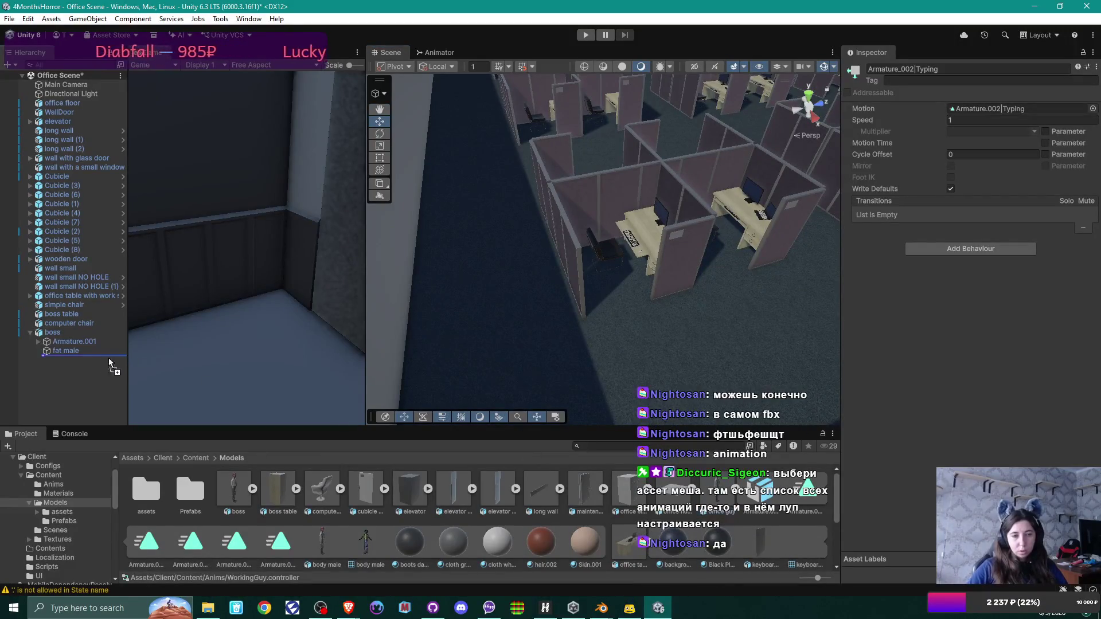
drag(65, 376, 57, 379)
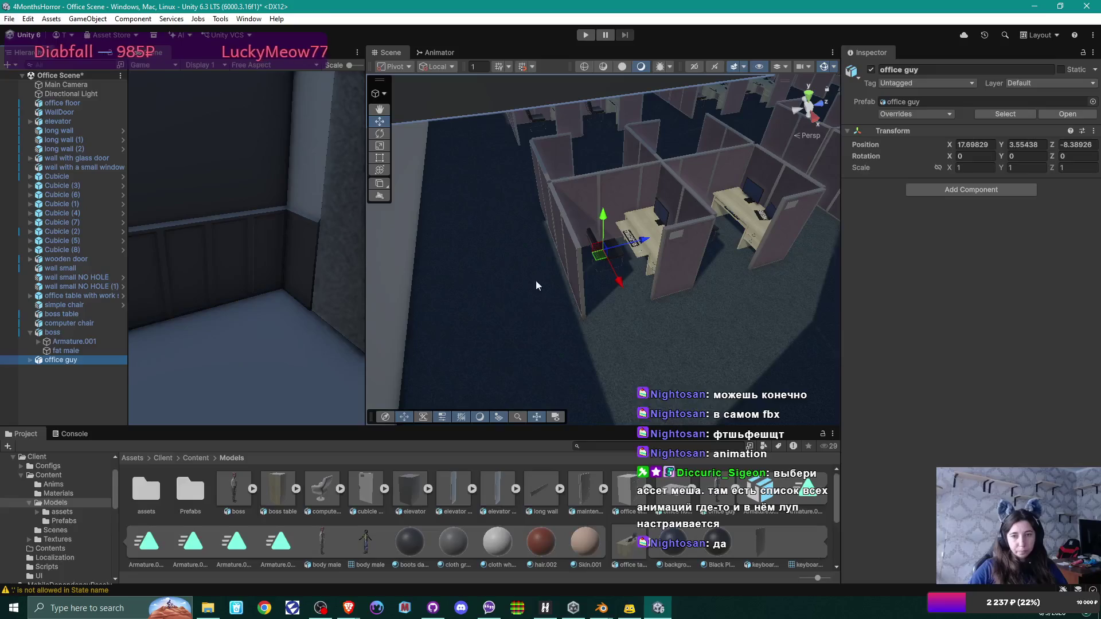
click(1078, 144)
text(0)
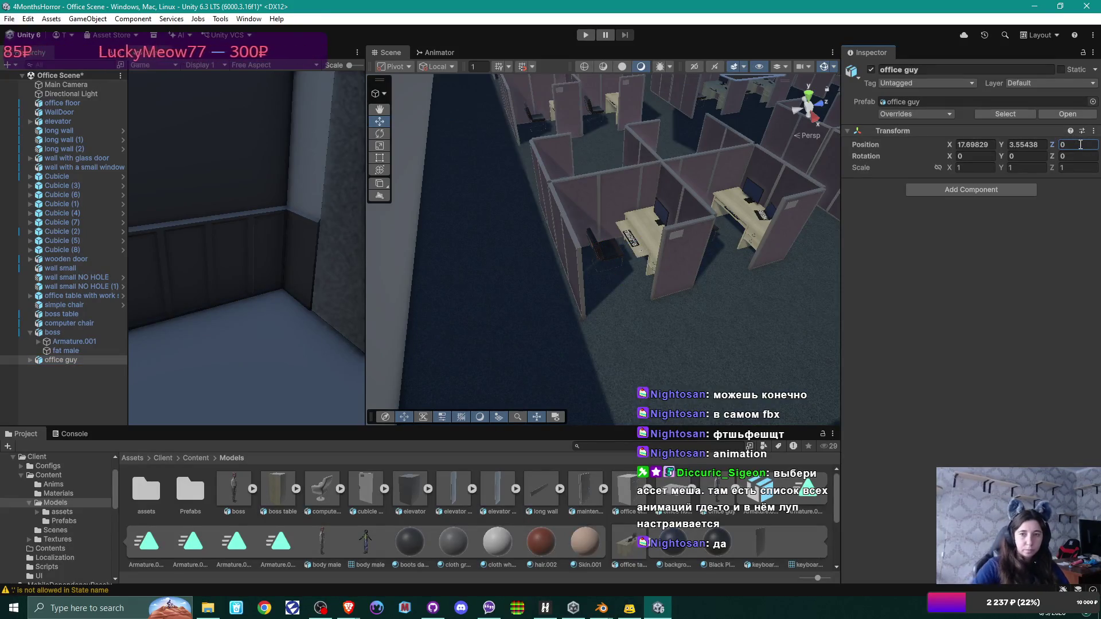
drag(717, 258, 721, 86)
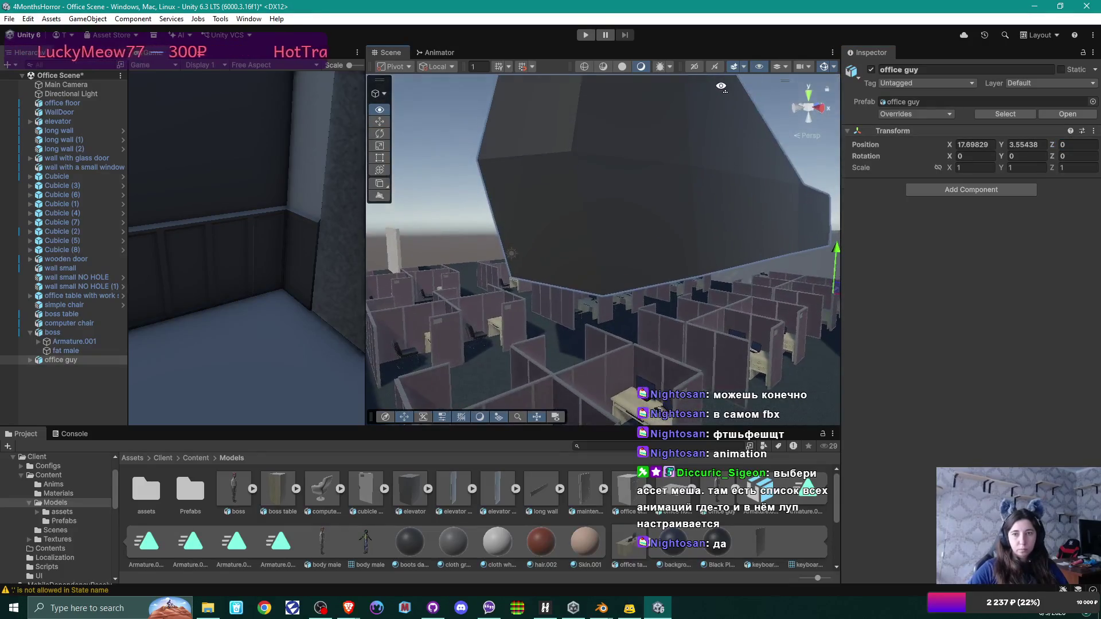
Step: Inspect office guy's child objects, including the body male mesh and Armature.002 scale
click(32, 360)
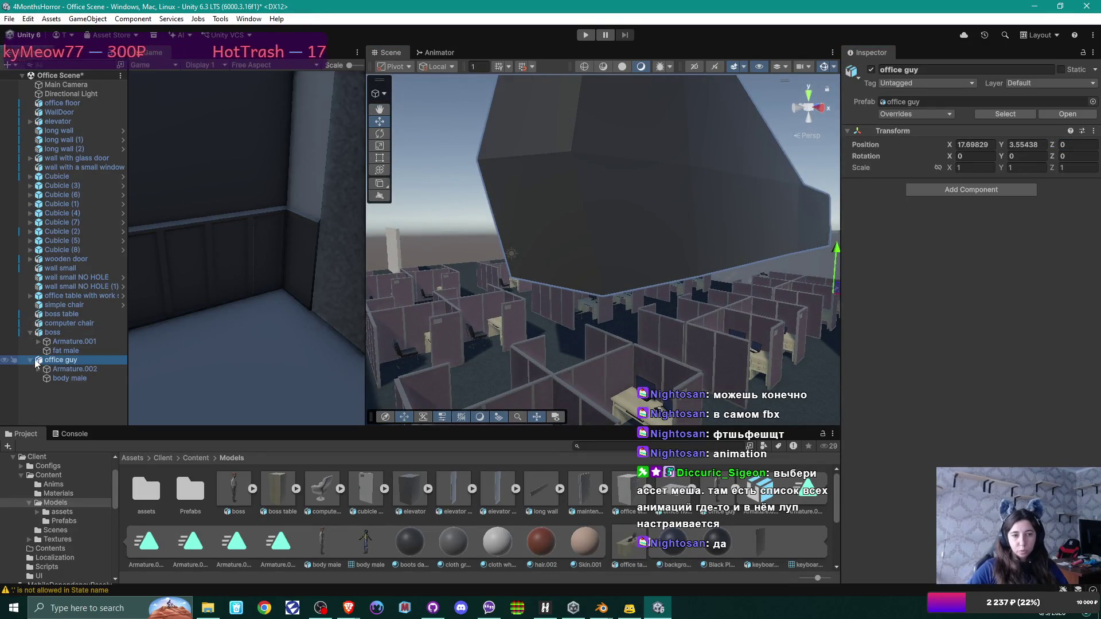
click(63, 369)
click(70, 378)
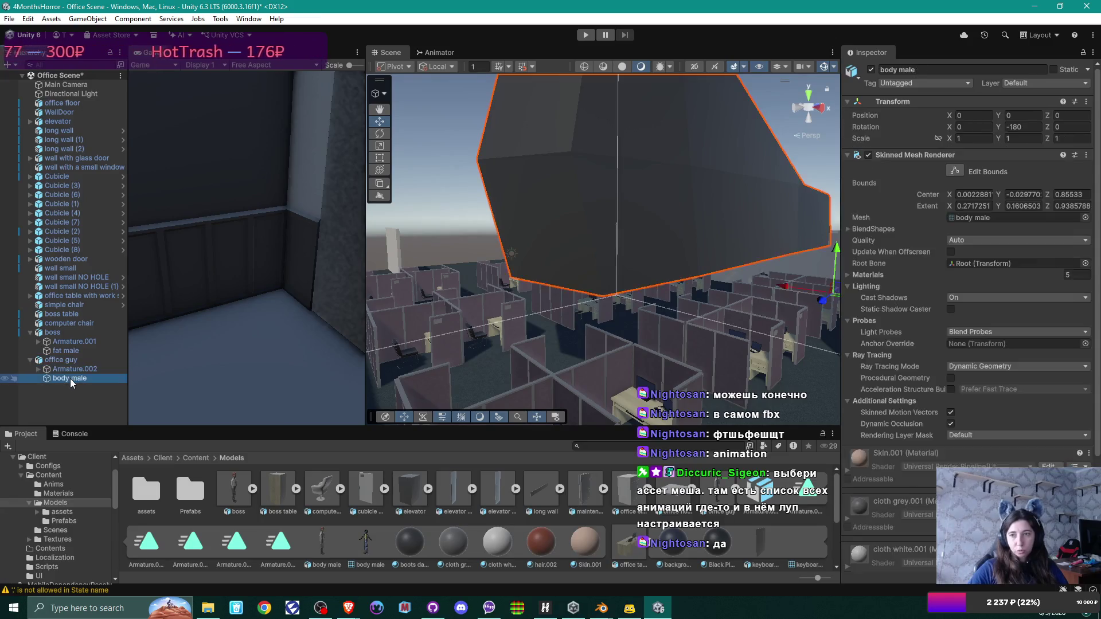
click(74, 370)
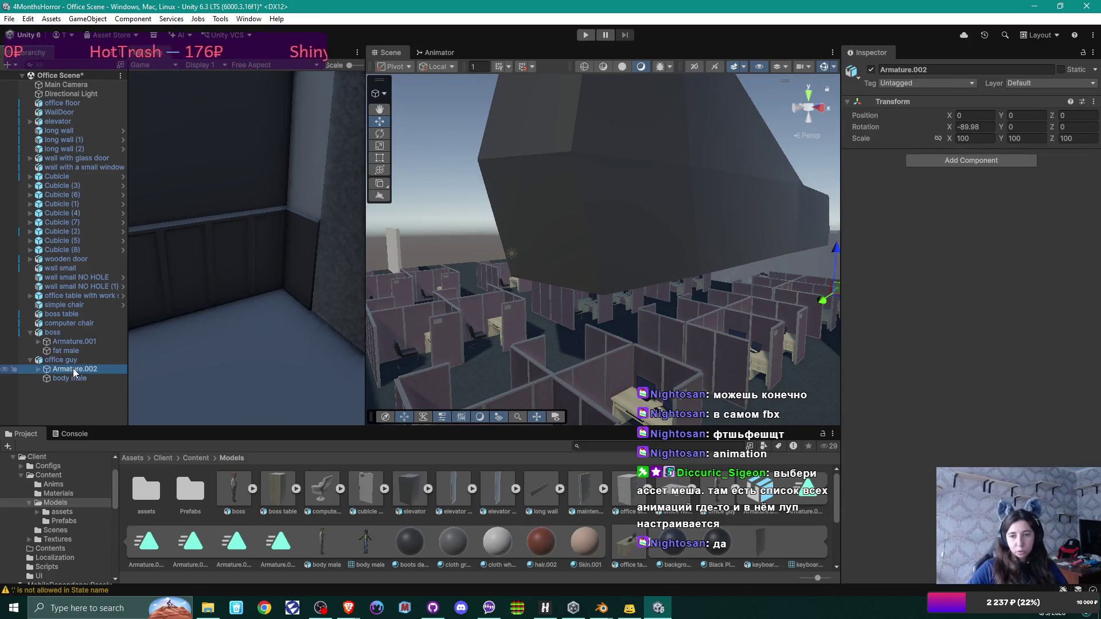
Step: Turn on Convert Units in office guy.fbx's Model import settings and apply
click(717, 493)
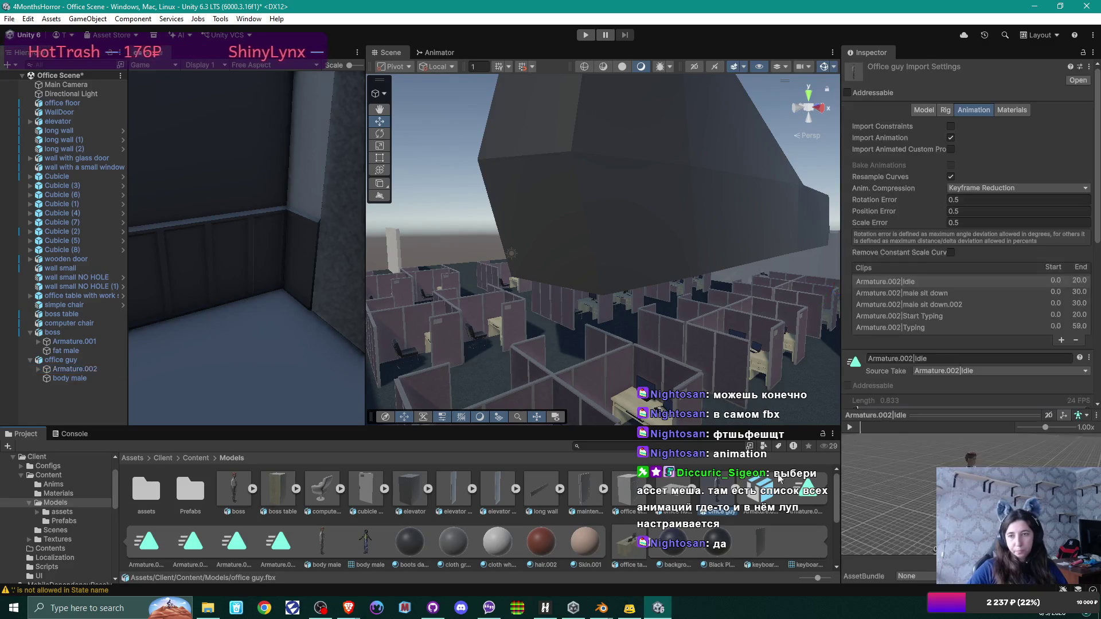
click(923, 110)
click(949, 146)
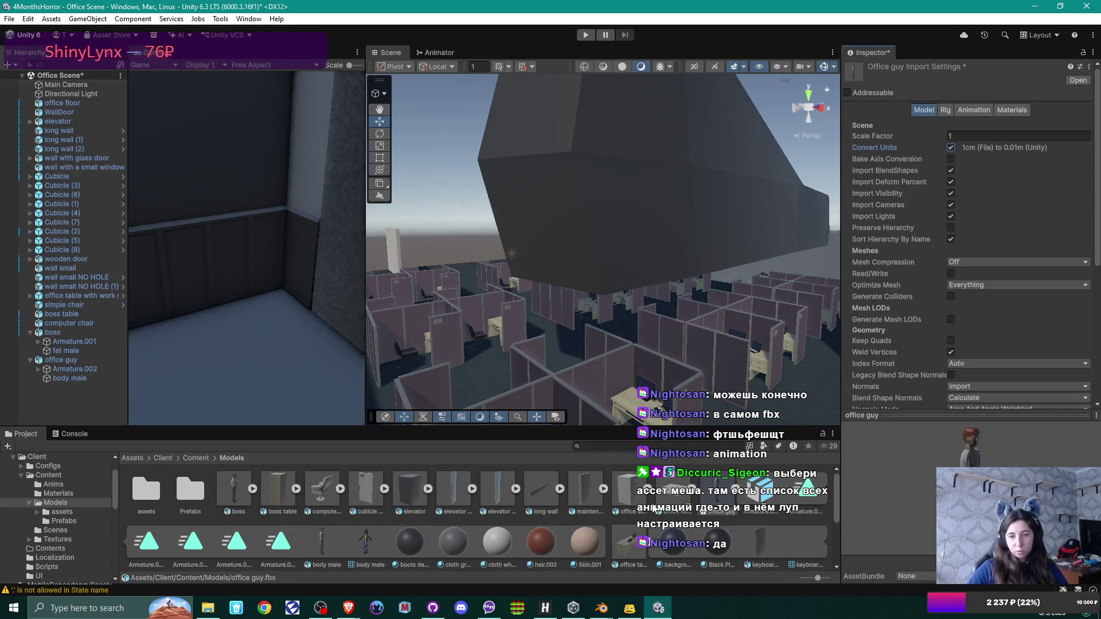
click(673, 494)
click(515, 323)
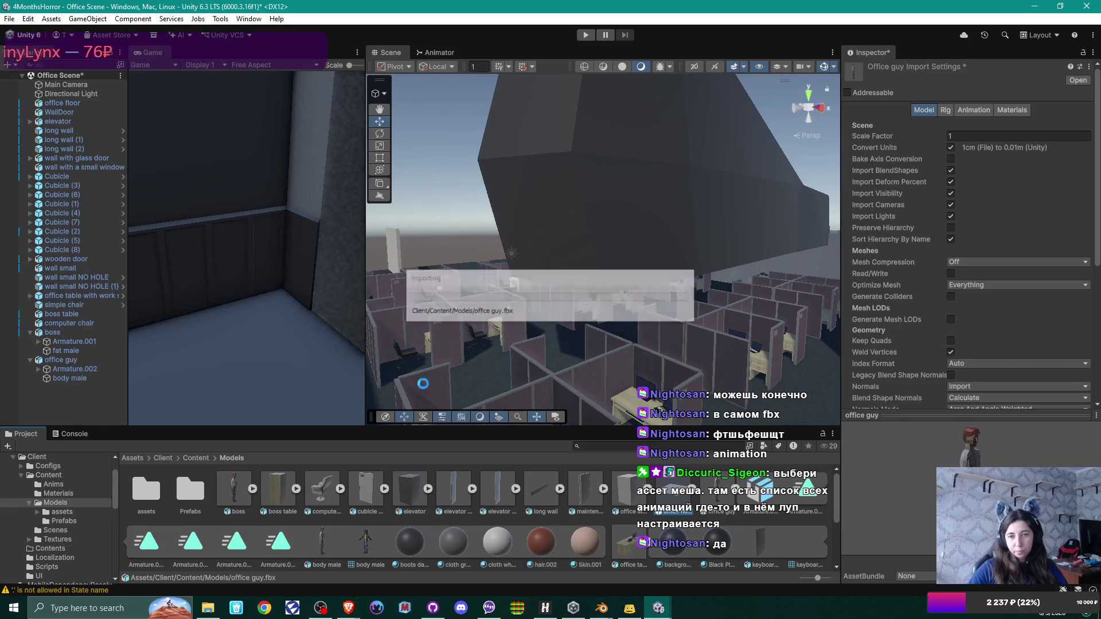
mouse_move(504, 321)
mouse_down()
mouse_move(626, 289)
mouse_move(626, 321)
mouse_up()
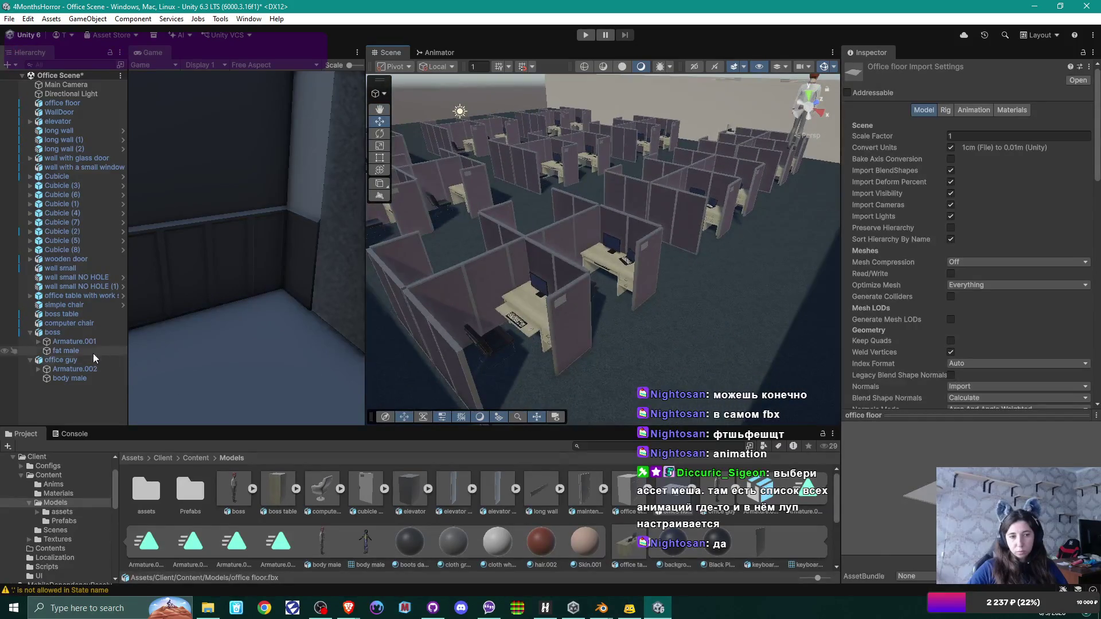
Step: Set office guy's Position Y to 0 and move it into the front cubicle
click(108, 360)
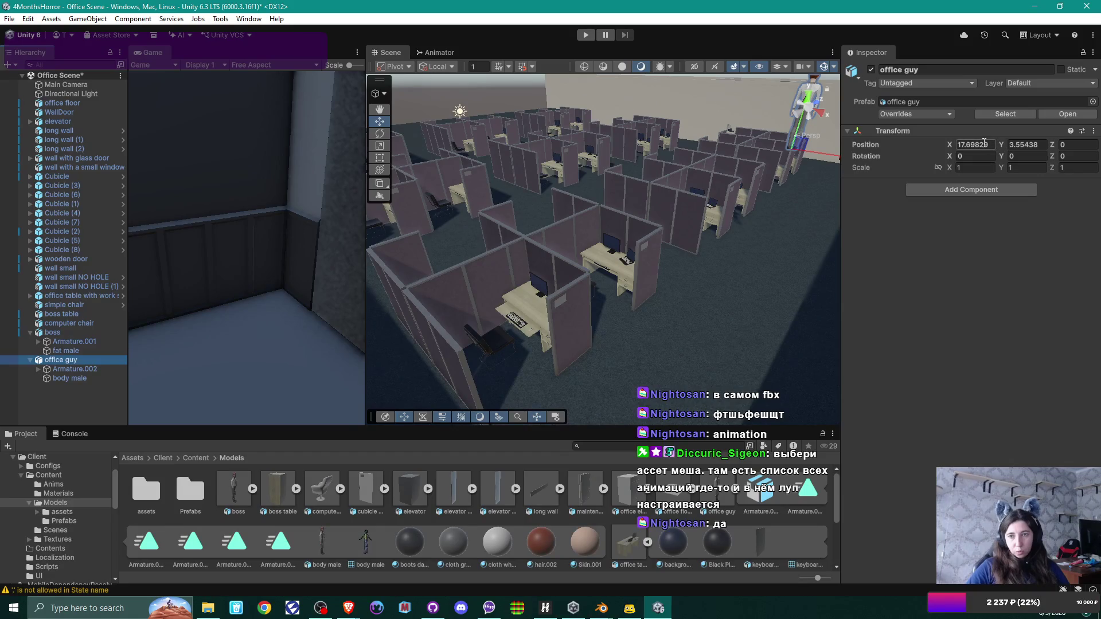
drag(746, 218, 811, 182)
click(65, 358)
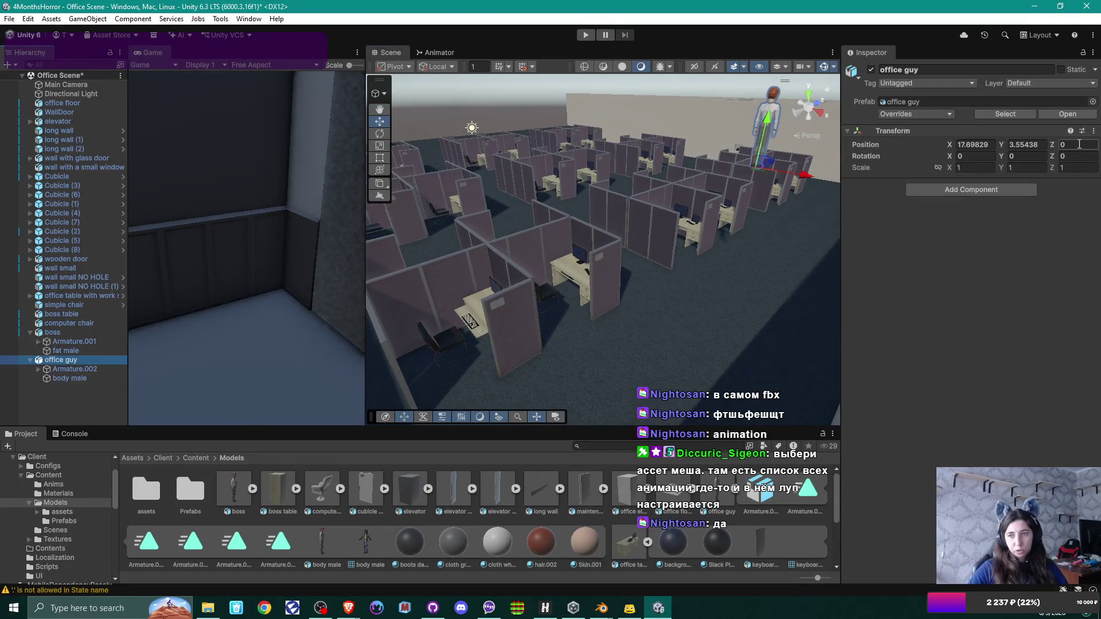
click(1024, 144)
text(0)
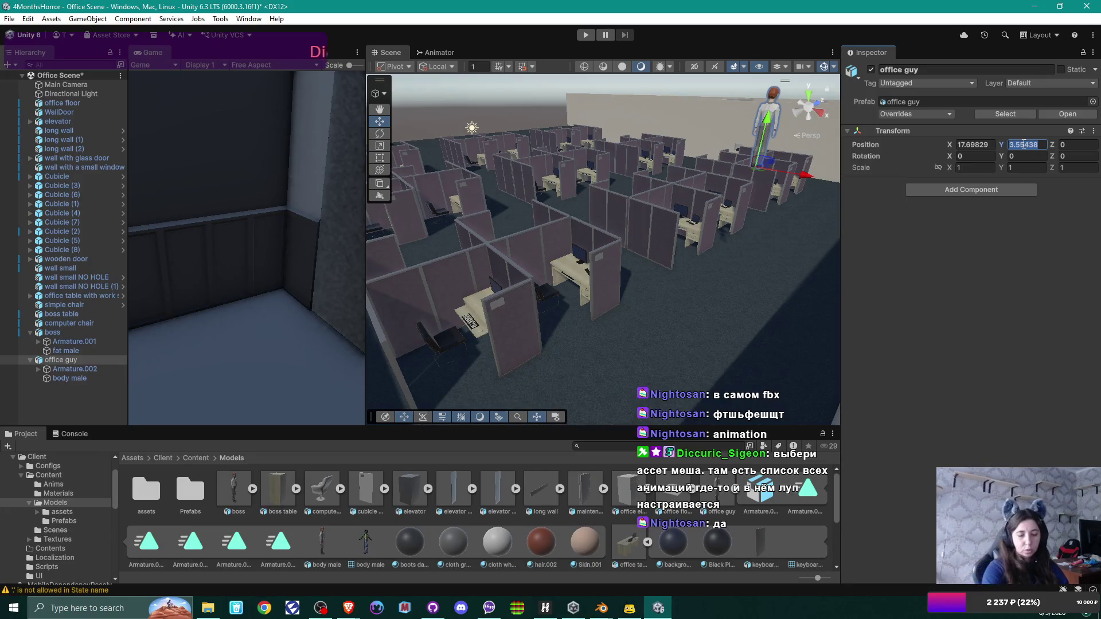
key(Return)
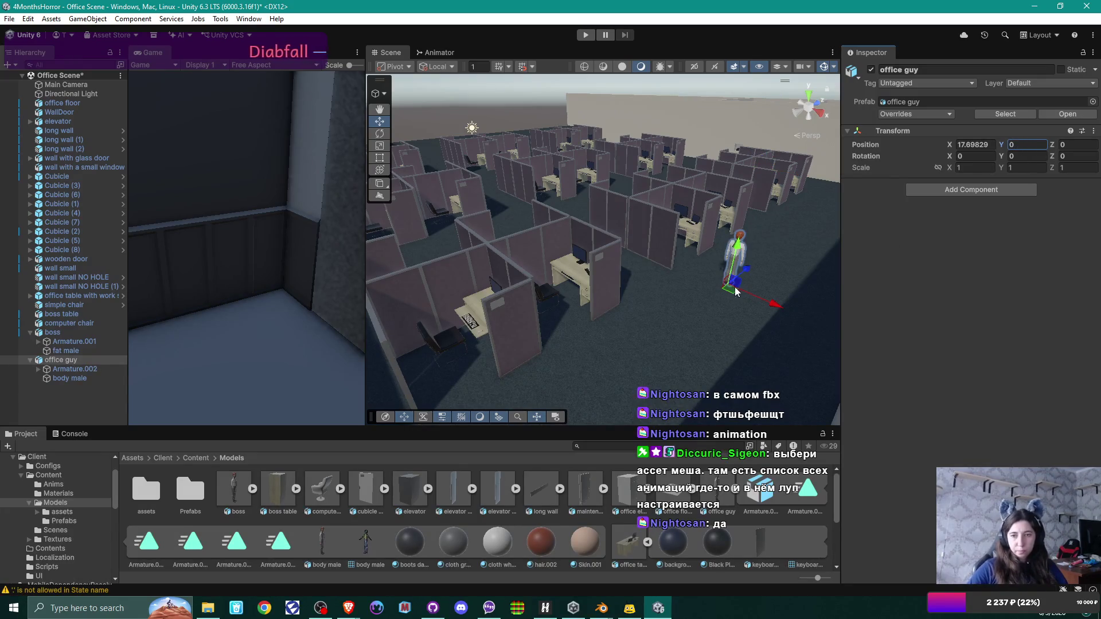
mouse_move(733, 293)
mouse_down()
mouse_move(454, 361)
mouse_move(464, 355)
mouse_up()
Step: Give office guy an Animator using the WorkingGuy controller, removing a mistaken Animation component, and run Play mode
click(972, 188)
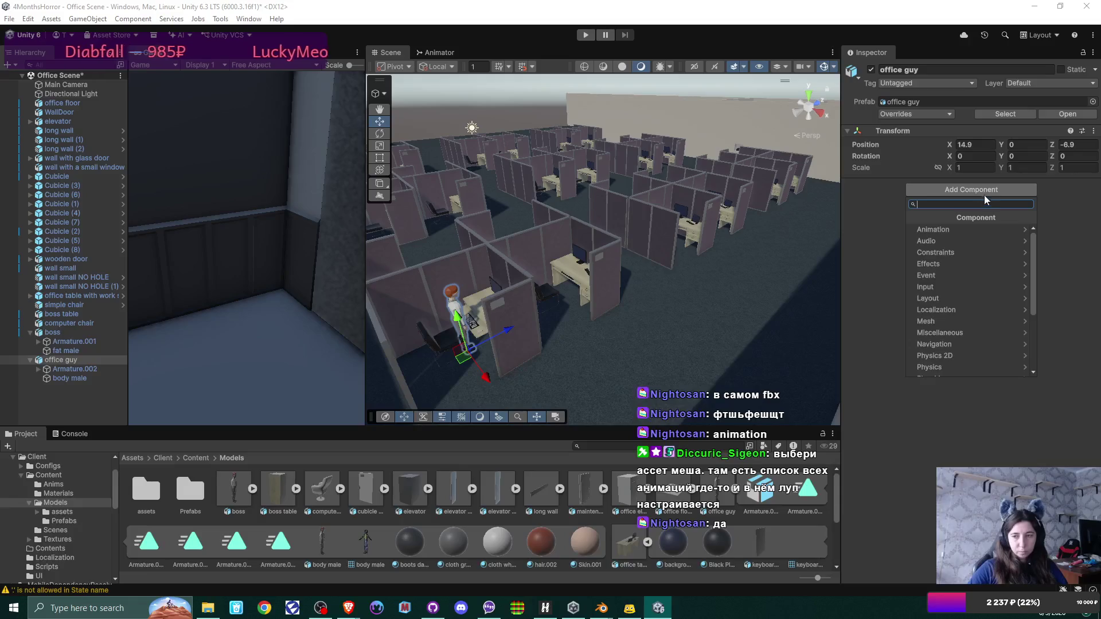
click(1003, 232)
click(1003, 229)
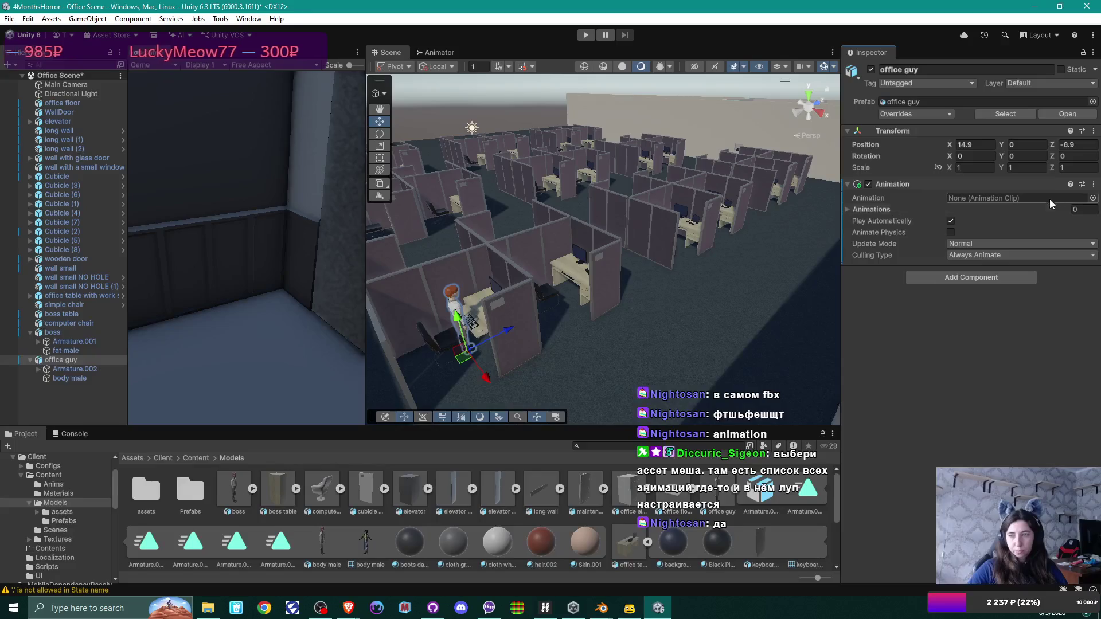
click(1093, 184)
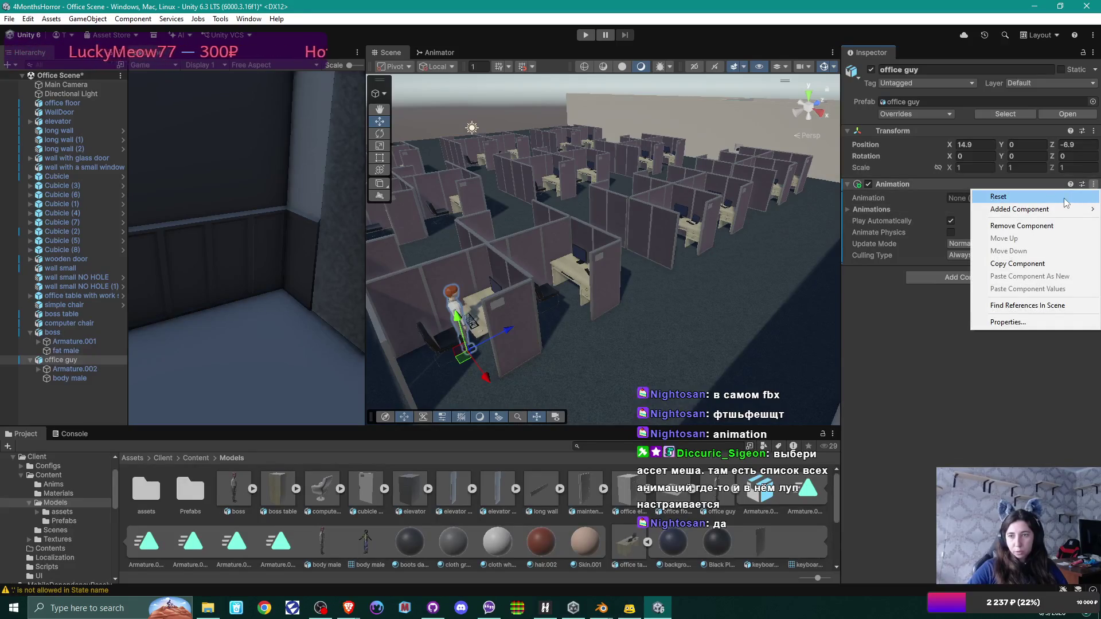
click(1022, 225)
click(980, 190)
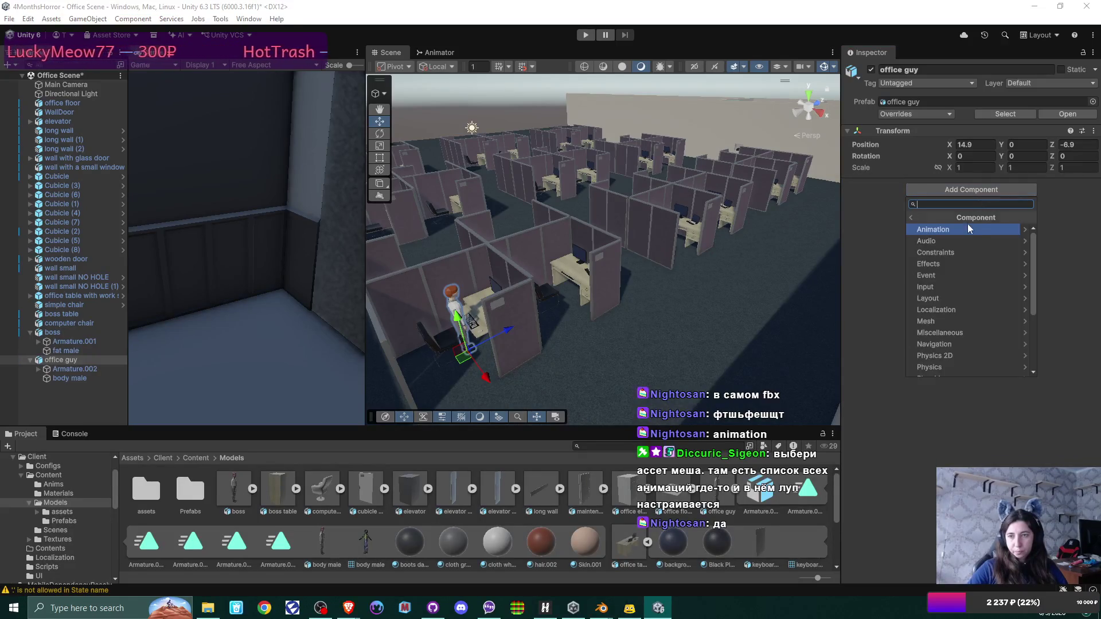
click(979, 228)
click(996, 238)
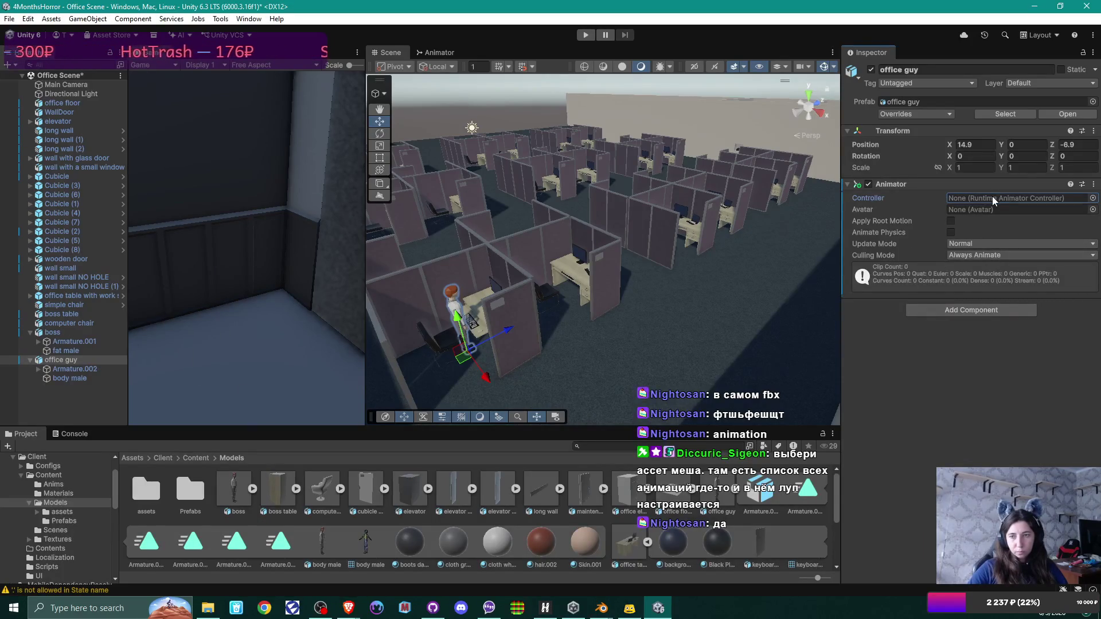
click(1093, 198)
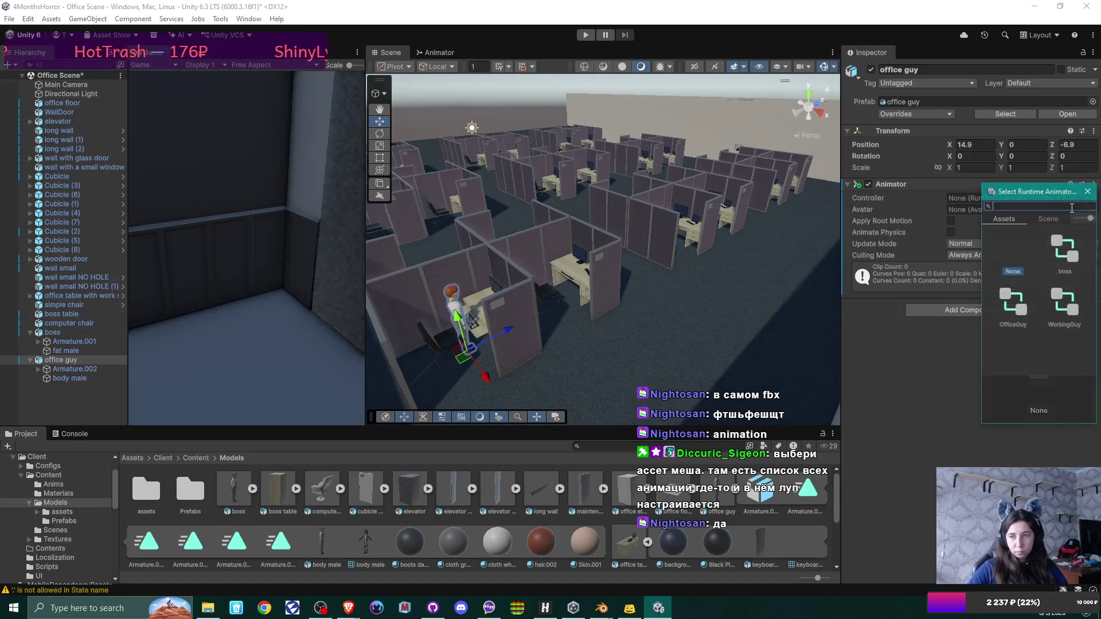
double_click(1058, 295)
click(586, 34)
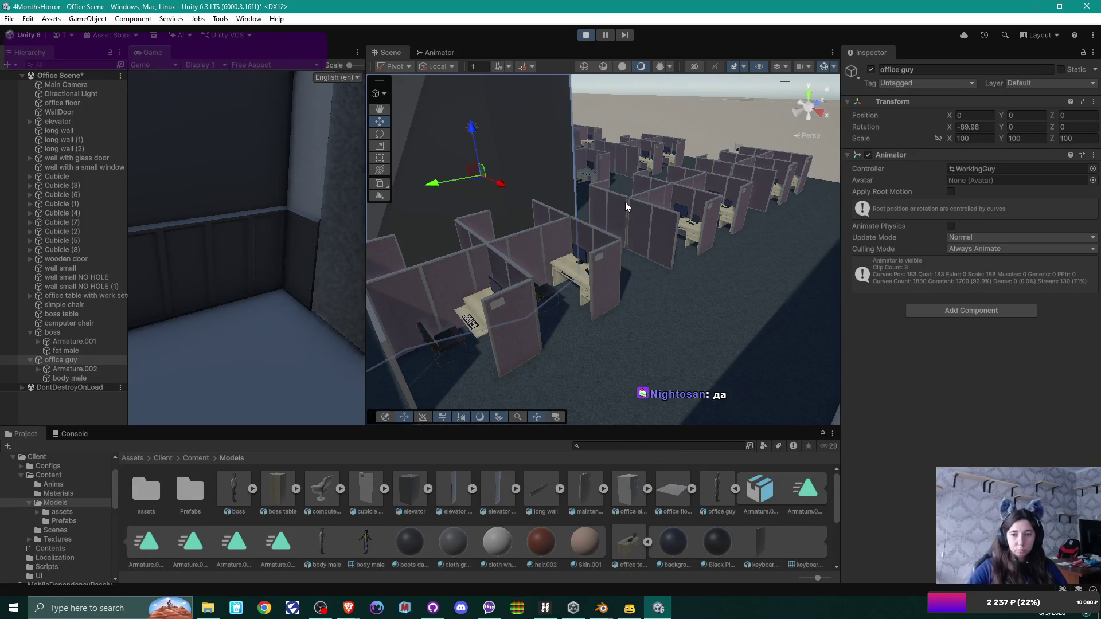
Step: Compare office guy's Armature.002 and body male with the boss's Armature.001 and fat male during play
mouse_move(562, 190)
mouse_down()
mouse_move(523, 86)
mouse_move(250, 204)
mouse_move(594, 213)
mouse_up()
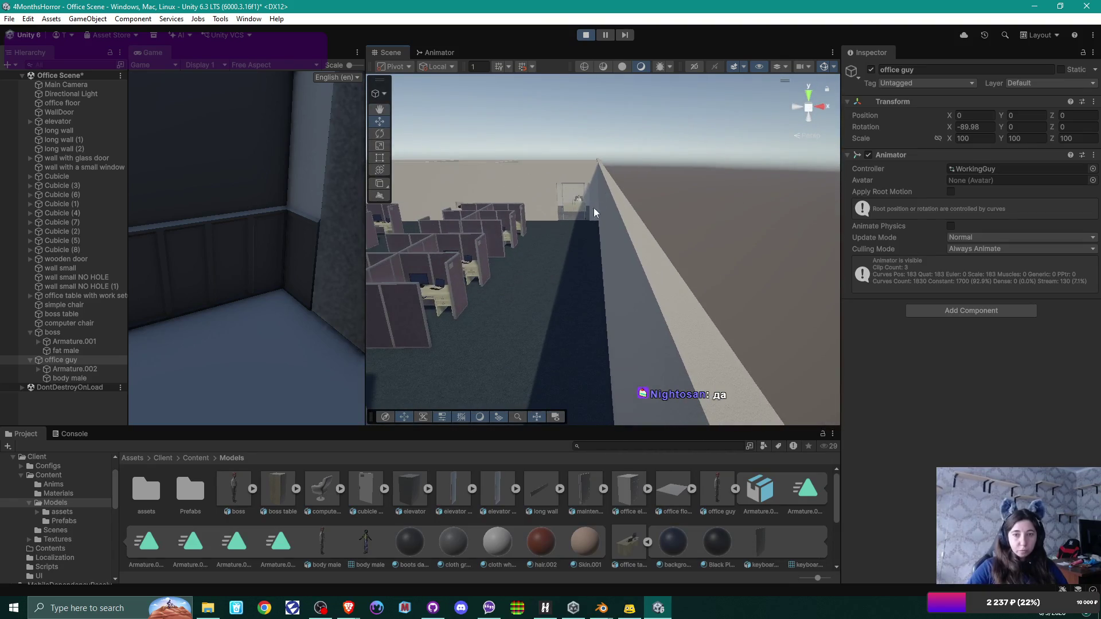
click(89, 370)
click(76, 378)
click(76, 342)
click(77, 350)
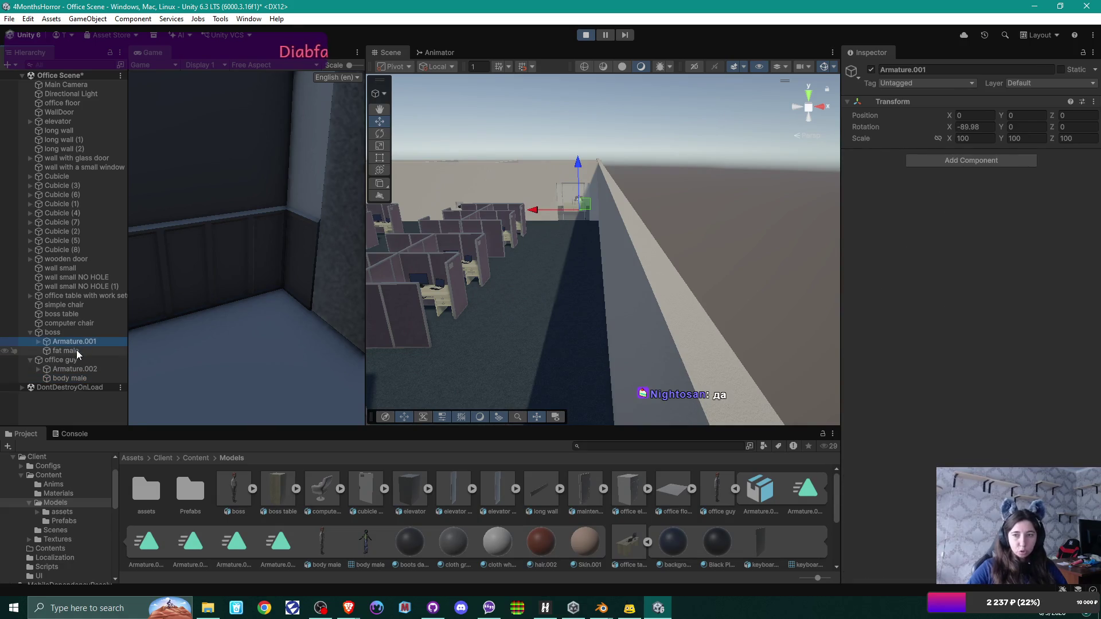
click(77, 341)
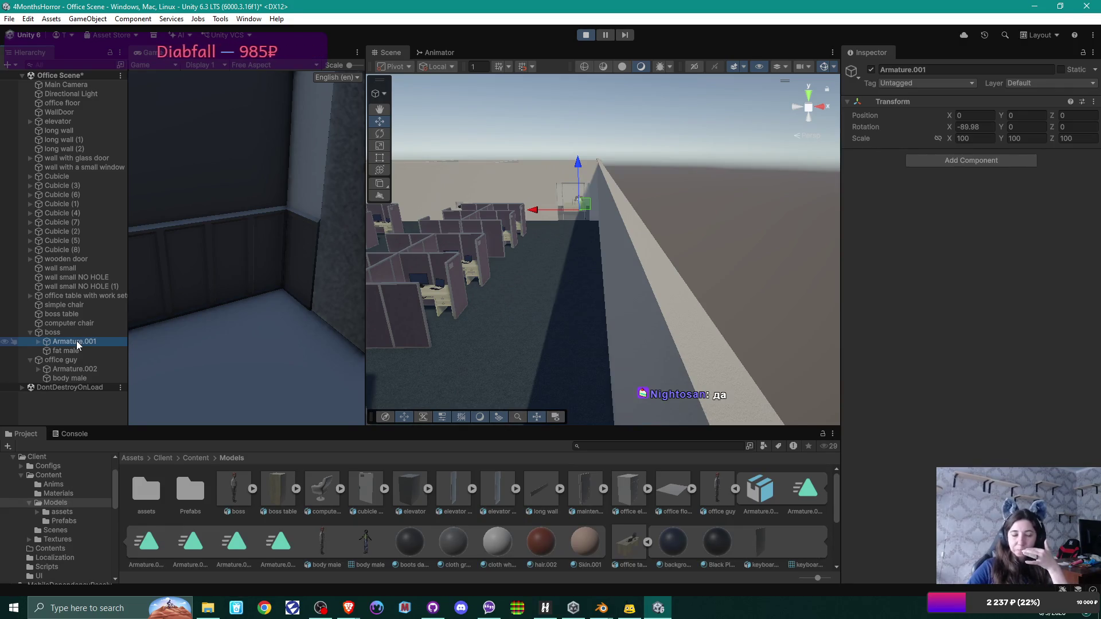
click(75, 434)
click(26, 434)
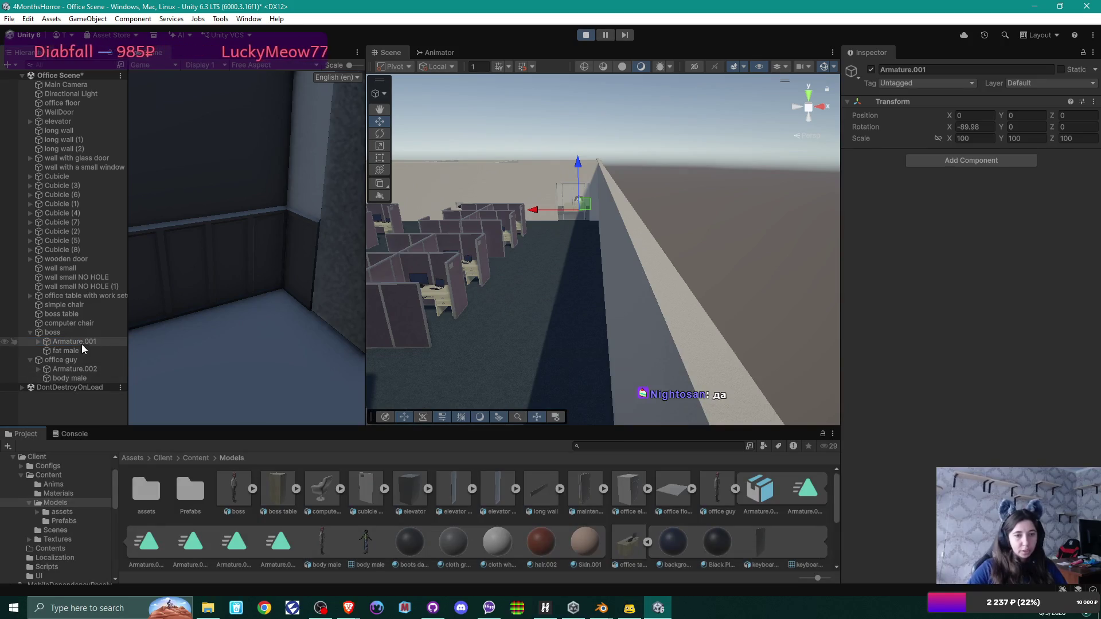
click(75, 360)
click(81, 369)
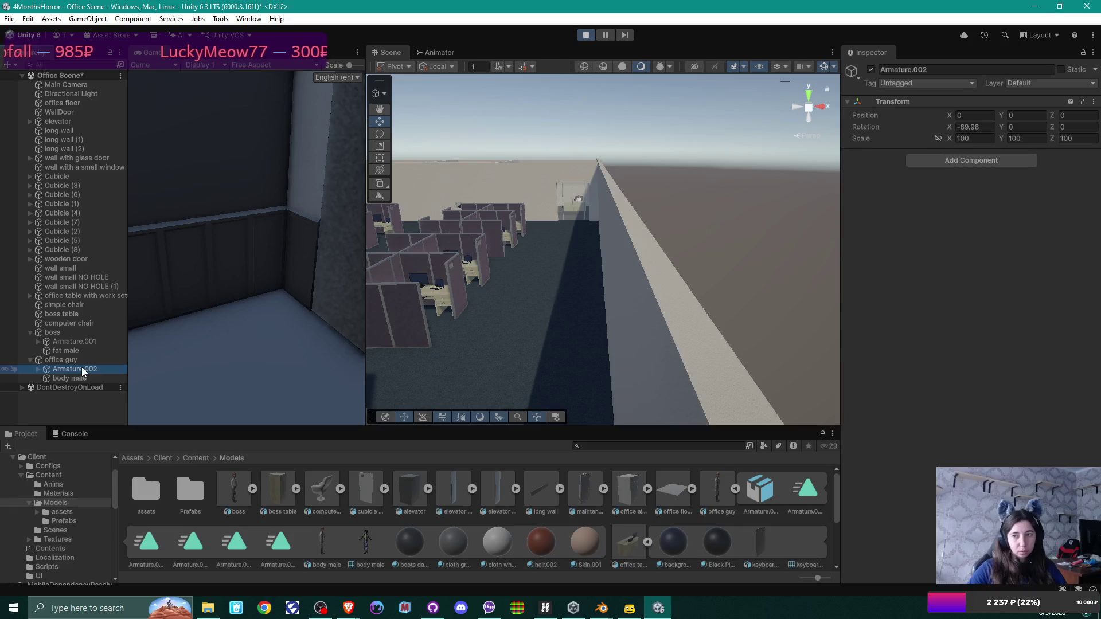
click(85, 377)
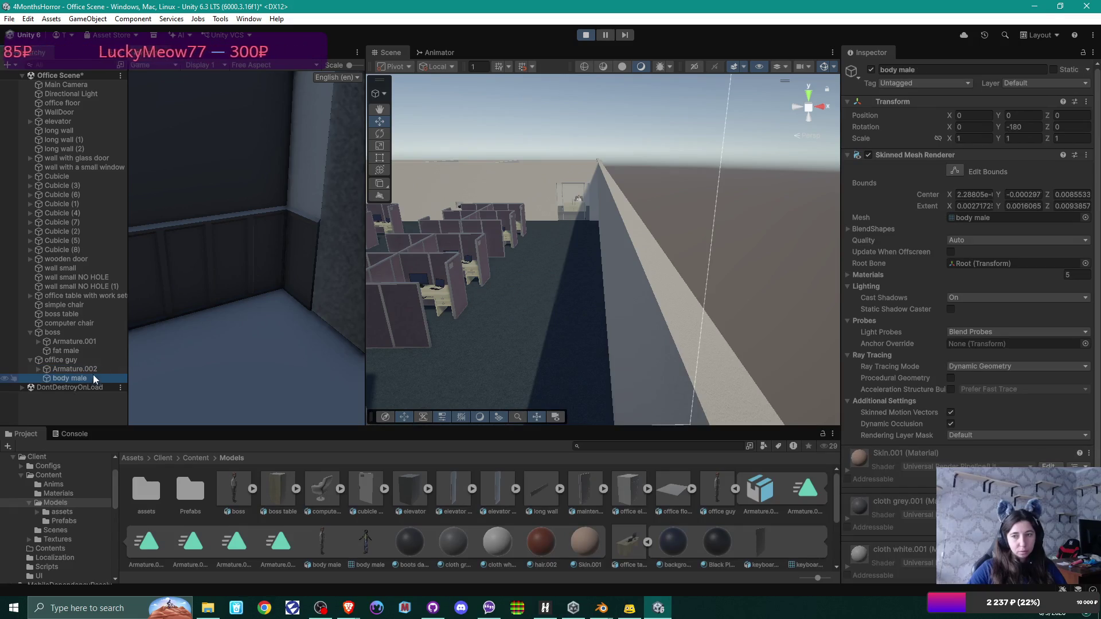
drag(548, 308, 232, 324)
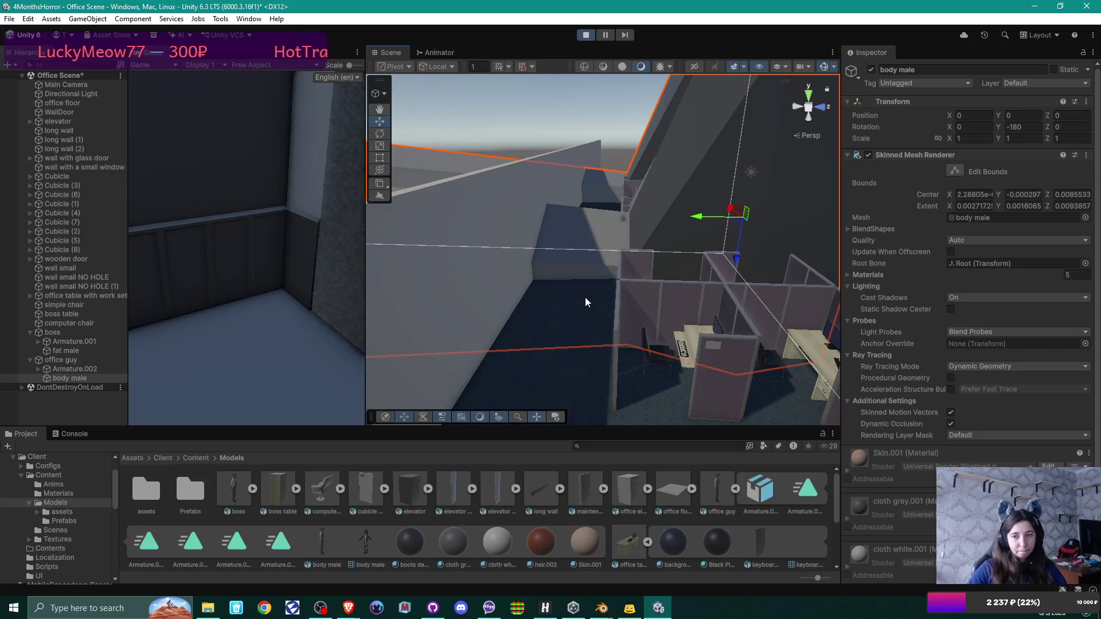
mouse_move(584, 297)
mouse_down()
mouse_move(573, 305)
mouse_move(739, 296)
mouse_up()
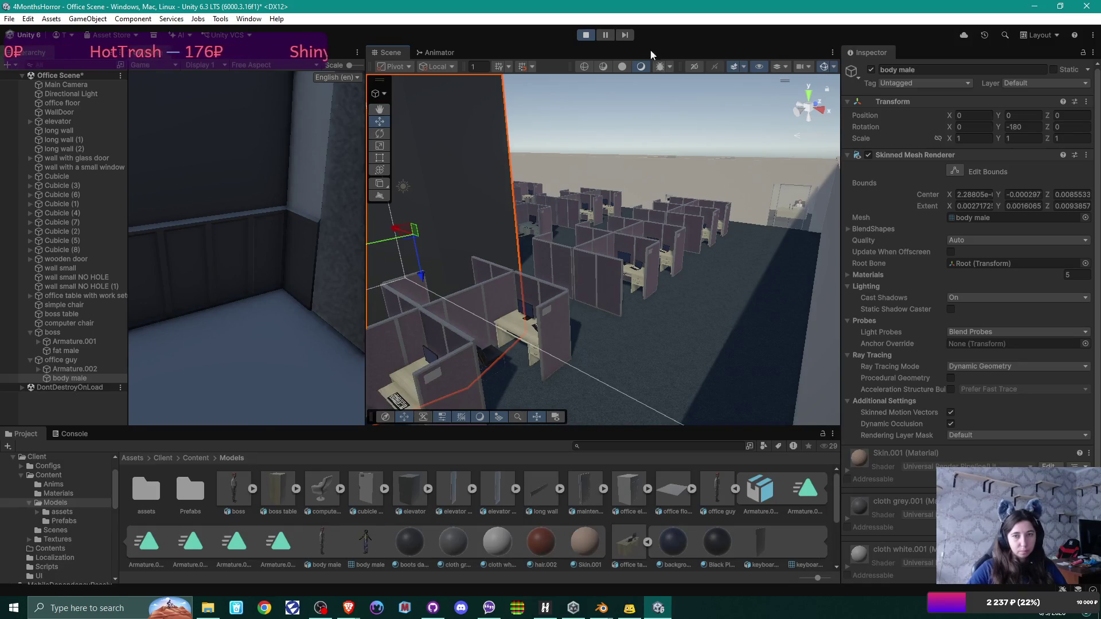
Step: Exit Play mode and open a new tab in the Brave browser
click(585, 36)
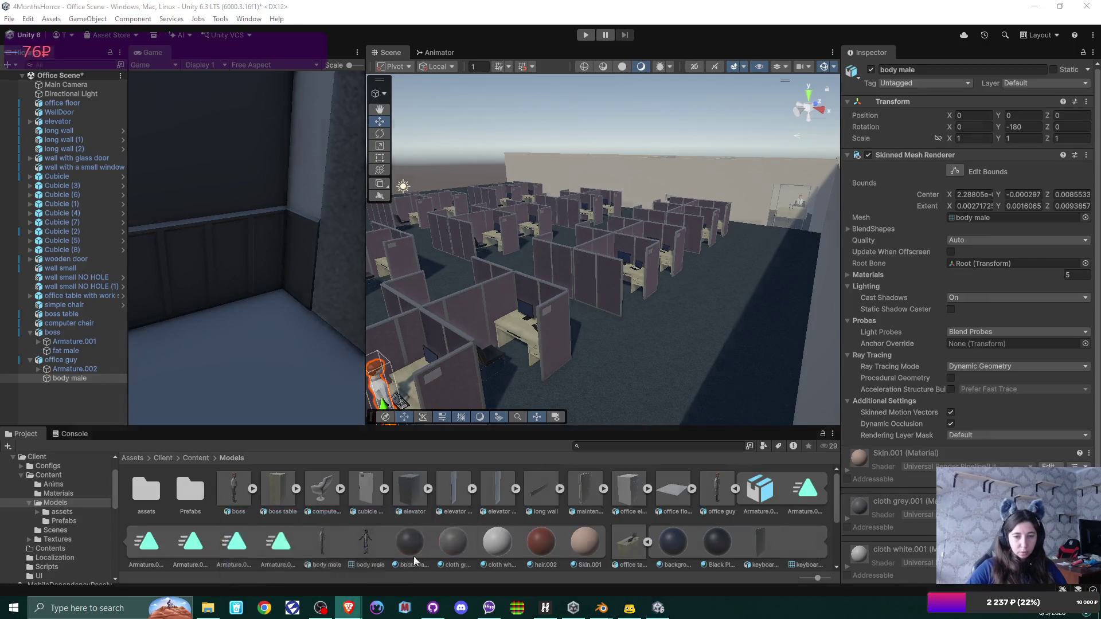
click(348, 607)
click(718, 12)
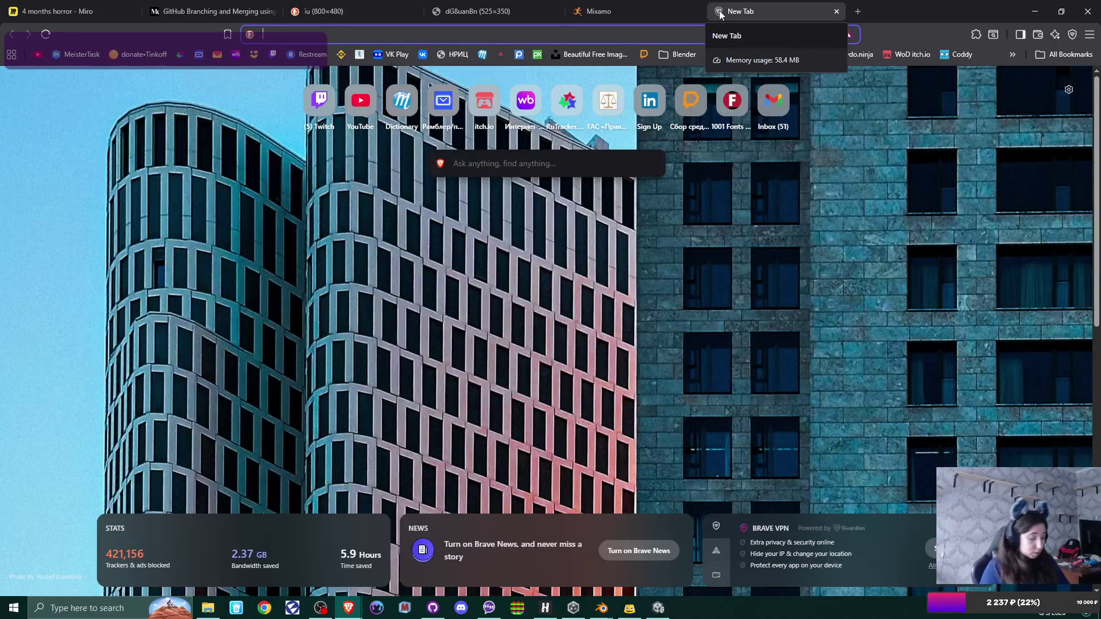
Step: Search DuckDuckGo for 'unity skinned model changes scale and doean't animate'
text(unity)
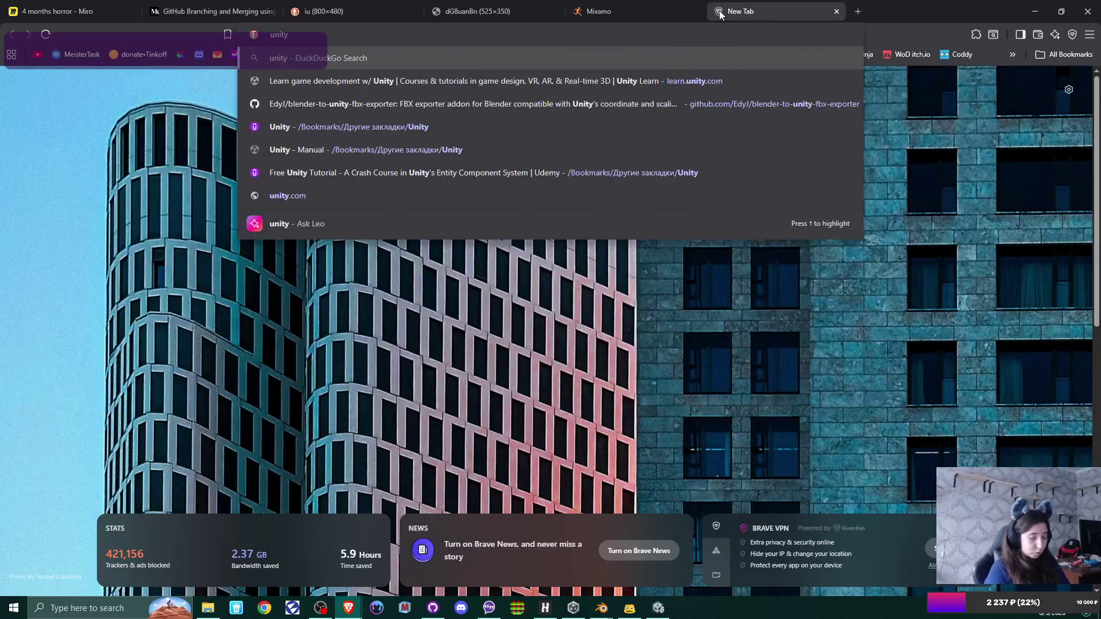
text( hu)
key(BackSpace)
key(BackSpace)
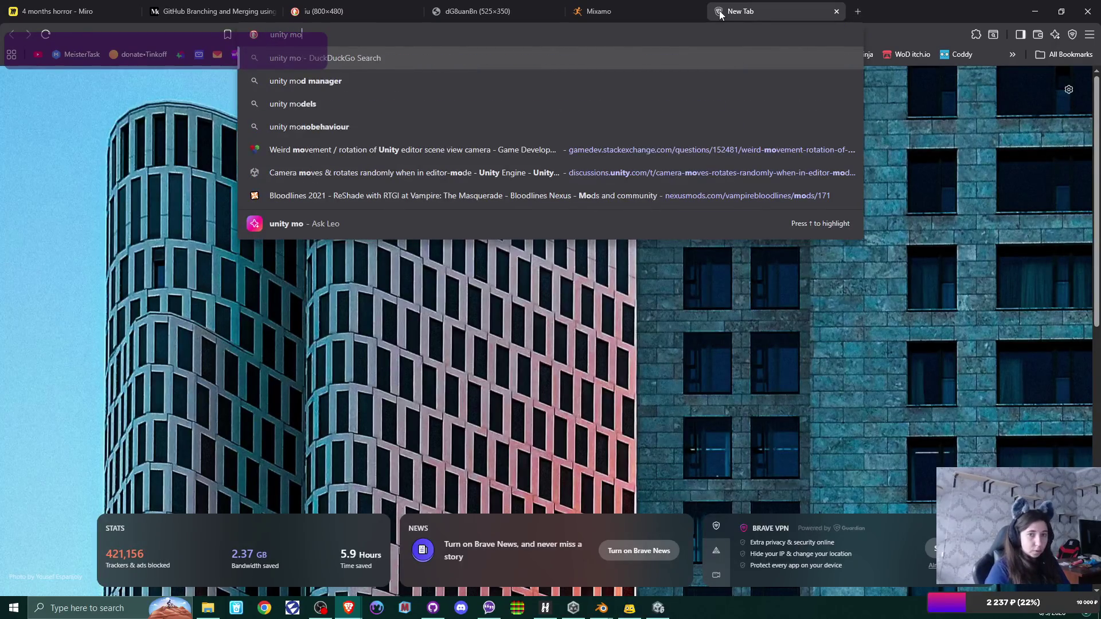
text(skinne)
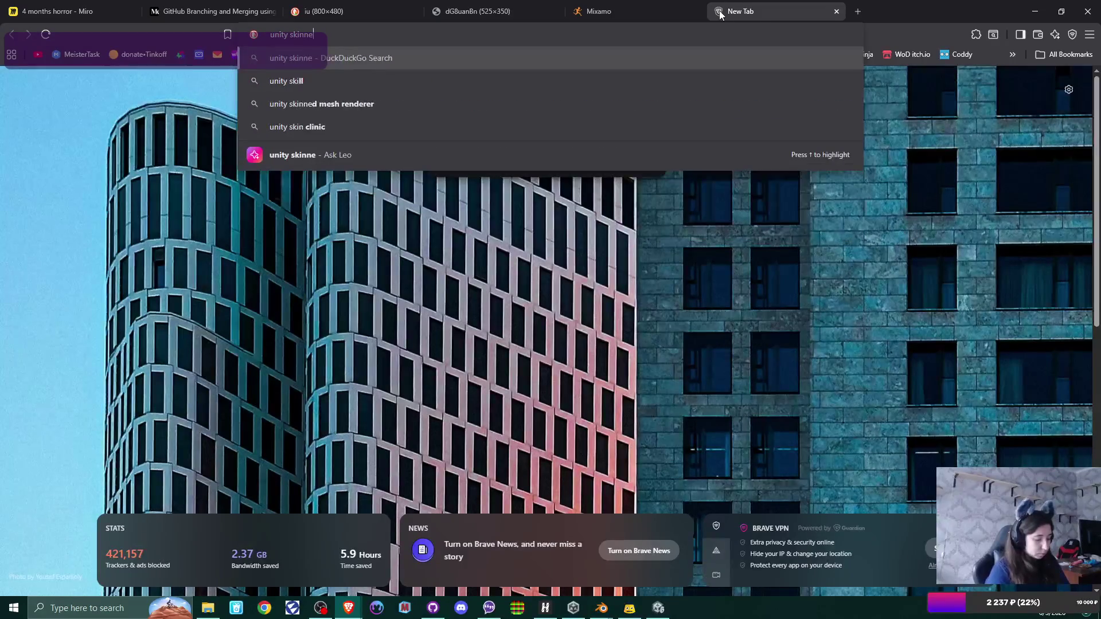
text(d model )
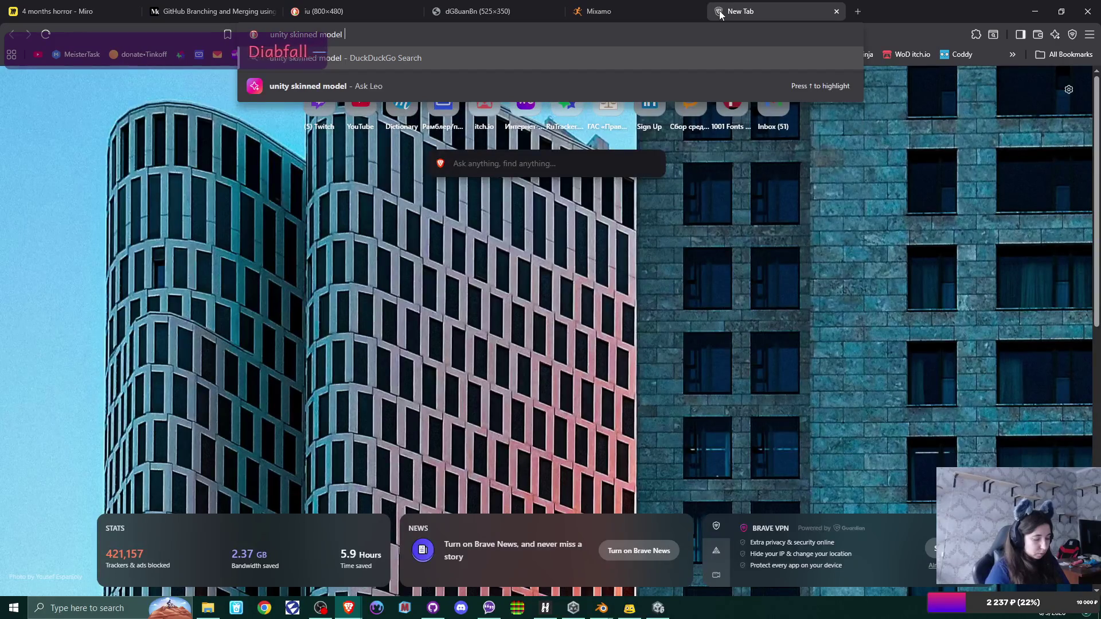
text(ch)
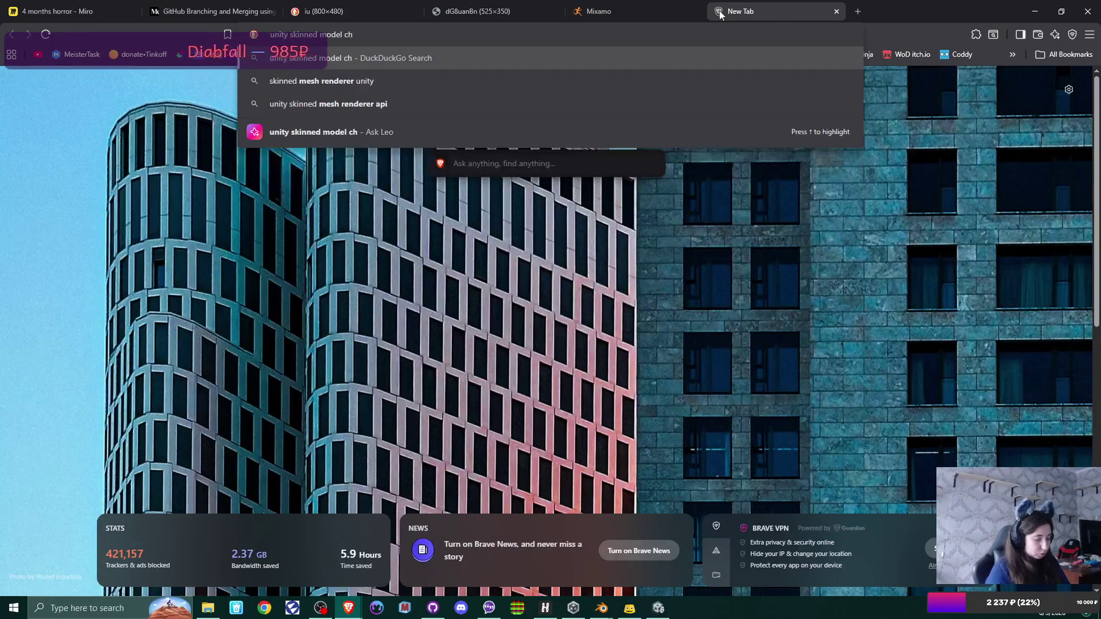
text(anges scale )
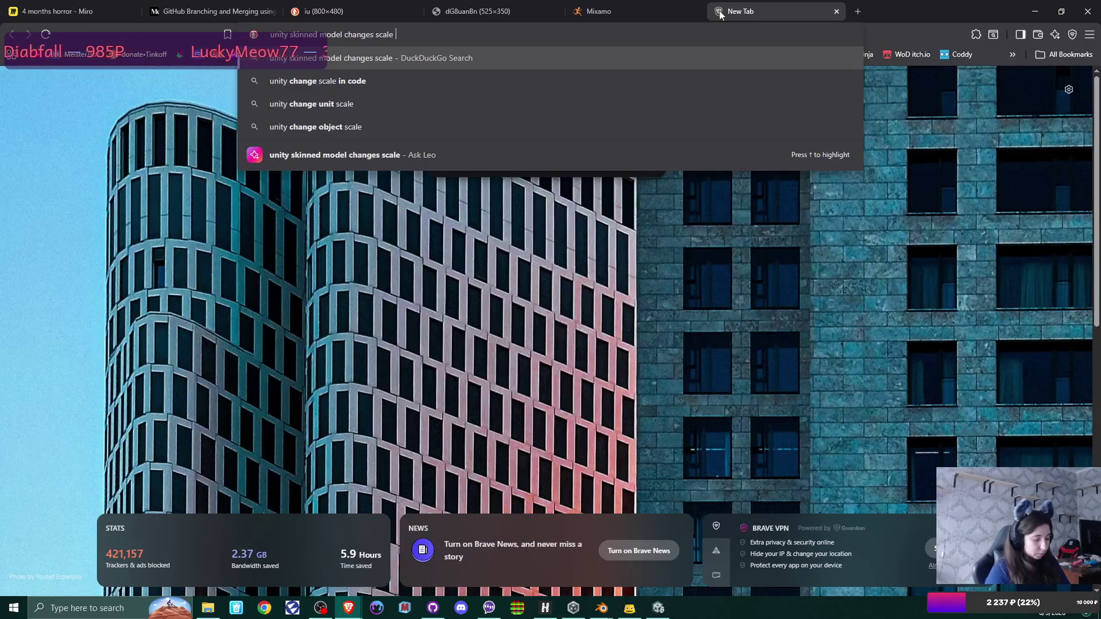
text(and)
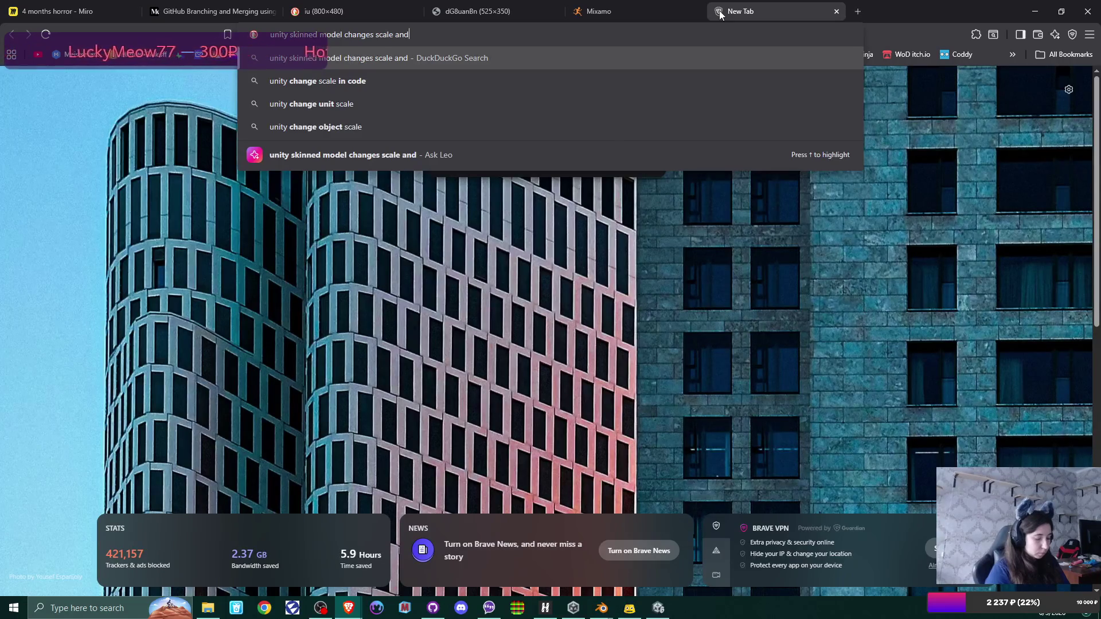
key(BackSpace)
text(d doean't an)
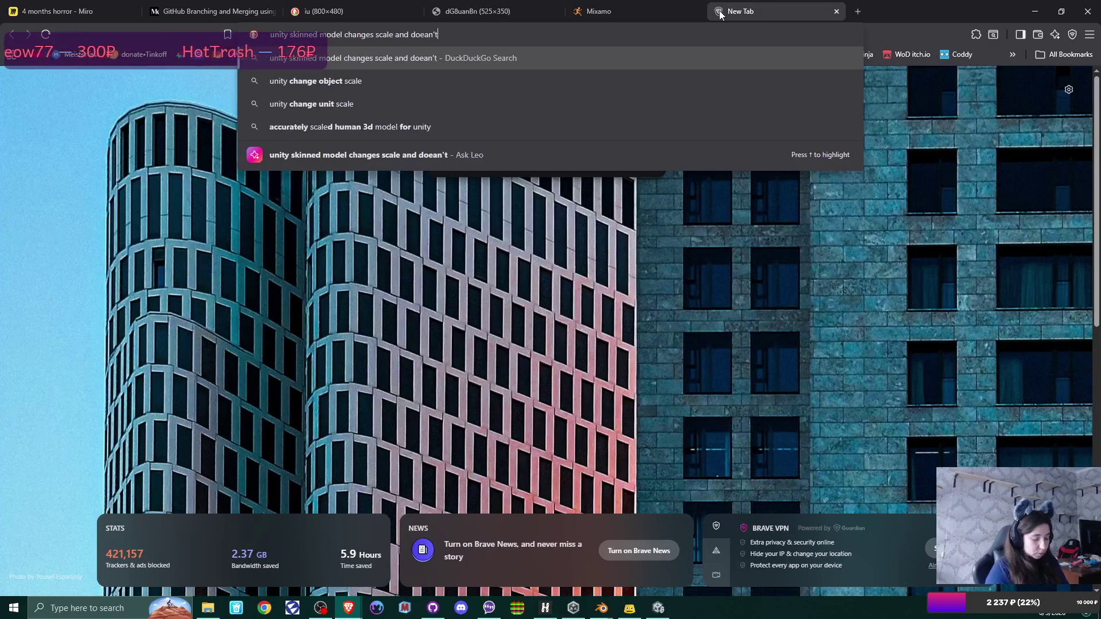
text(imate)
key(Return)
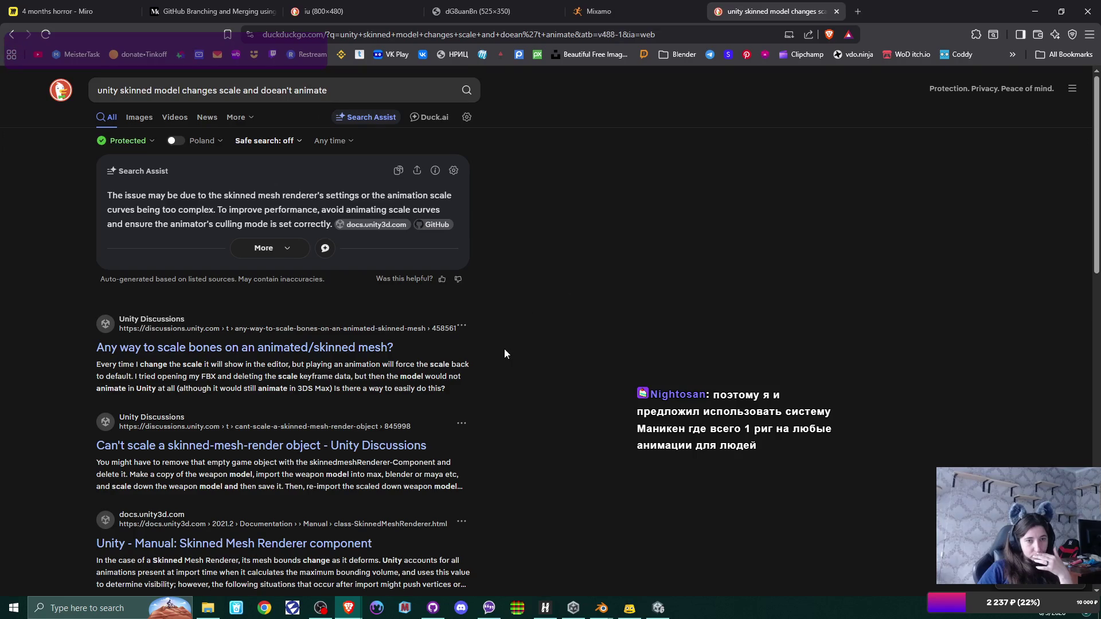
Step: Open the Stack Overflow question 'Object not keeping the scale after playing an animation in Unity' in a new tab
scroll(504, 353, down, 3)
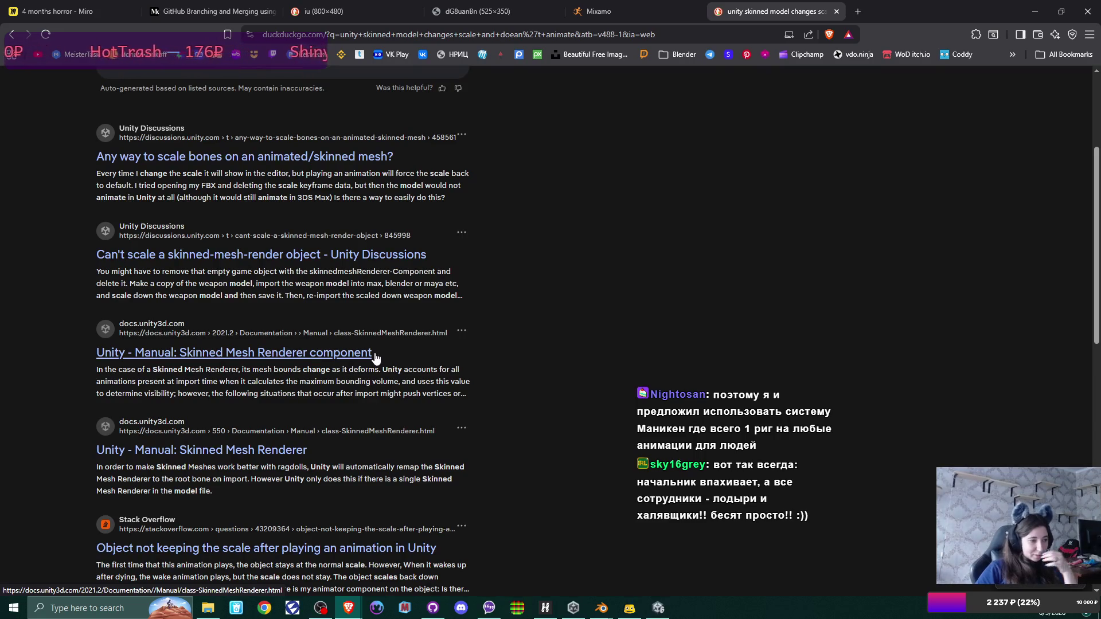
scroll(375, 358, down, 2)
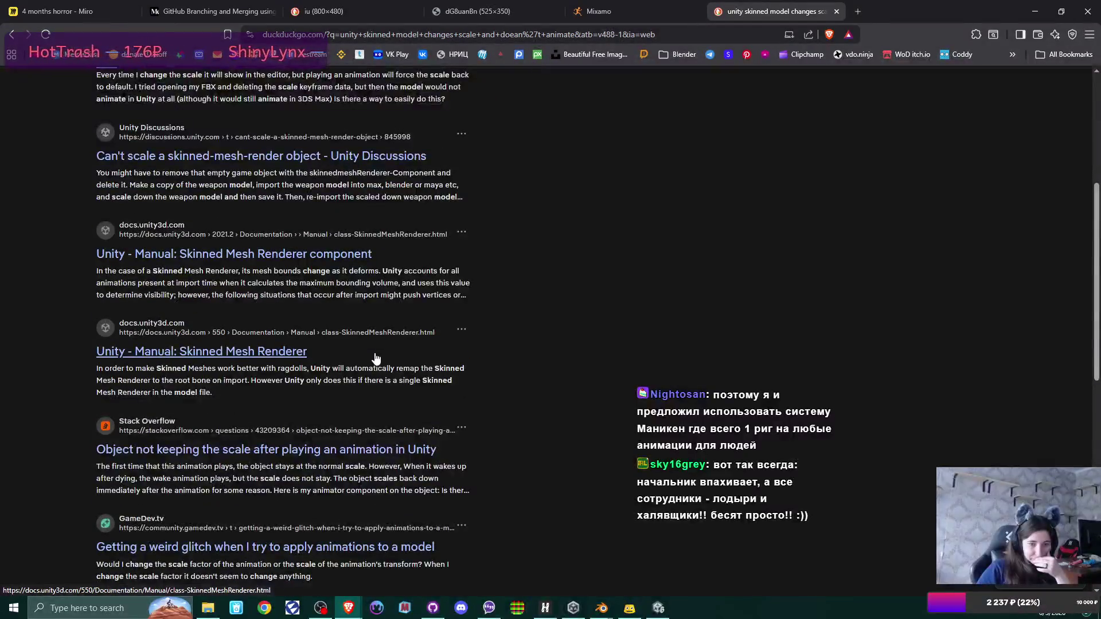
scroll(376, 358, down, 2)
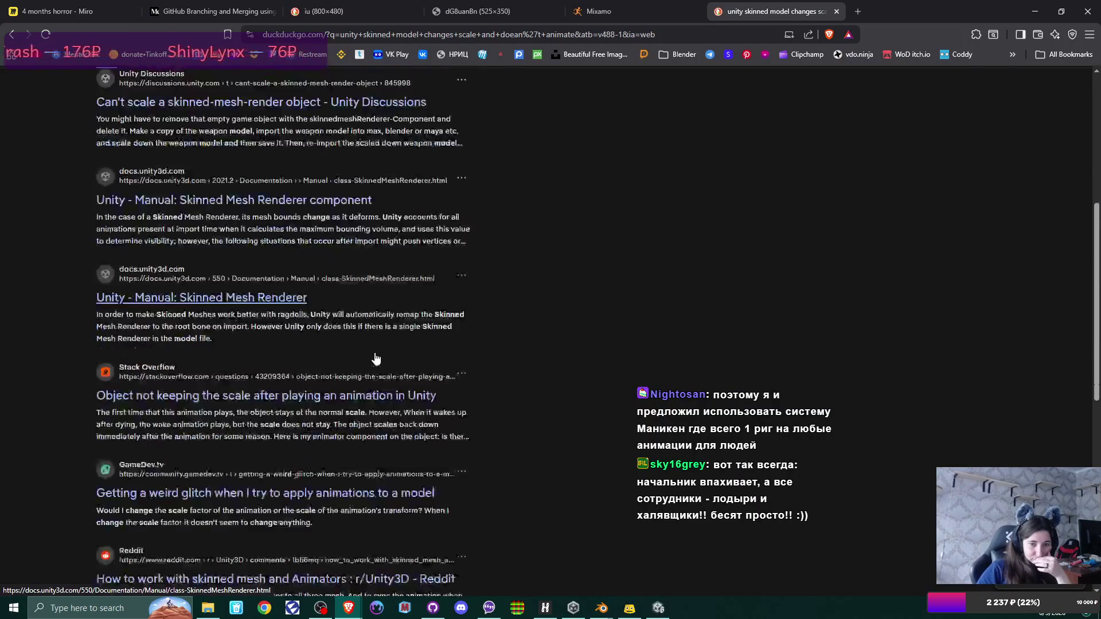
middle_click(375, 356)
click(917, 5)
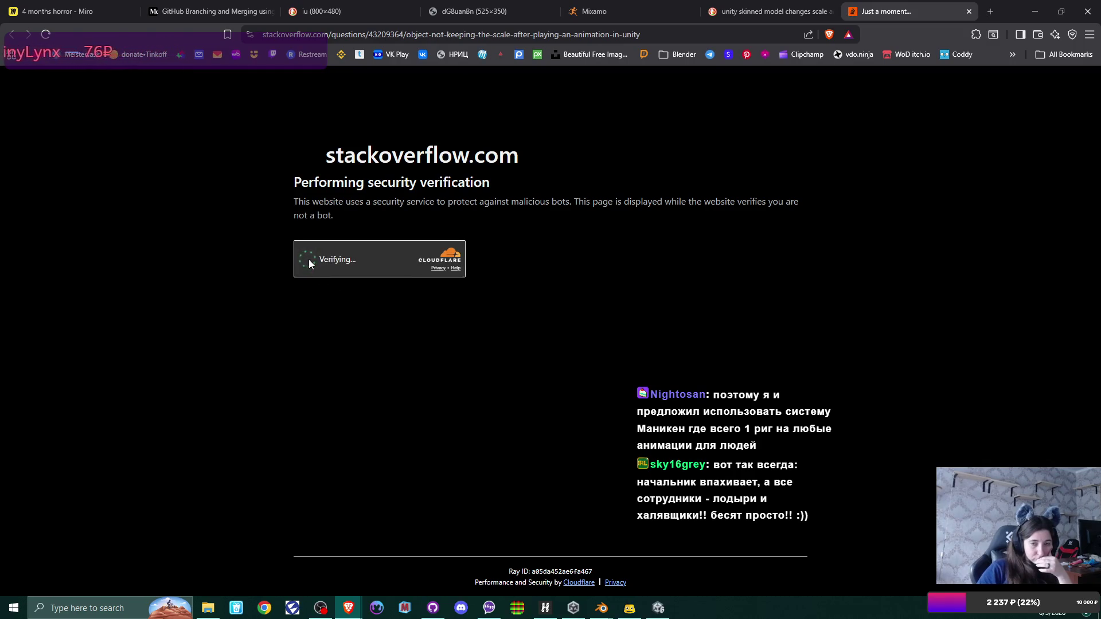
Step: Pass the Cloudflare human check, read the scale question, then close its tab
click(305, 260)
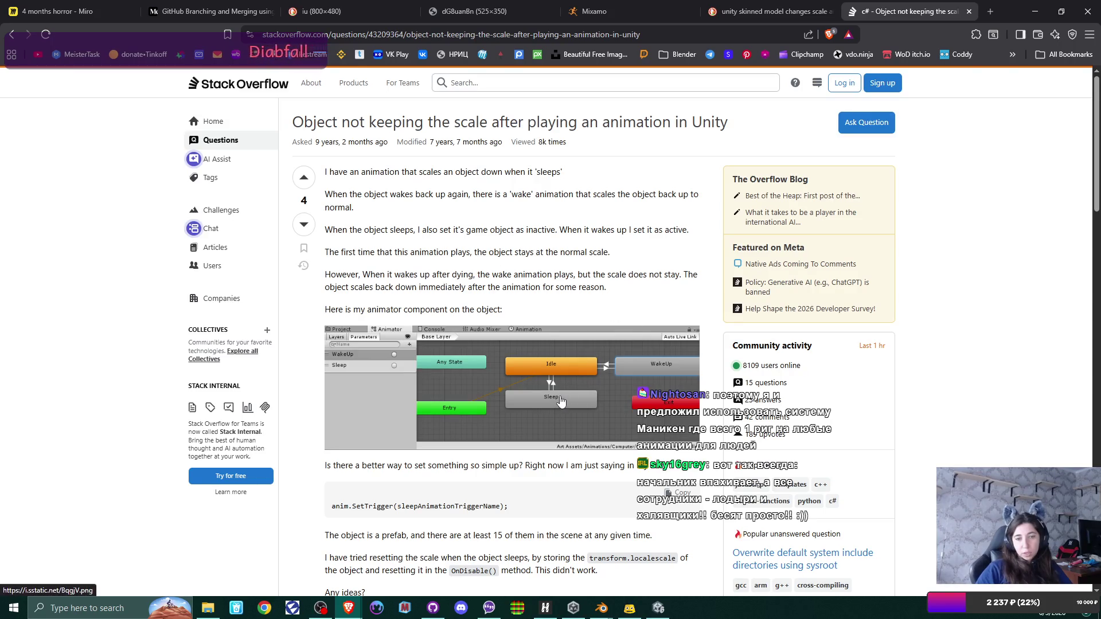
click(969, 12)
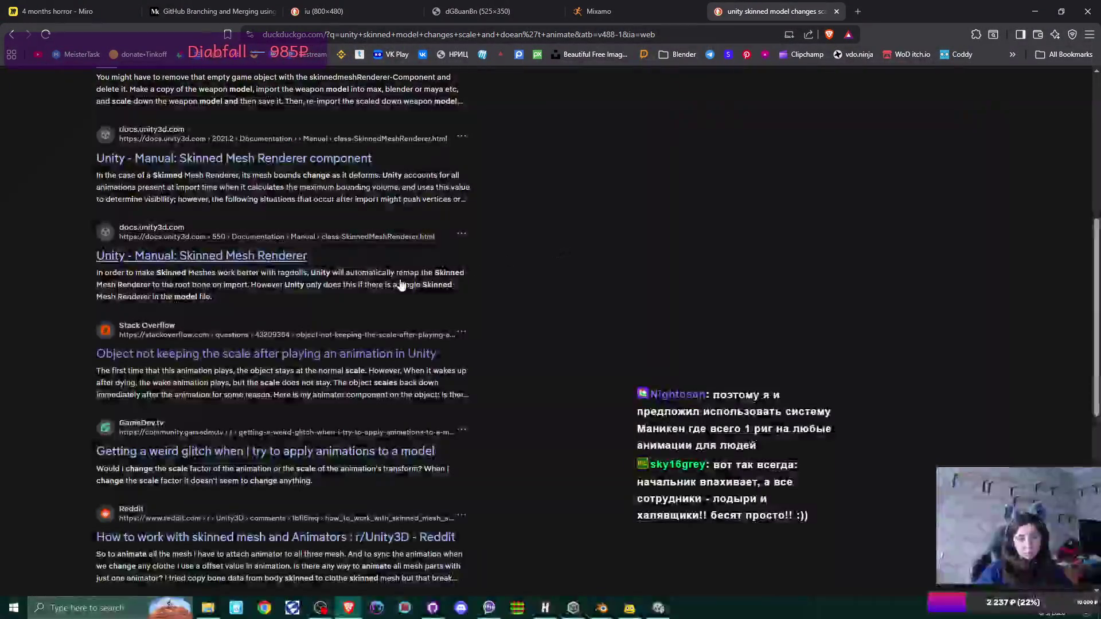
scroll(400, 284, down, 2)
scroll(401, 284, down, 2)
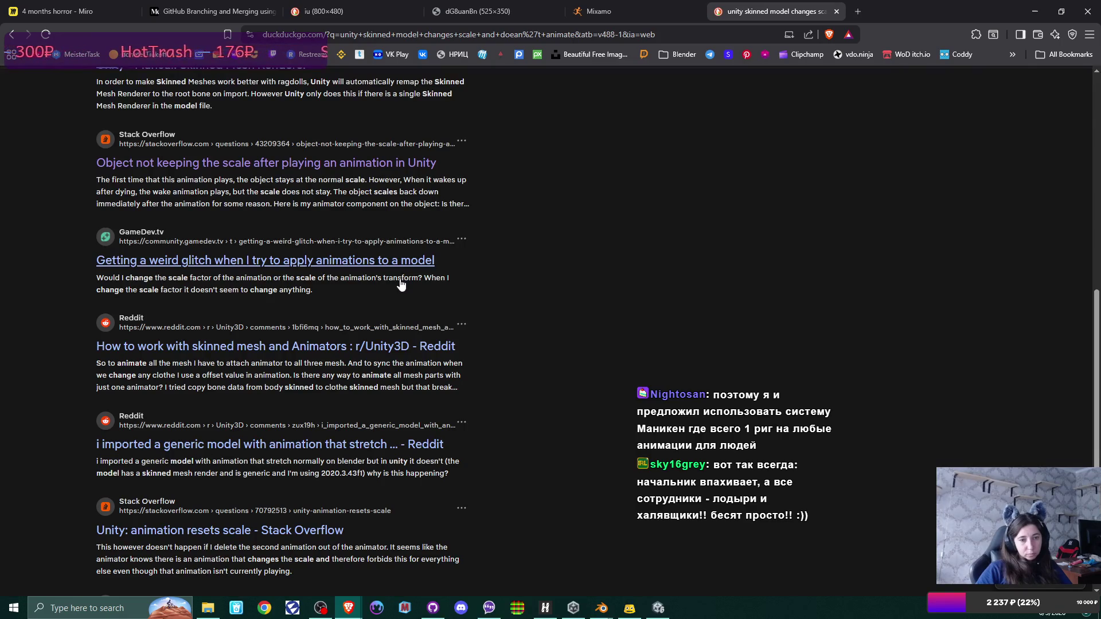
scroll(400, 285, down, 3)
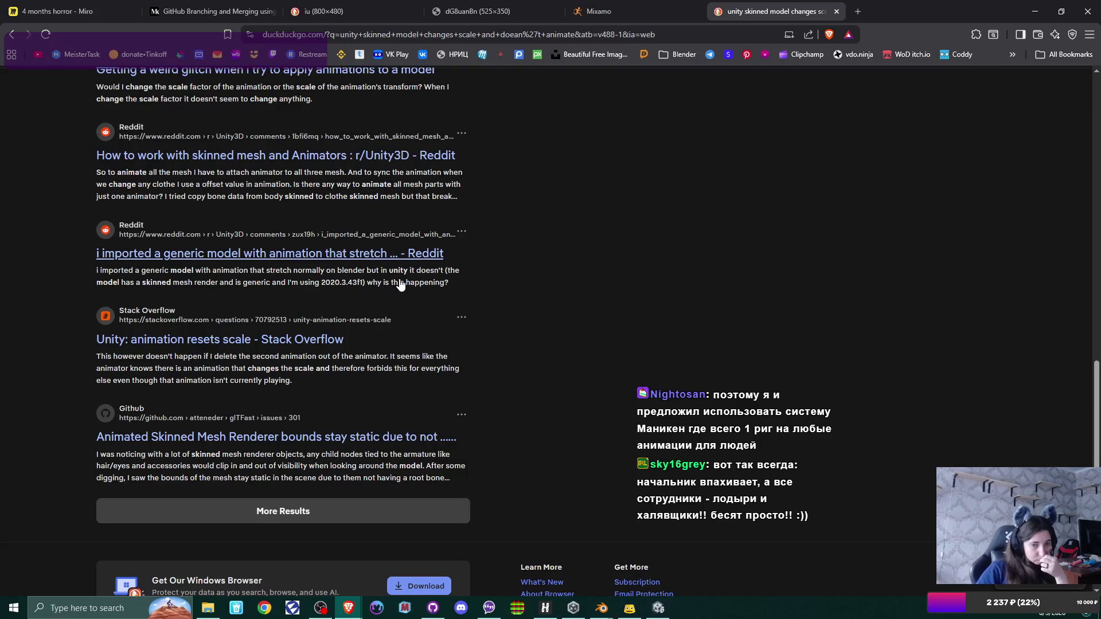
mouse_move(601, 608)
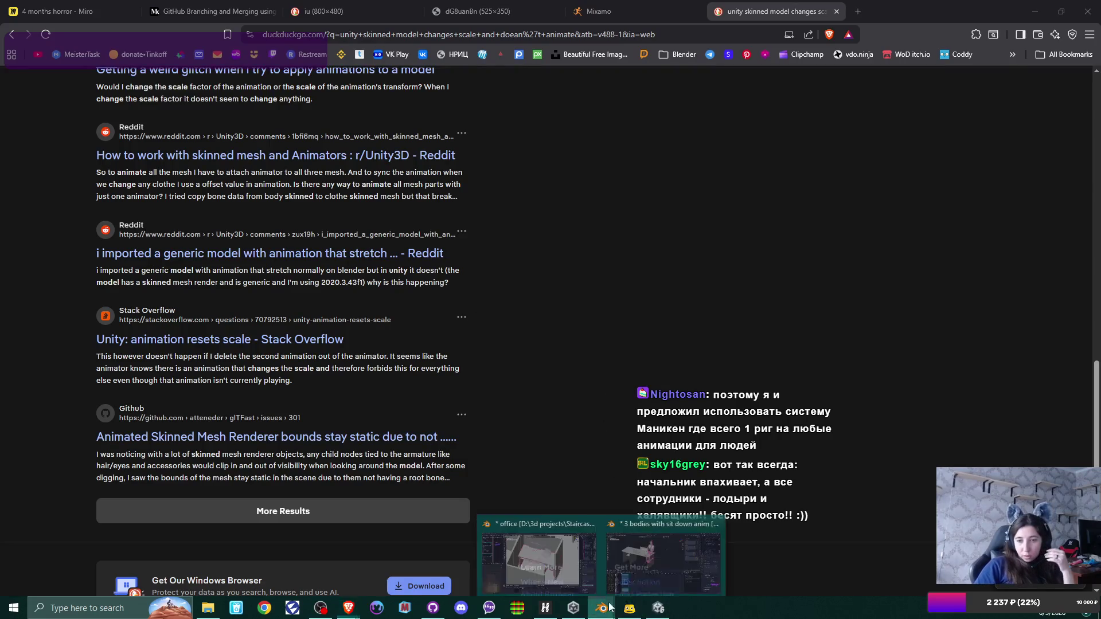
click(652, 554)
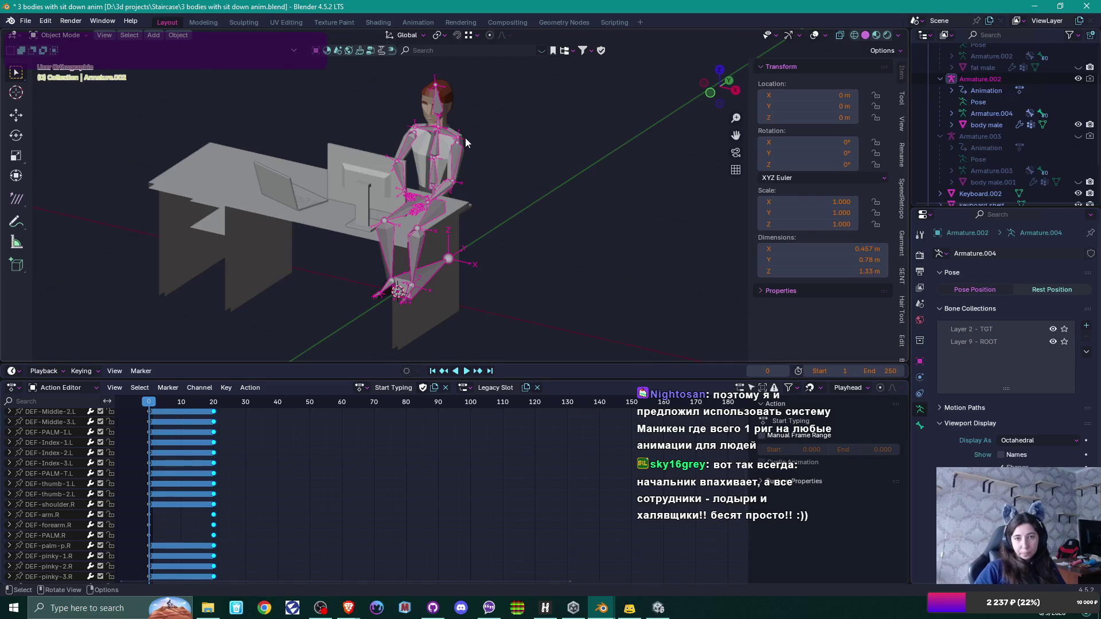
Step: Switch the office worker rig's action to Idle and view the desk and rig
click(370, 391)
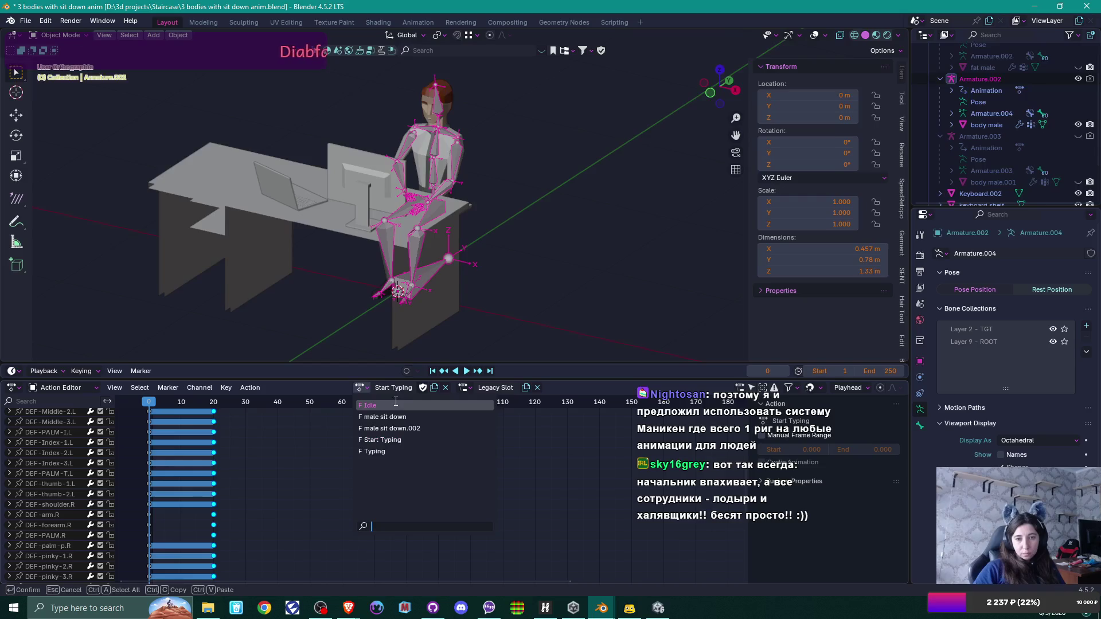
click(381, 424)
drag(477, 138, 515, 150)
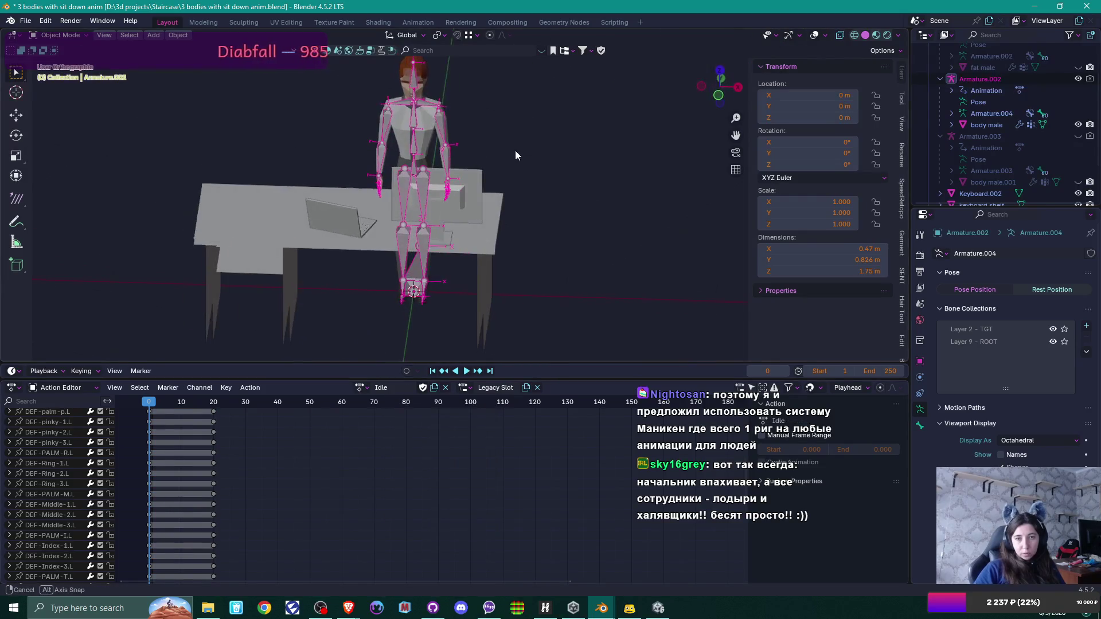
mouse_move(421, 130)
mouse_down()
mouse_move(473, 108)
mouse_move(501, 279)
mouse_move(421, 234)
mouse_up()
Step: Reselect the office worker's armature and bring up the File menu's export options
click(421, 232)
mouse_move(541, 252)
mouse_down()
mouse_move(535, 150)
mouse_move(506, 165)
mouse_up()
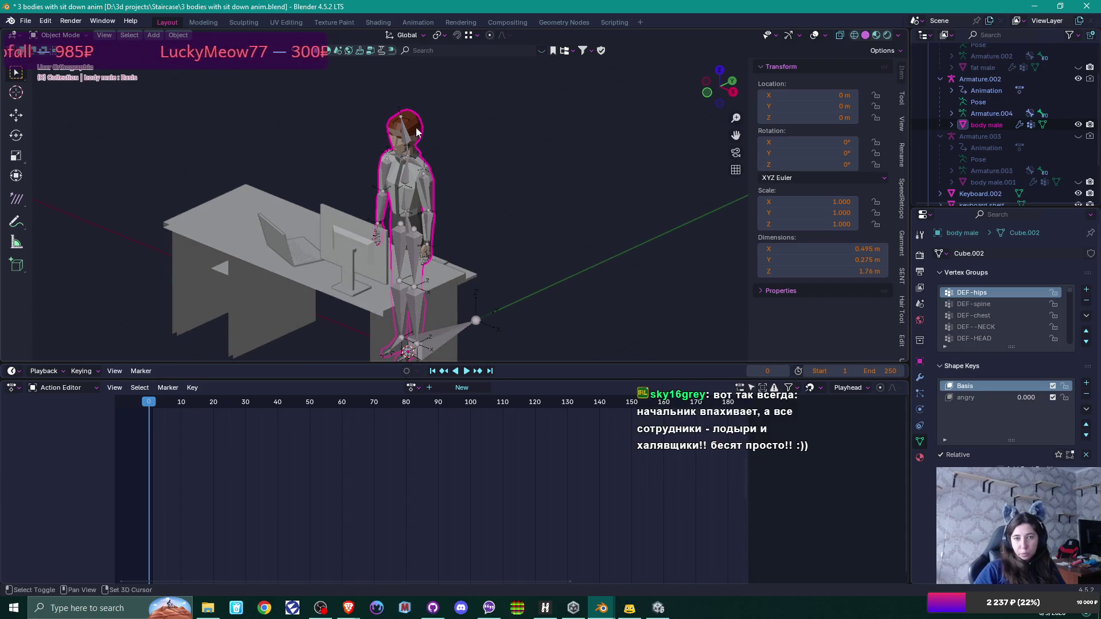
click(404, 146)
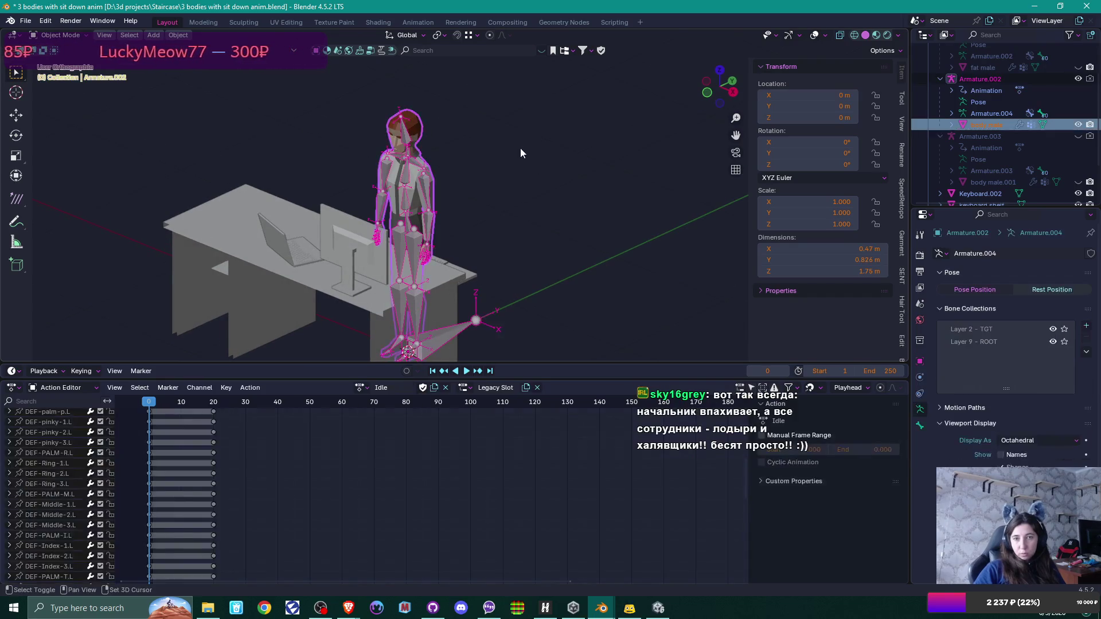
click(405, 145)
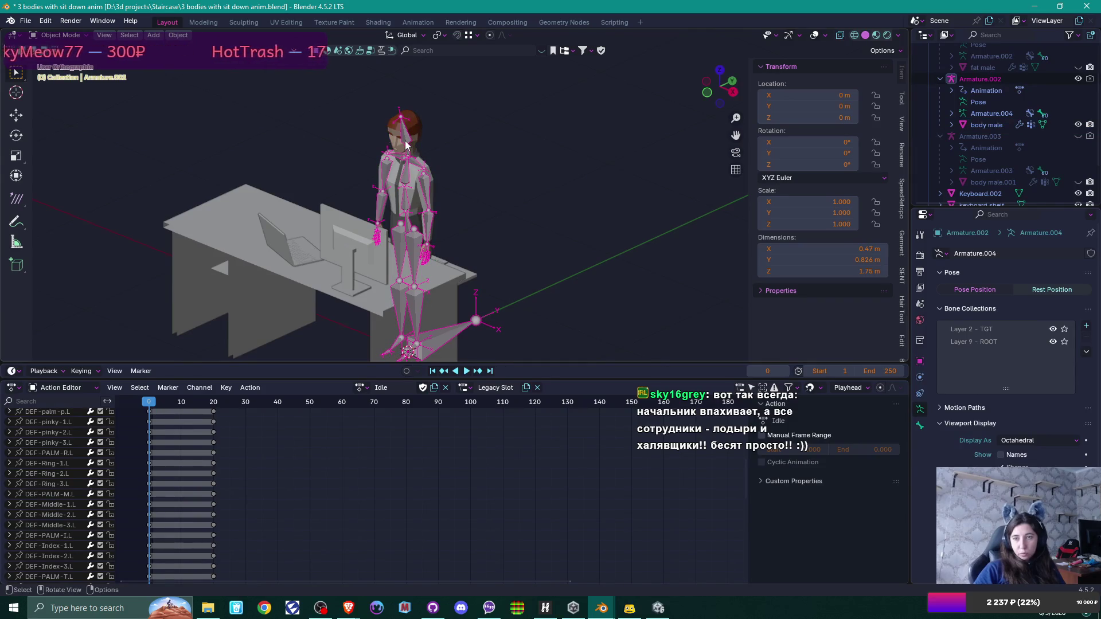
click(405, 141)
click(405, 140)
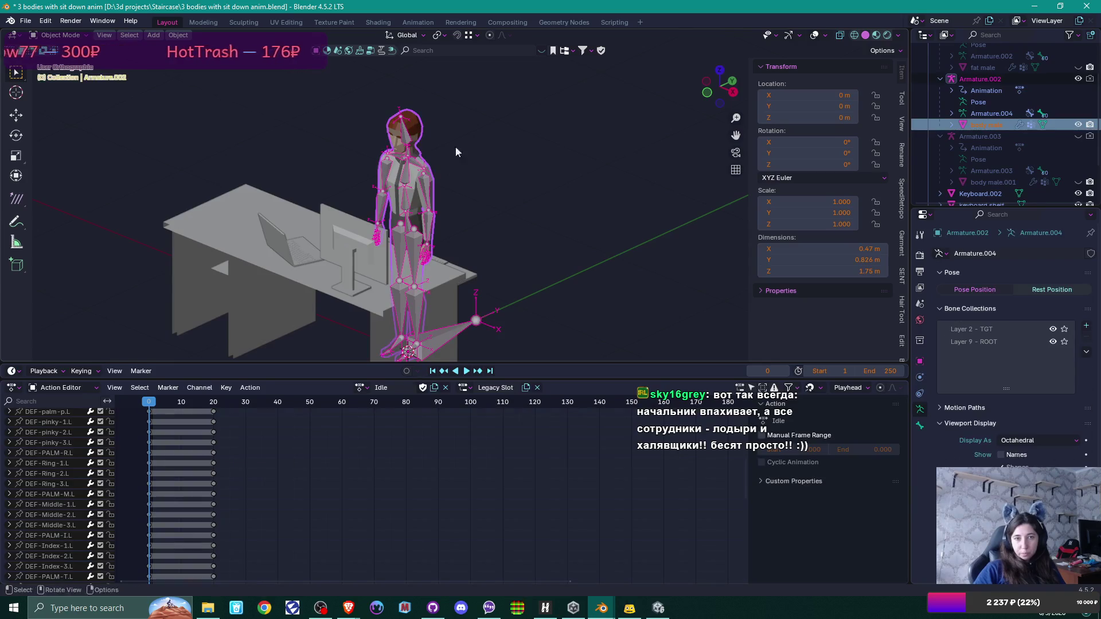
click(28, 20)
Step: Start an FBX export targeting office guy.fbx in the project's Content\Models folder
mouse_move(85, 191)
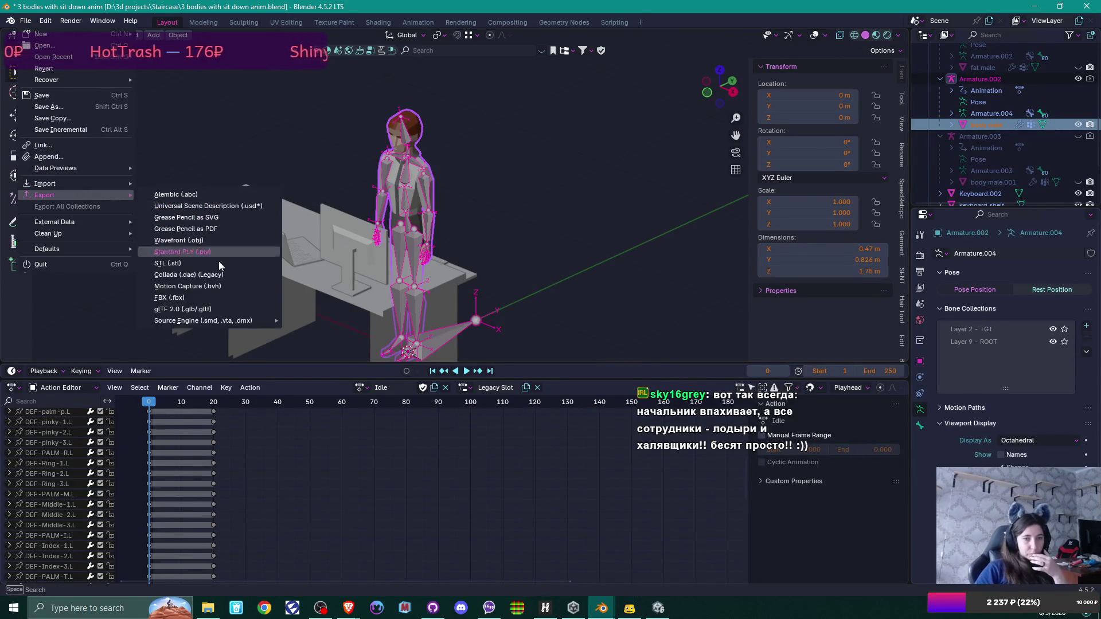
click(205, 297)
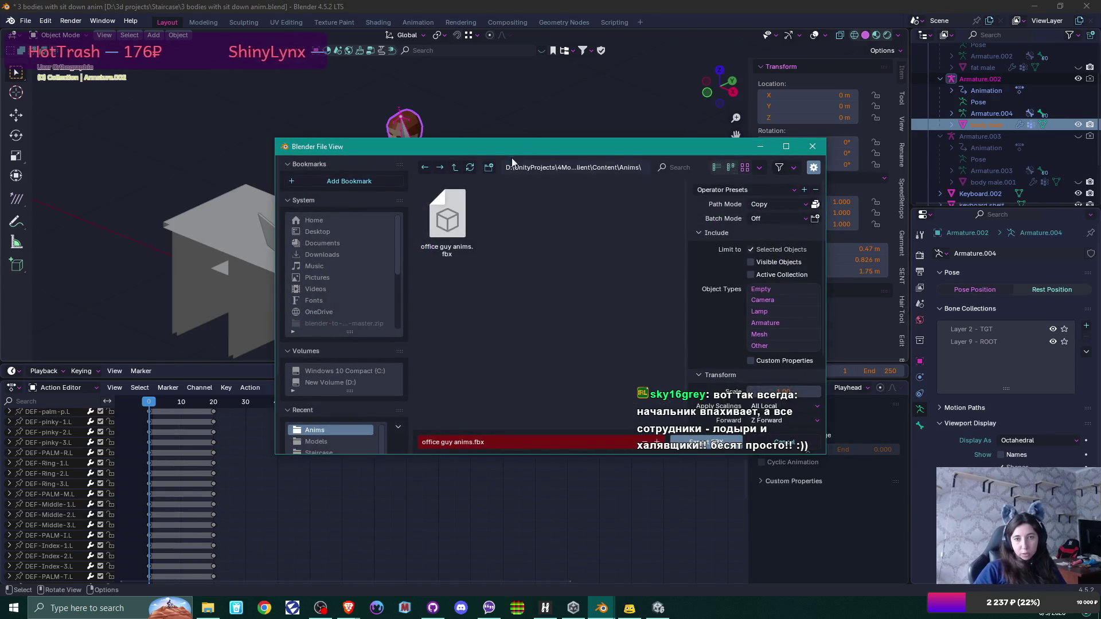
click(455, 167)
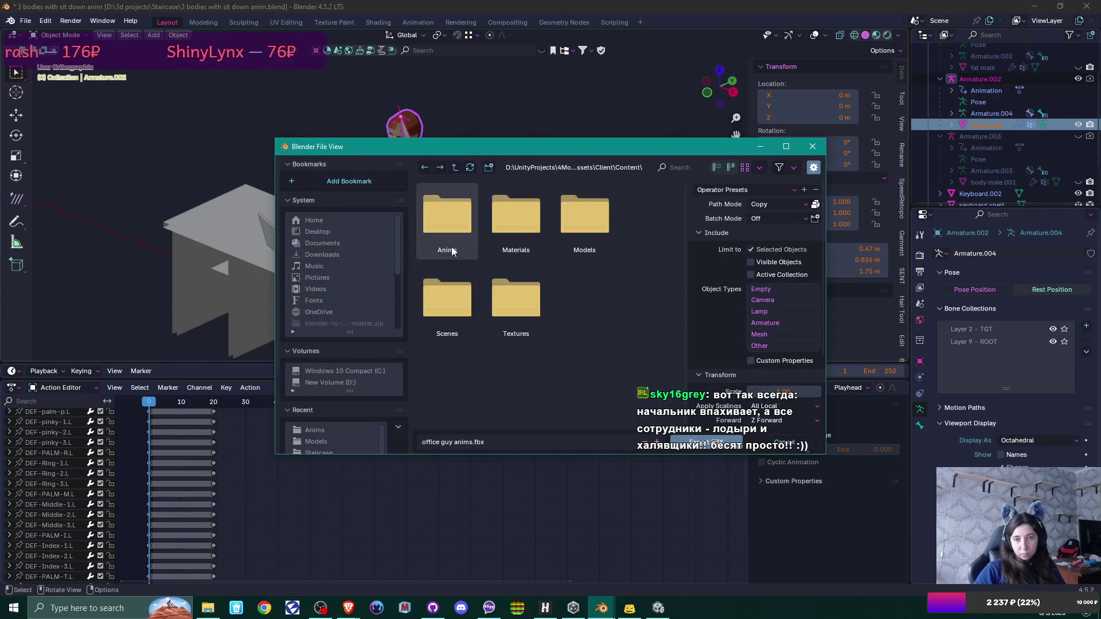
click(443, 225)
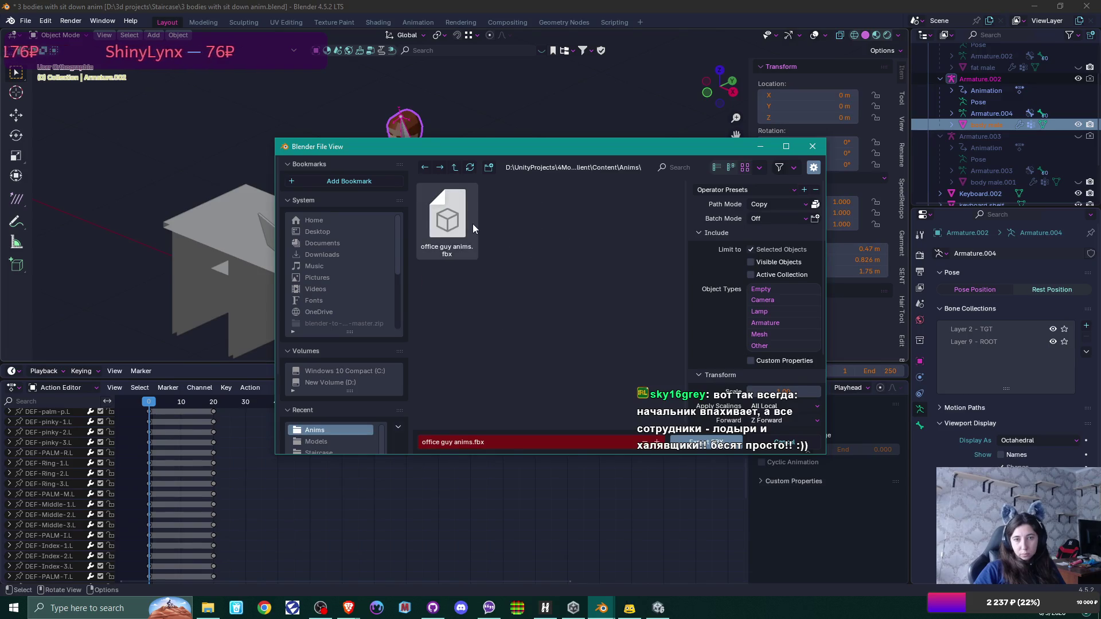
click(455, 167)
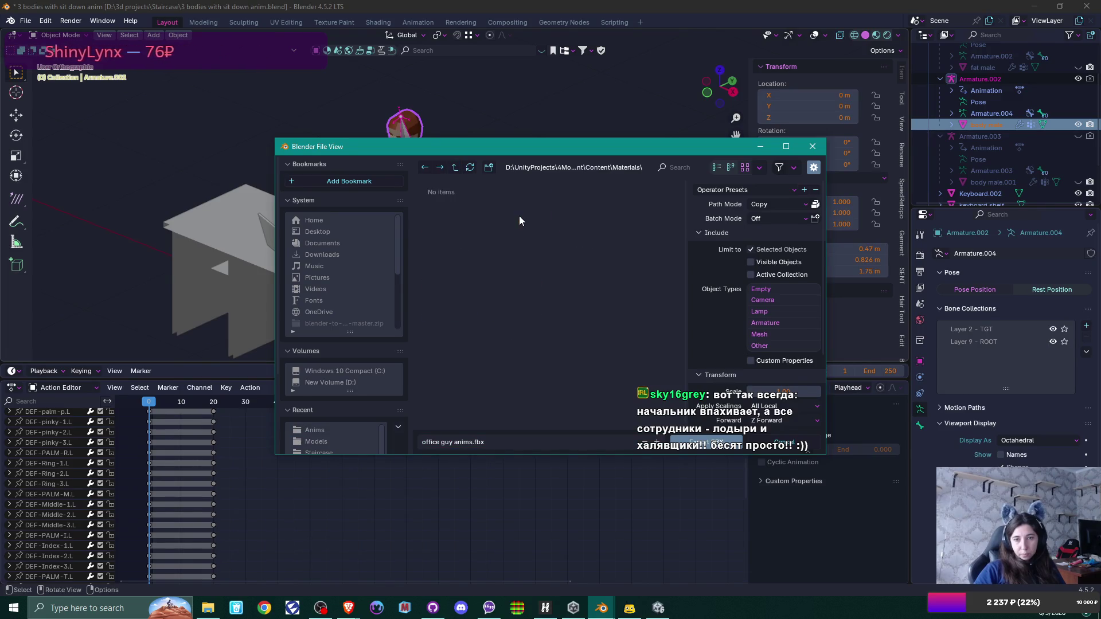
double_click(603, 216)
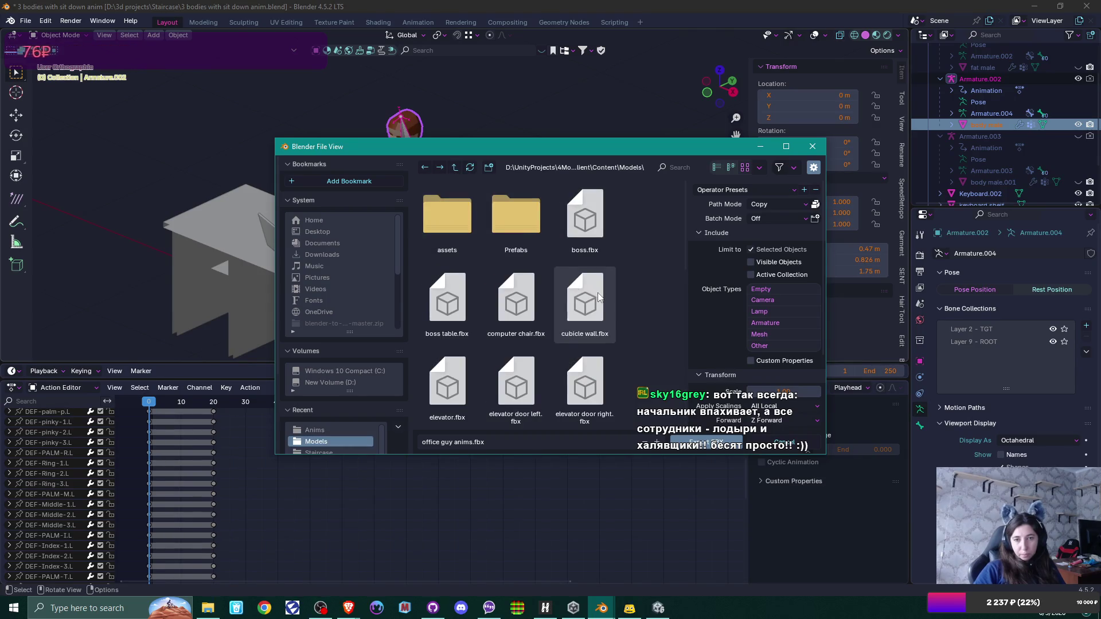
scroll(597, 294, down, 3)
scroll(598, 293, down, 2)
click(516, 321)
Step: Apply the Unity operator preset, export to overwrite office guy.fbx, and return to Unity
click(757, 190)
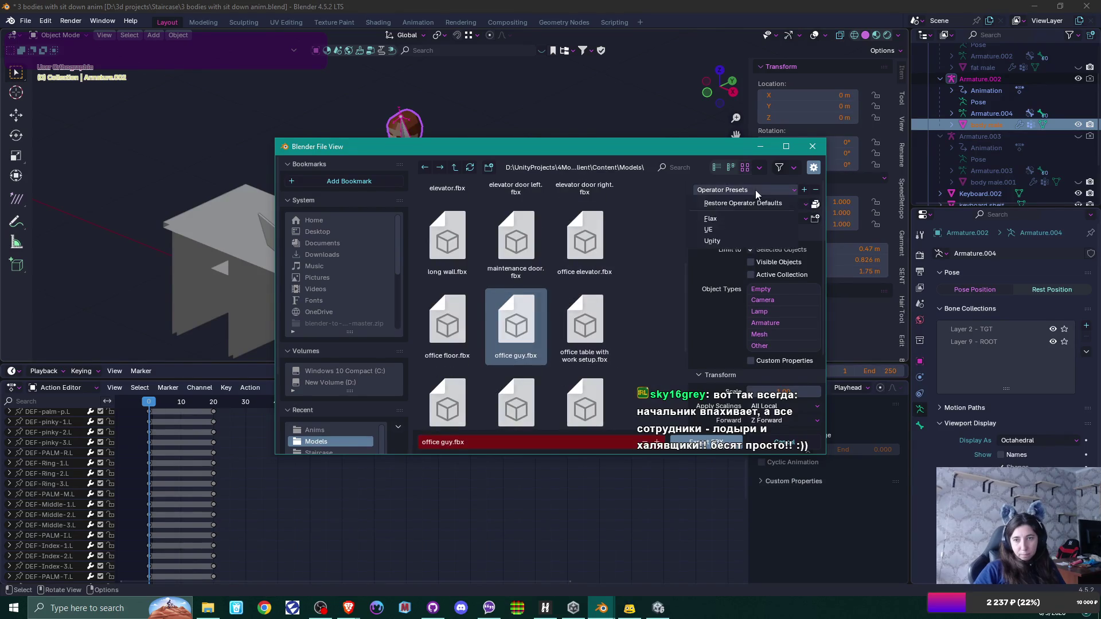
click(731, 241)
scroll(743, 291, down, 4)
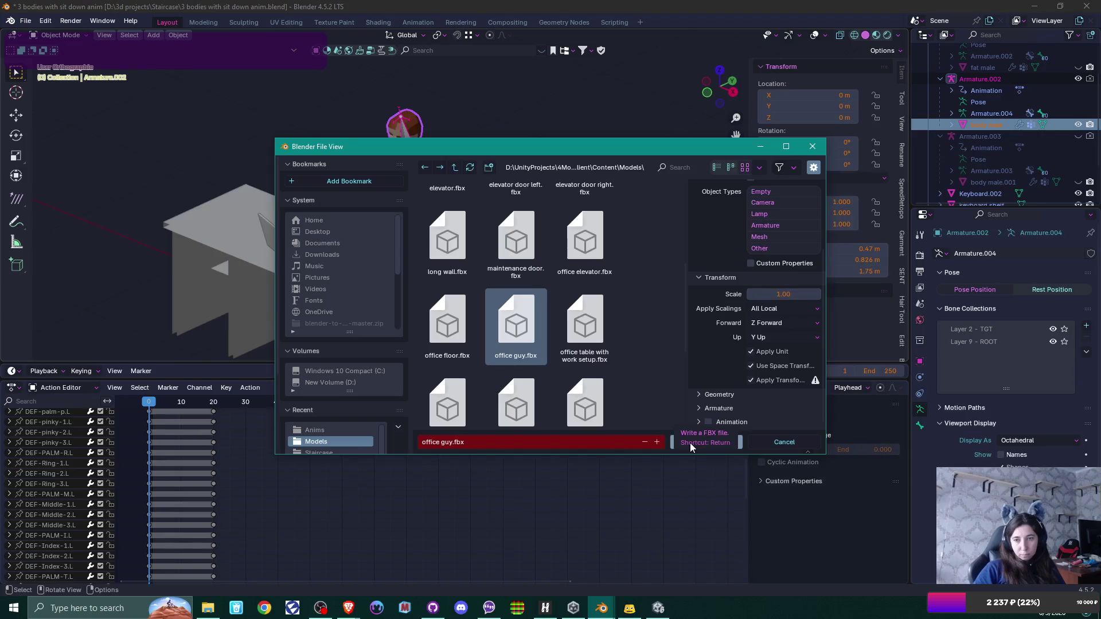
click(690, 442)
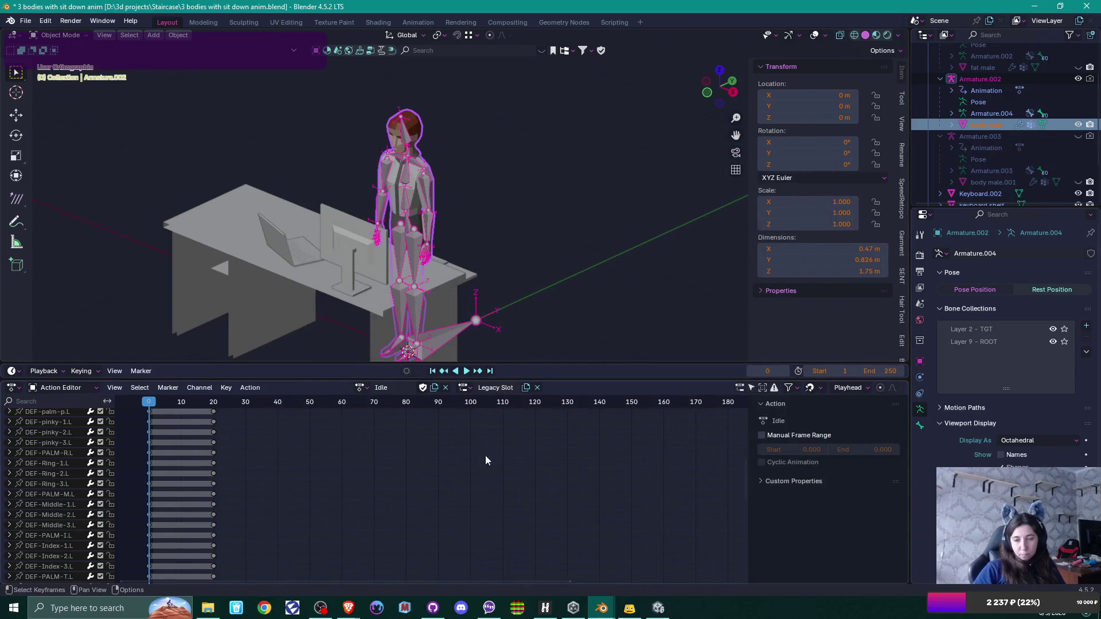
click(667, 617)
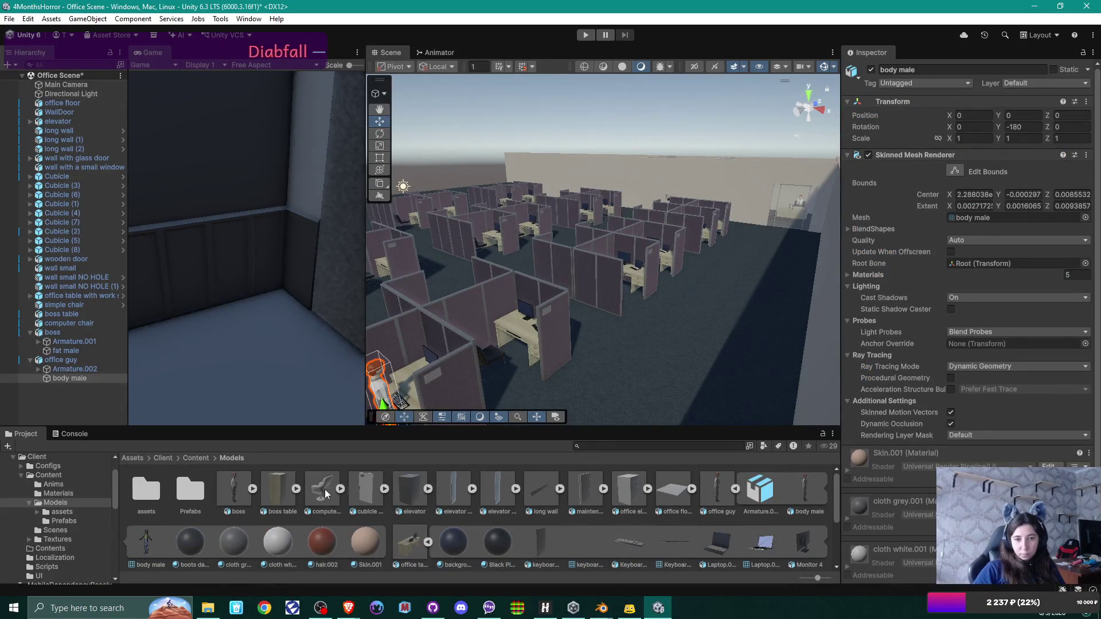
Step: Inspect office guy, its Armature.002 and body mesh, then open its WorkingGuy animator controller
click(252, 489)
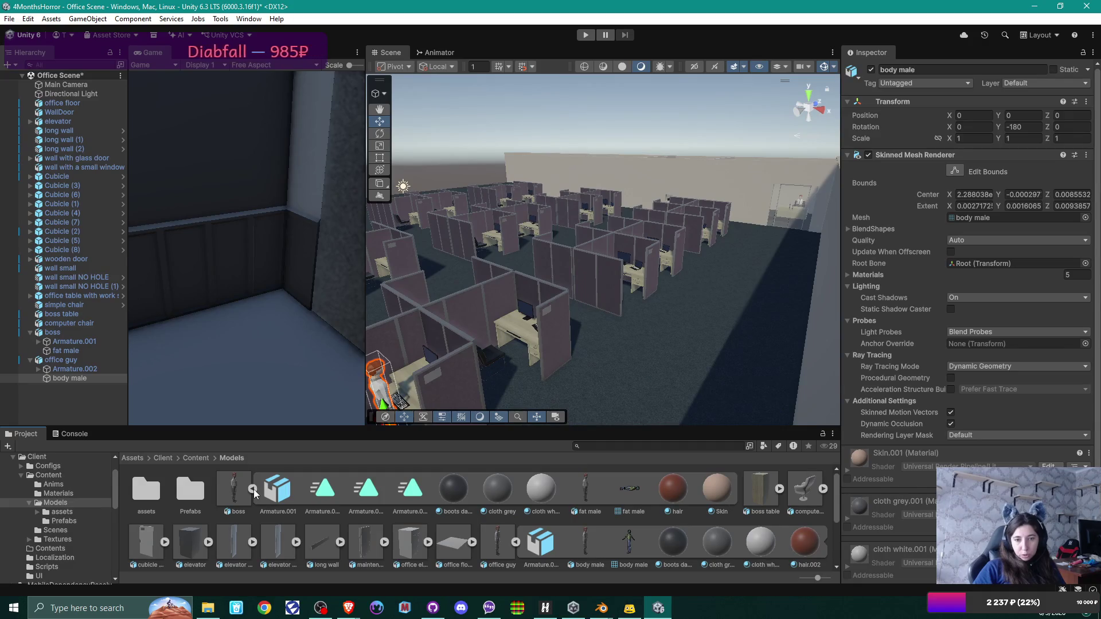
click(252, 489)
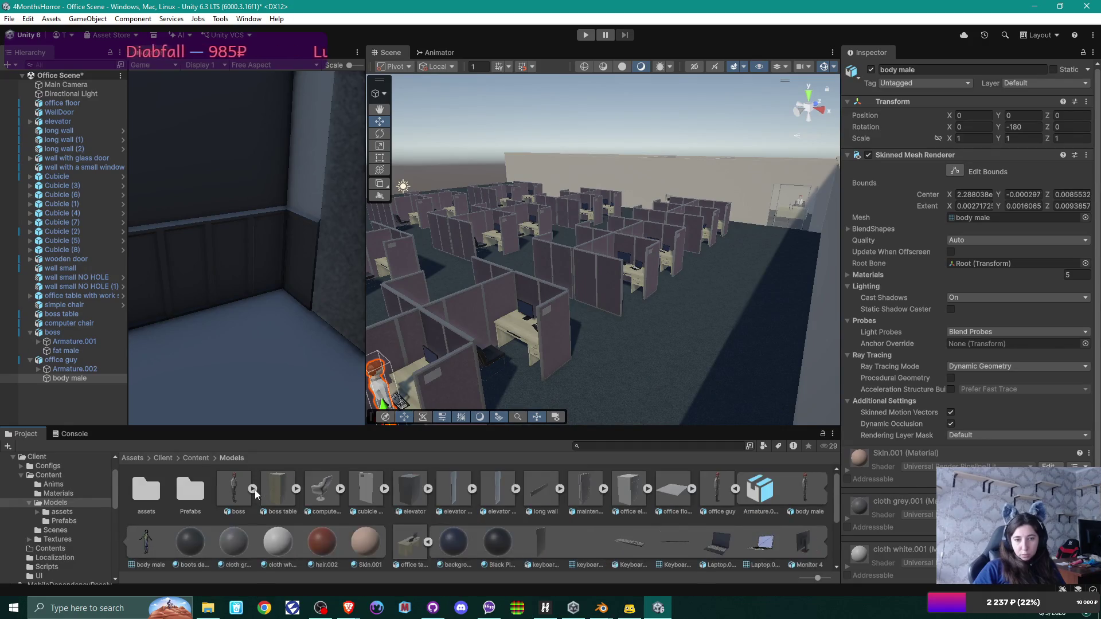
mouse_move(630, 287)
mouse_down()
mouse_move(661, 296)
mouse_move(546, 312)
mouse_move(619, 321)
mouse_up()
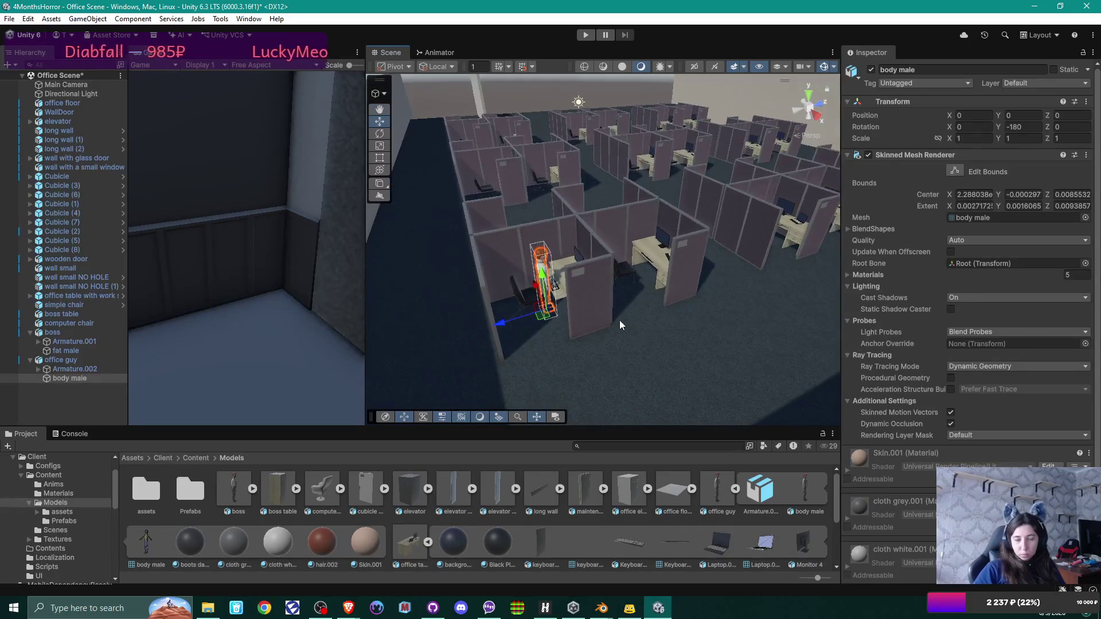
click(84, 359)
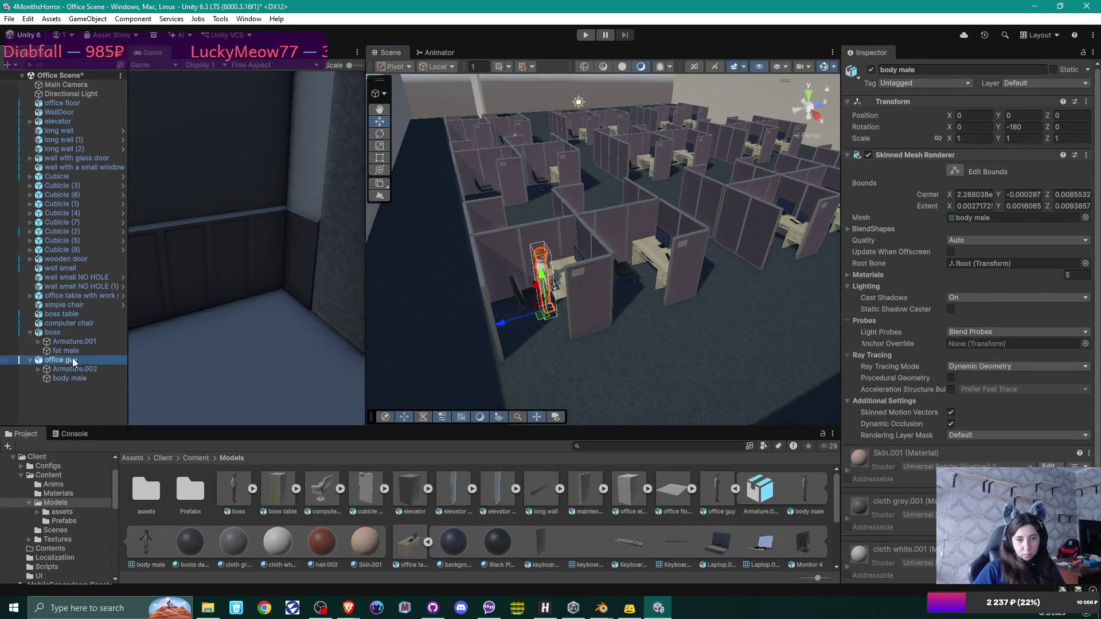
click(79, 370)
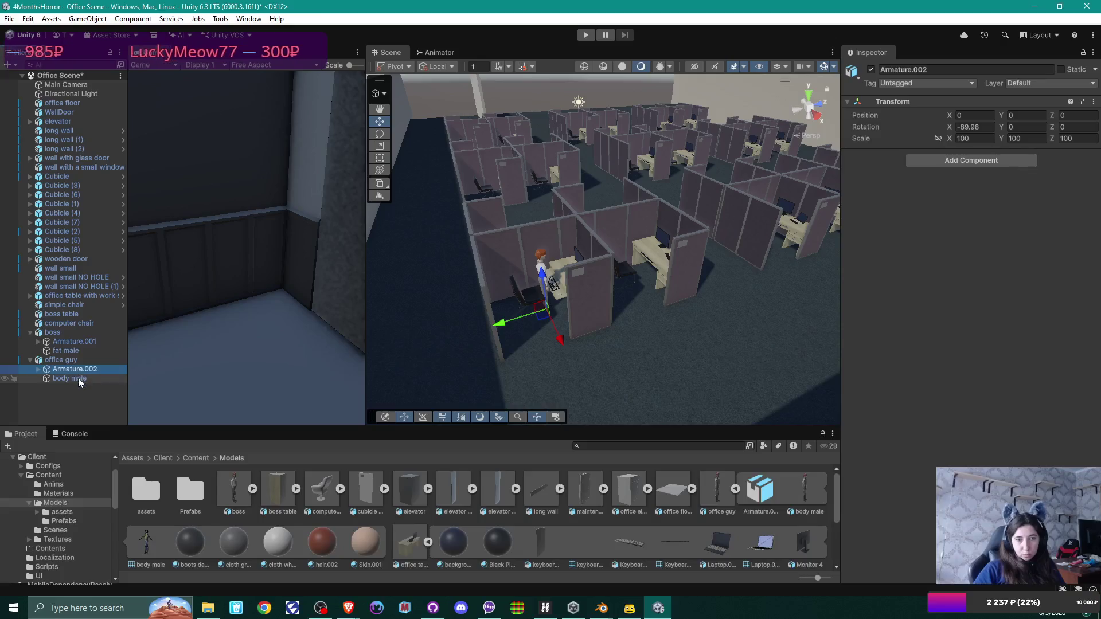
click(79, 380)
click(72, 360)
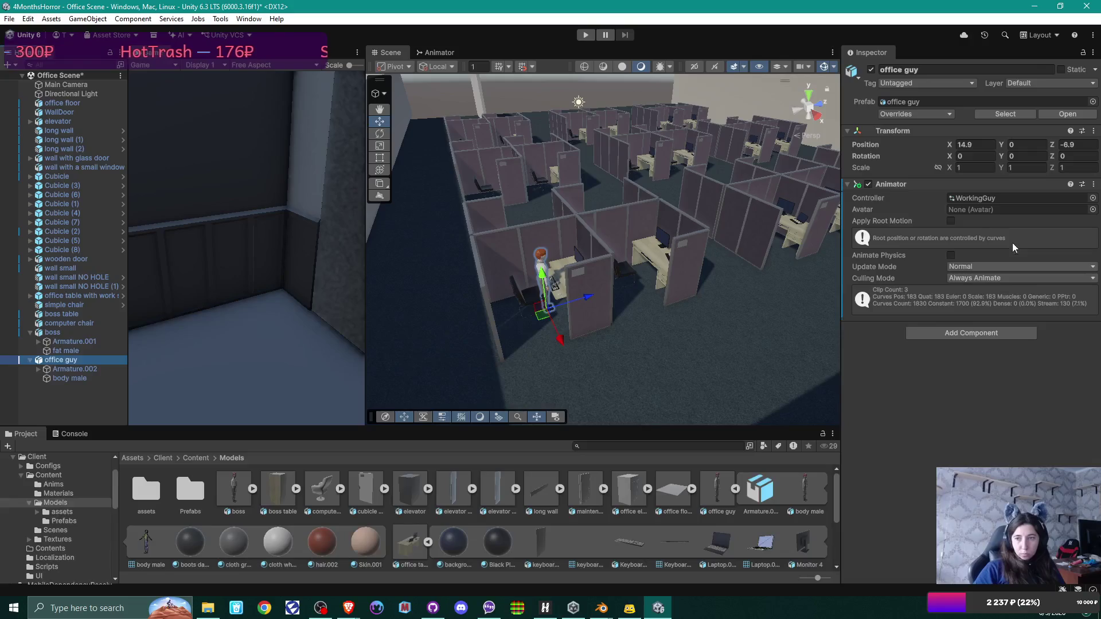
double_click(975, 198)
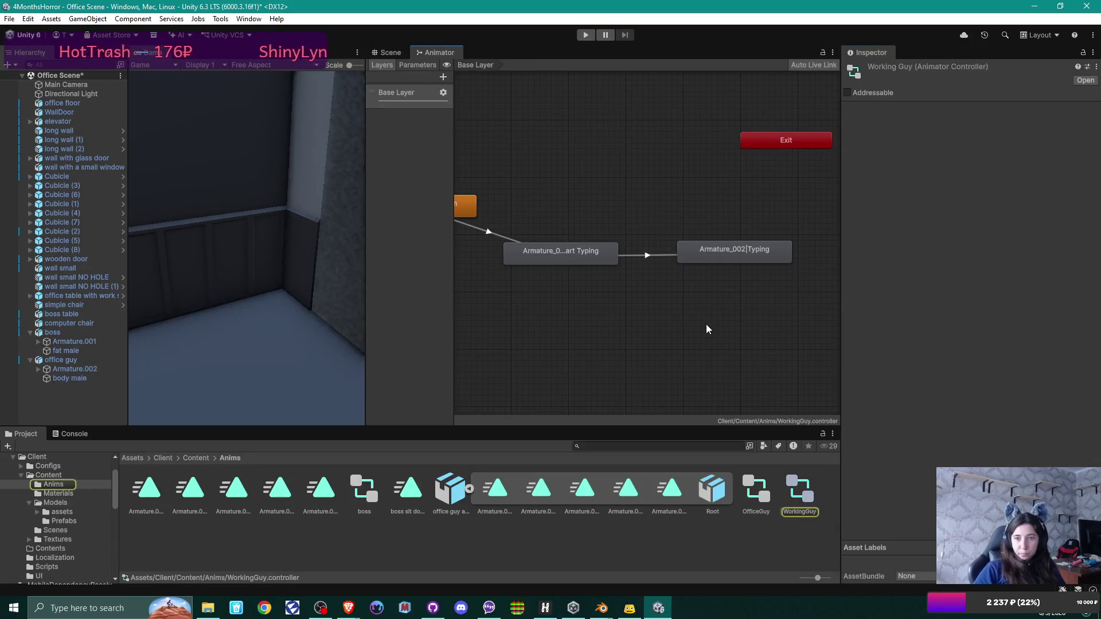
Step: Delete the old Armature.002_Typing and Armature.002_Start Typing clips from Anims
click(592, 254)
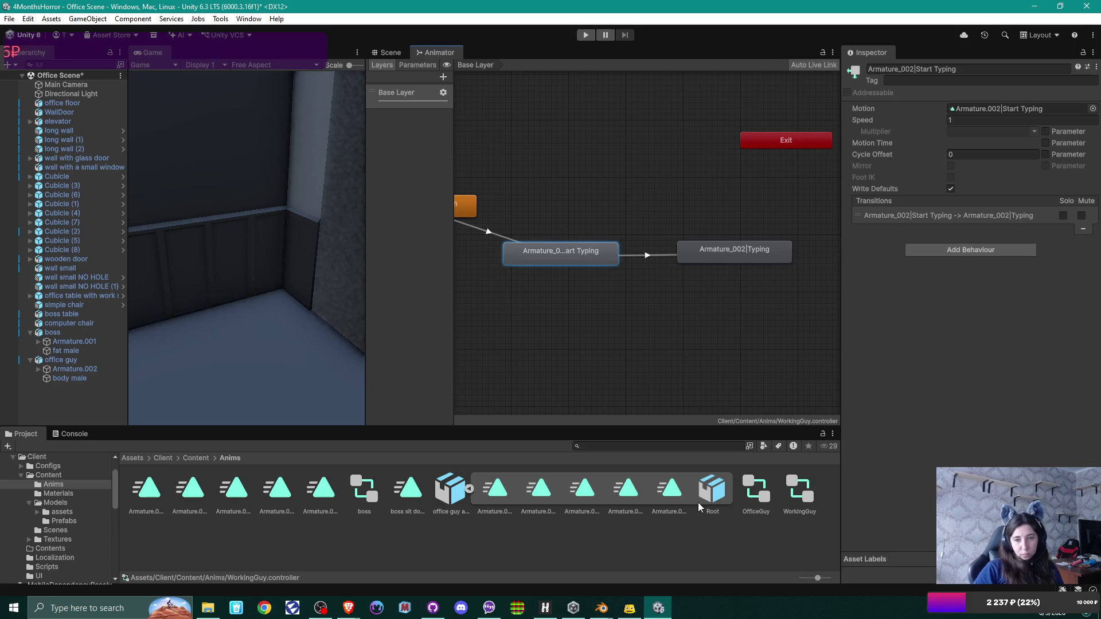
click(320, 491)
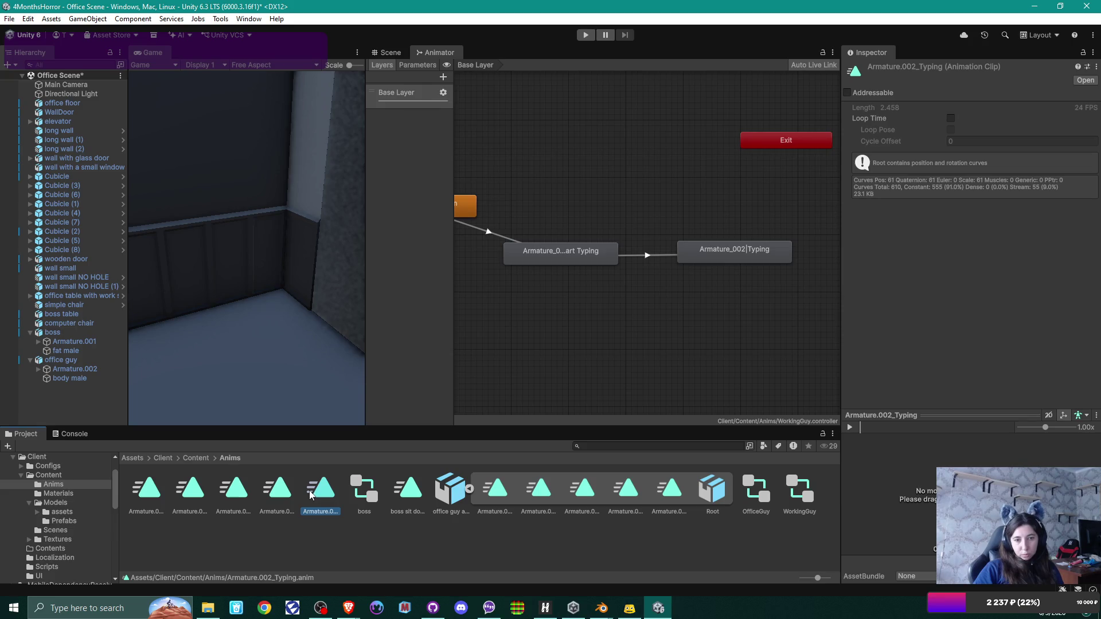
key(Delete)
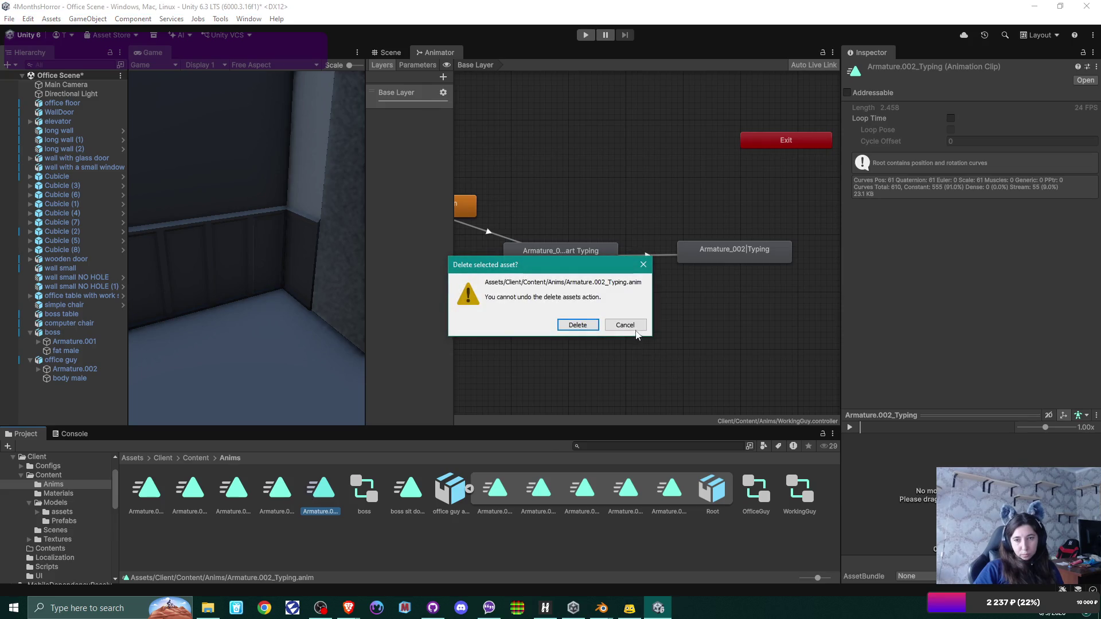
click(577, 325)
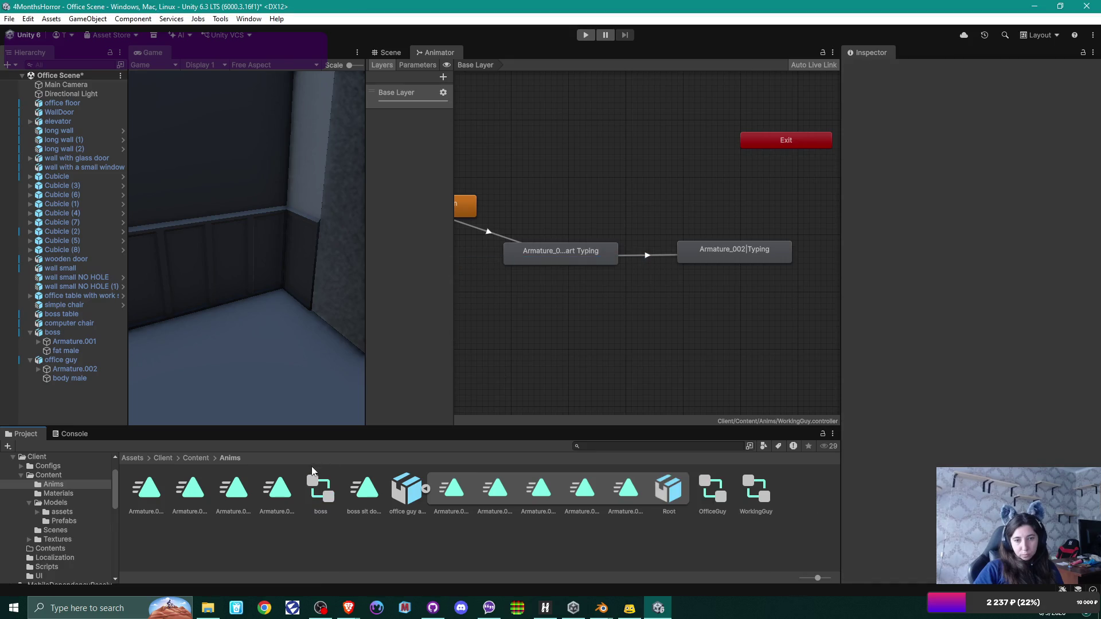
click(269, 495)
key(Delete)
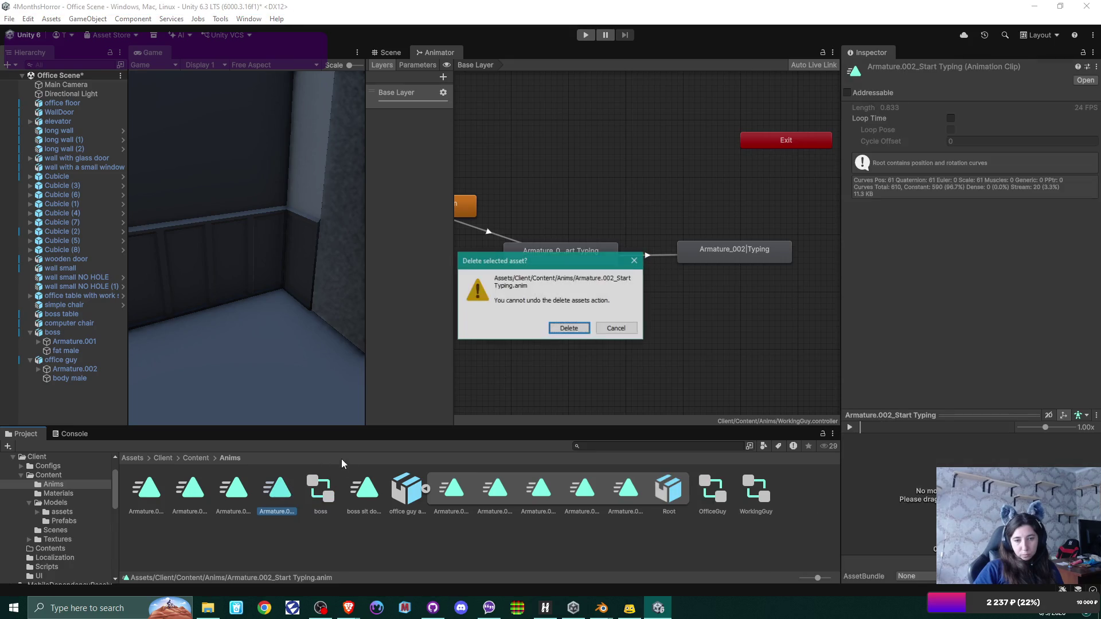
key(Return)
Step: Delete the old Armature.002_Idle clip from Anims
click(230, 497)
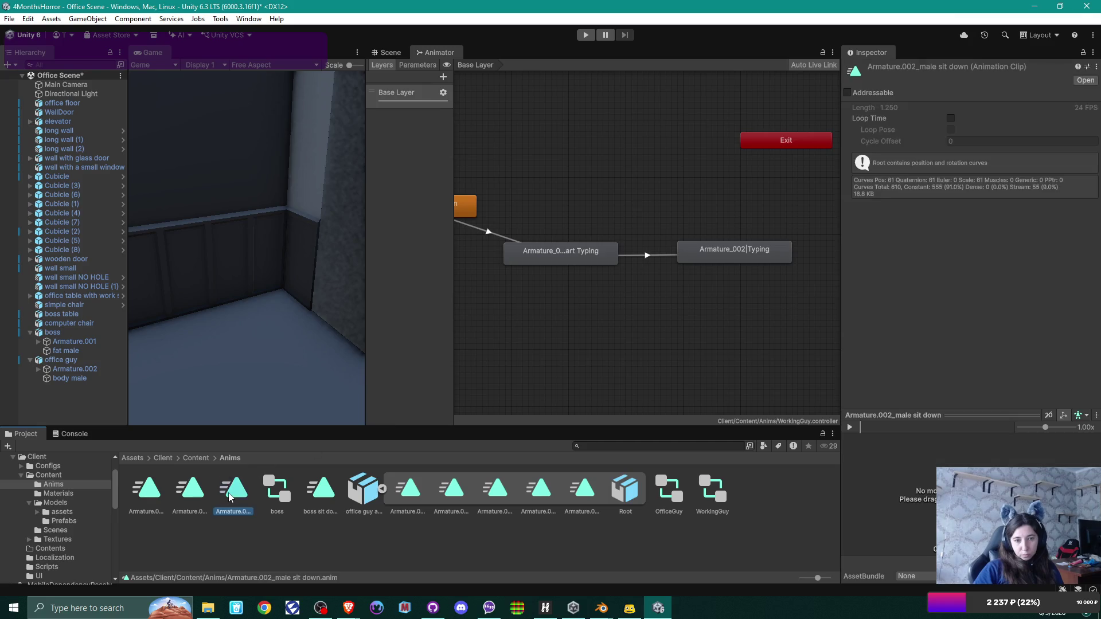
click(199, 495)
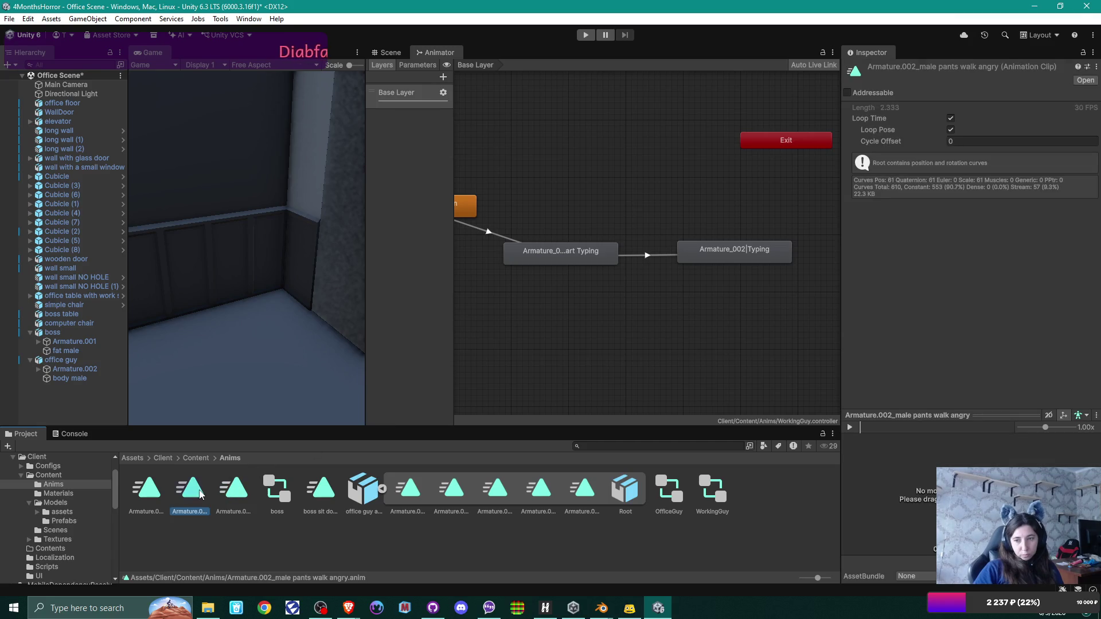
key(Left)
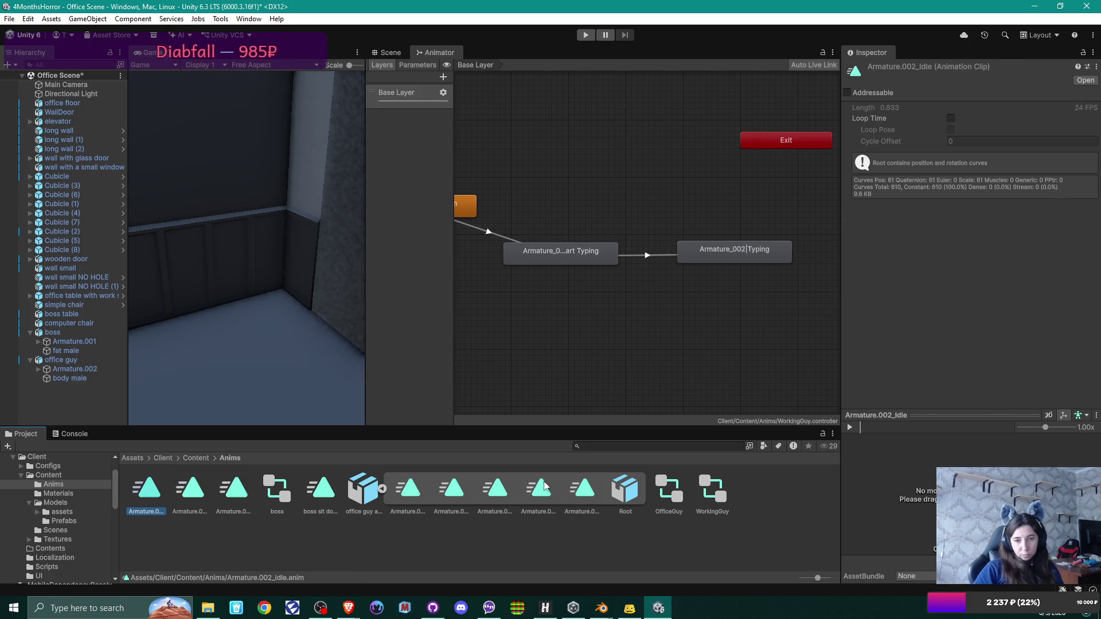
key(Delete)
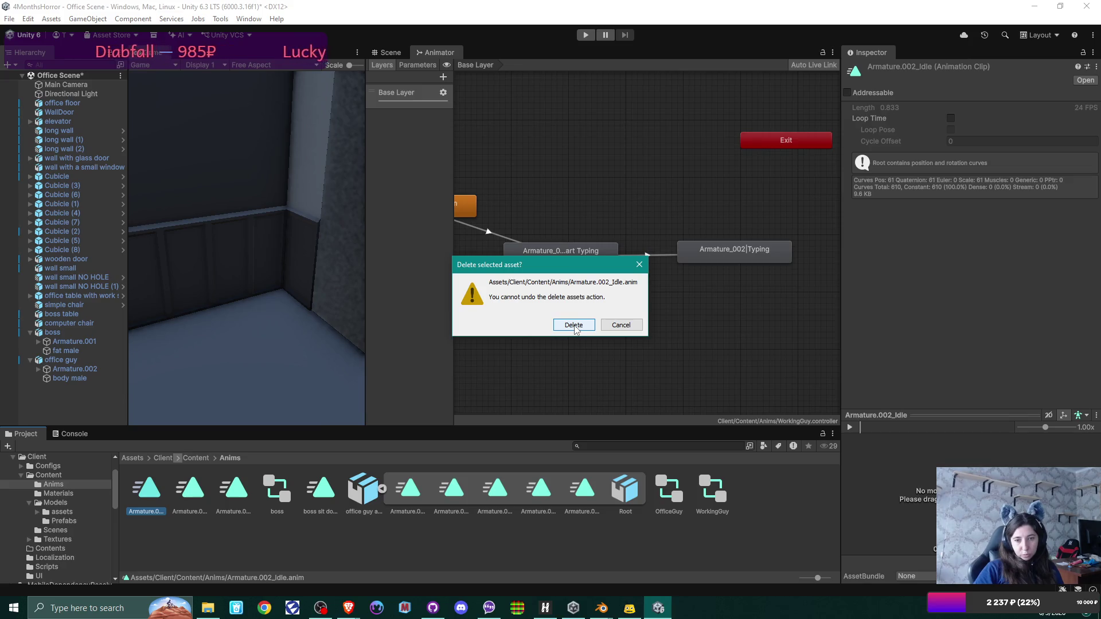
click(573, 325)
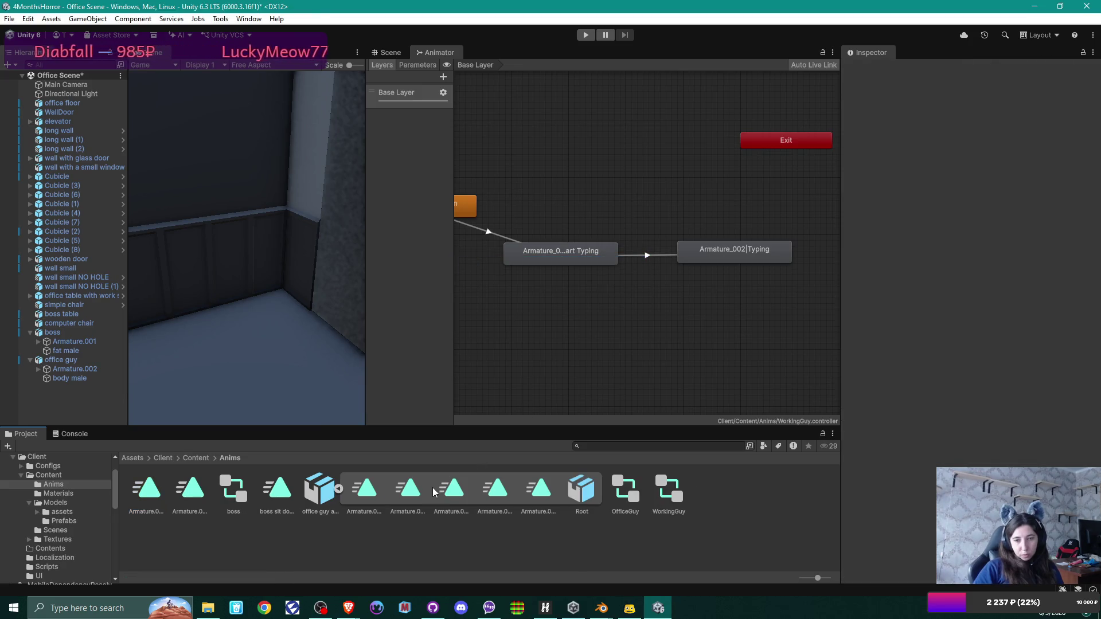
click(453, 489)
Step: Enable Loop Time on the Armature.002|Typing clip in the office guy anims FBX
click(319, 489)
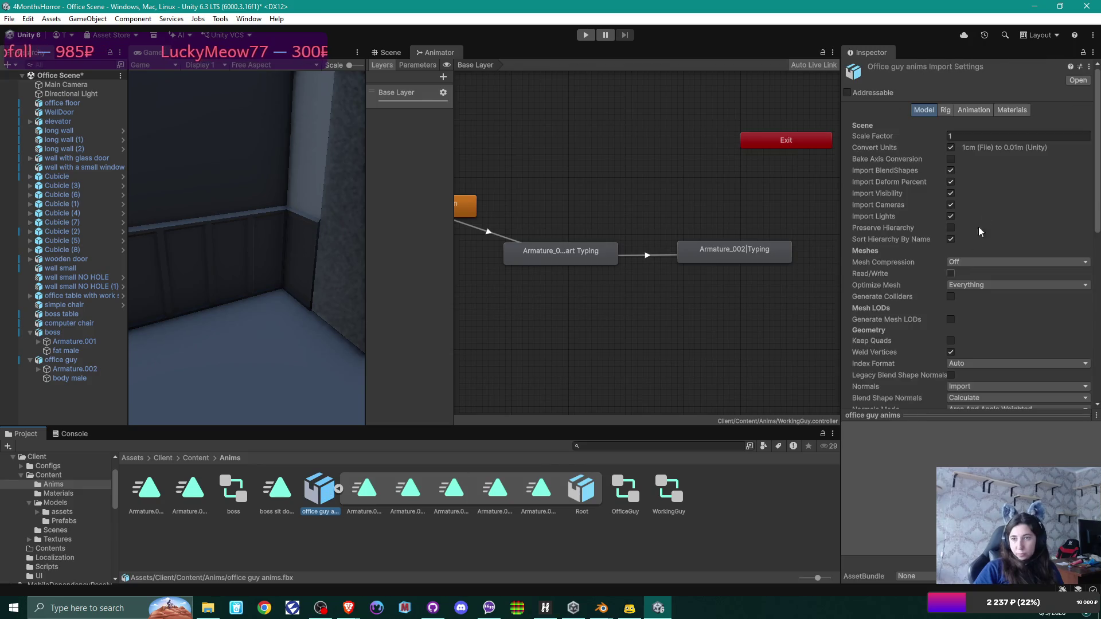
click(975, 112)
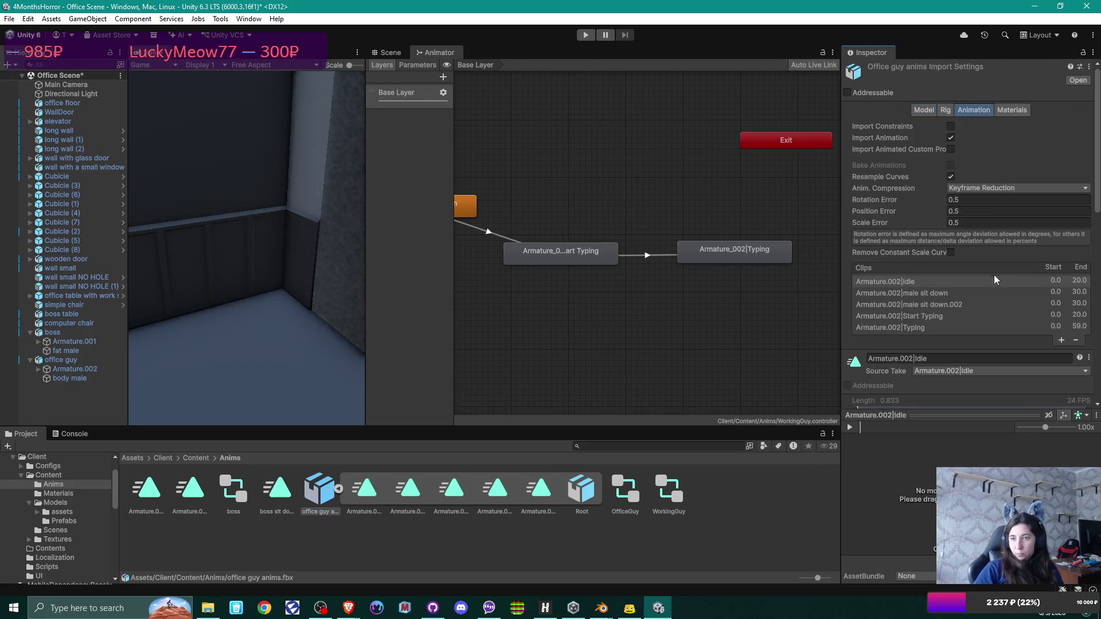
click(900, 328)
scroll(940, 344, down, 1)
scroll(945, 319, down, 4)
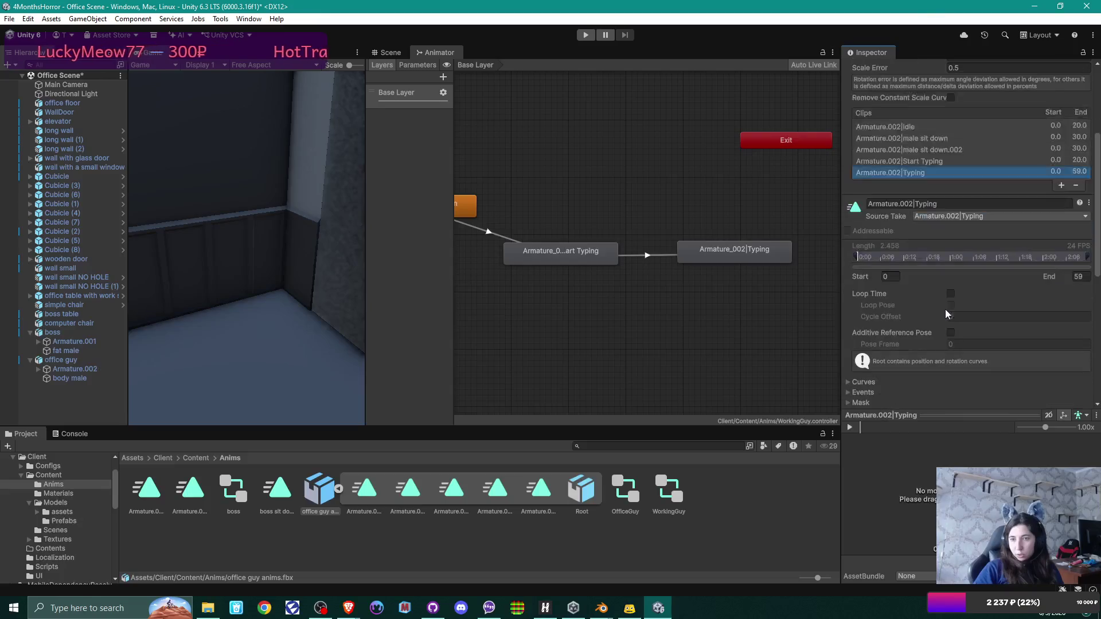
click(950, 294)
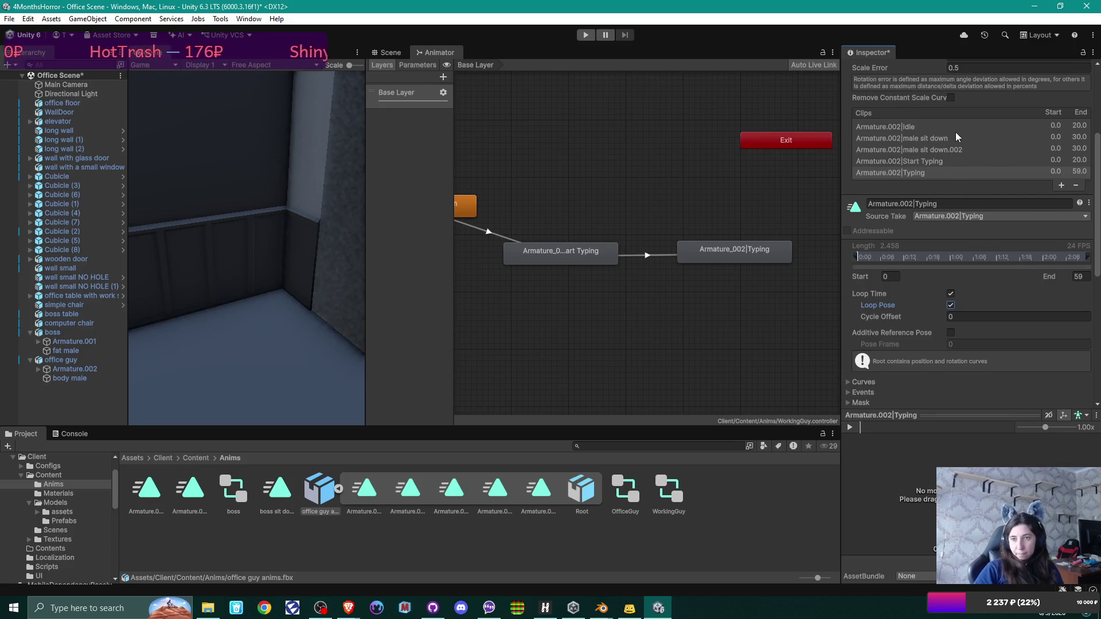
Step: Enable Loop Time and Loop Pose on the Idle clip
scroll(952, 127, down, 1)
click(921, 96)
click(948, 264)
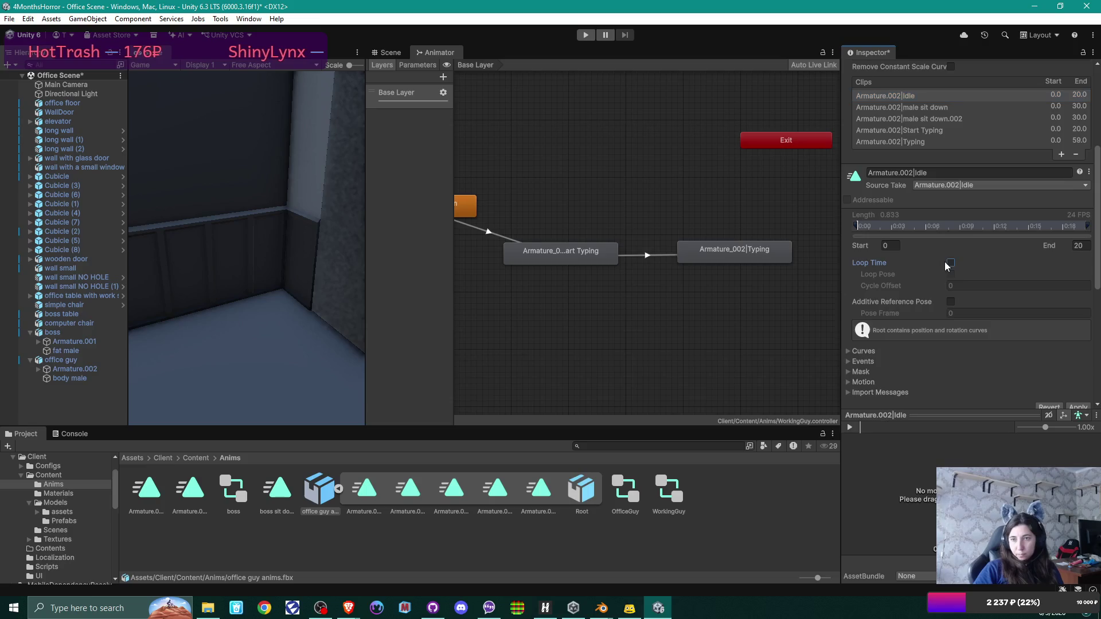
click(950, 263)
click(950, 274)
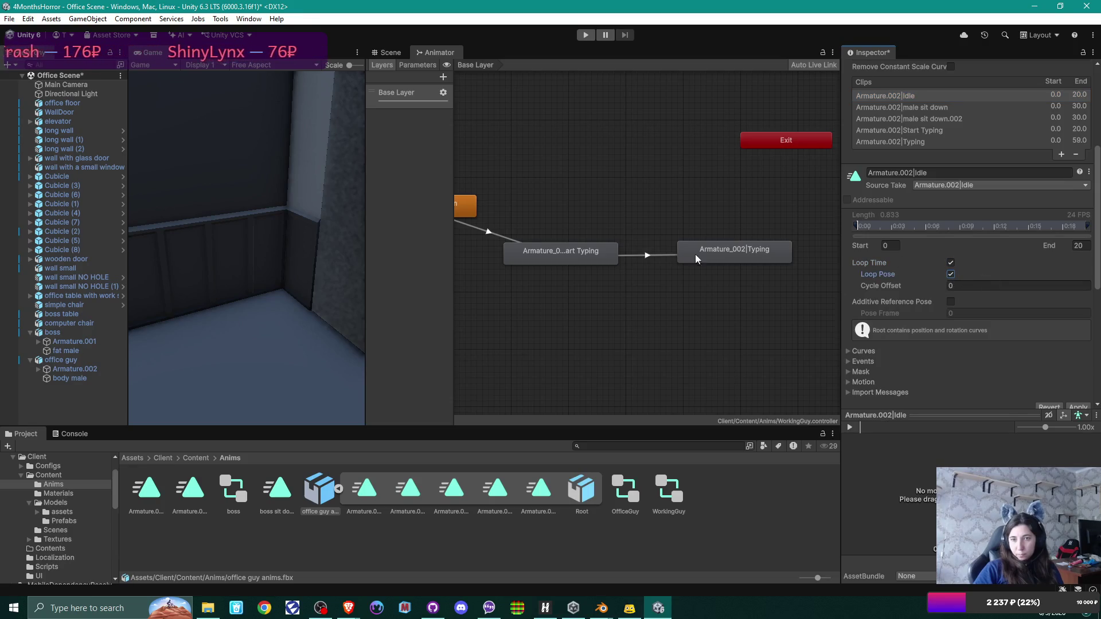
Step: Apply the reimport and delete the old Start Typing and Typing states from the graph
click(595, 251)
click(519, 321)
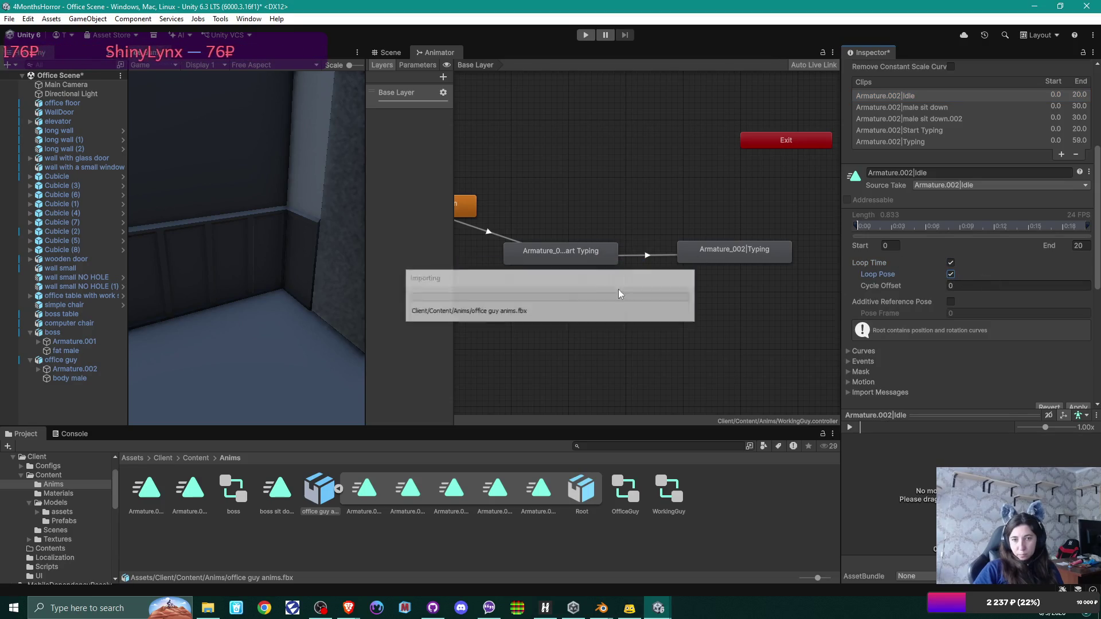
key(Delete)
click(704, 255)
key(Delete)
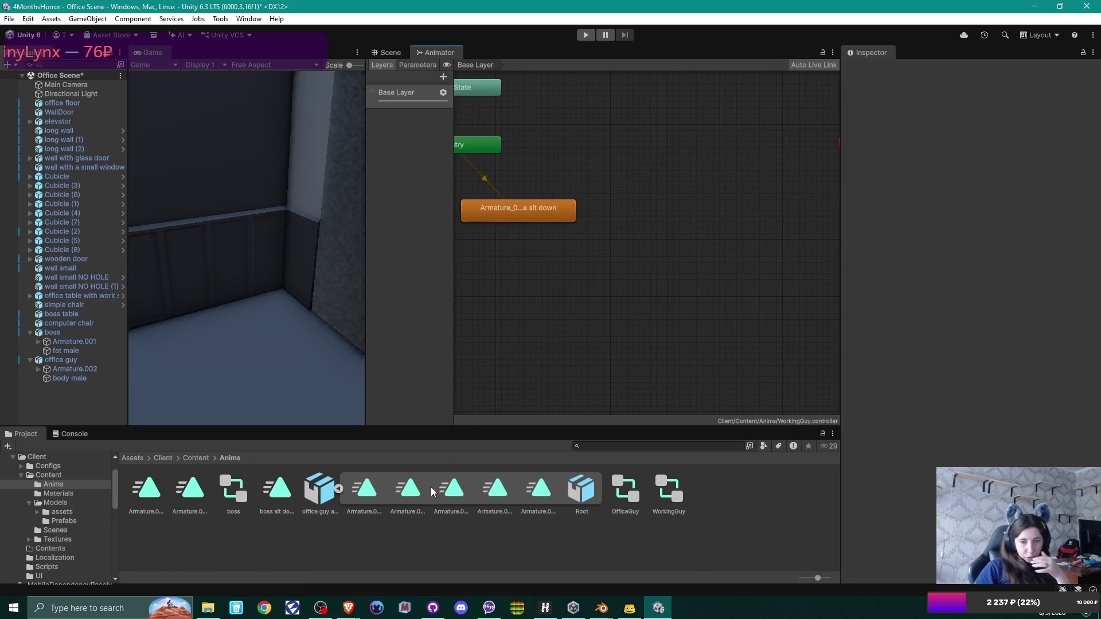
Step: Replace the old sit down state with the male sit down clip as the default state
click(415, 489)
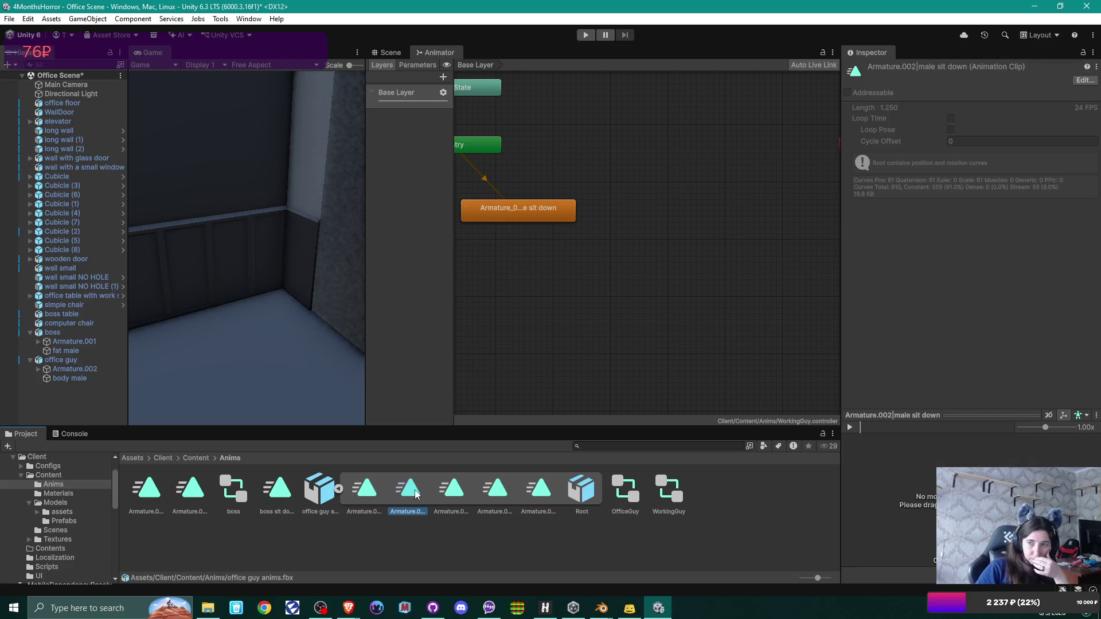
mouse_move(415, 489)
mouse_down()
mouse_move(565, 249)
mouse_move(566, 264)
mouse_up()
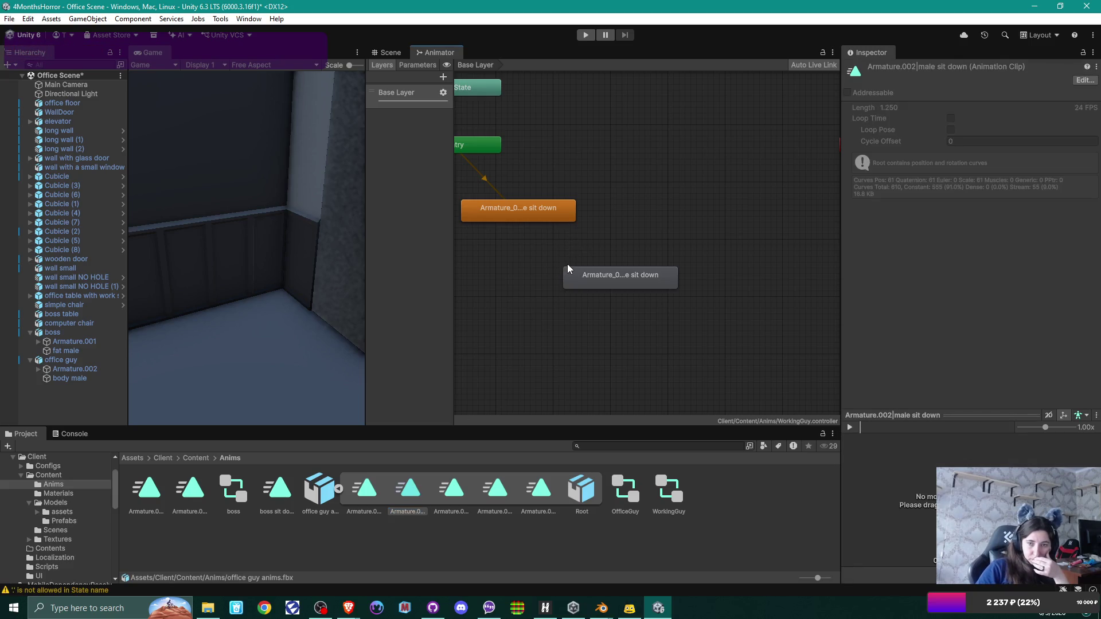
click(610, 273)
key(Delete)
click(538, 215)
key(Delete)
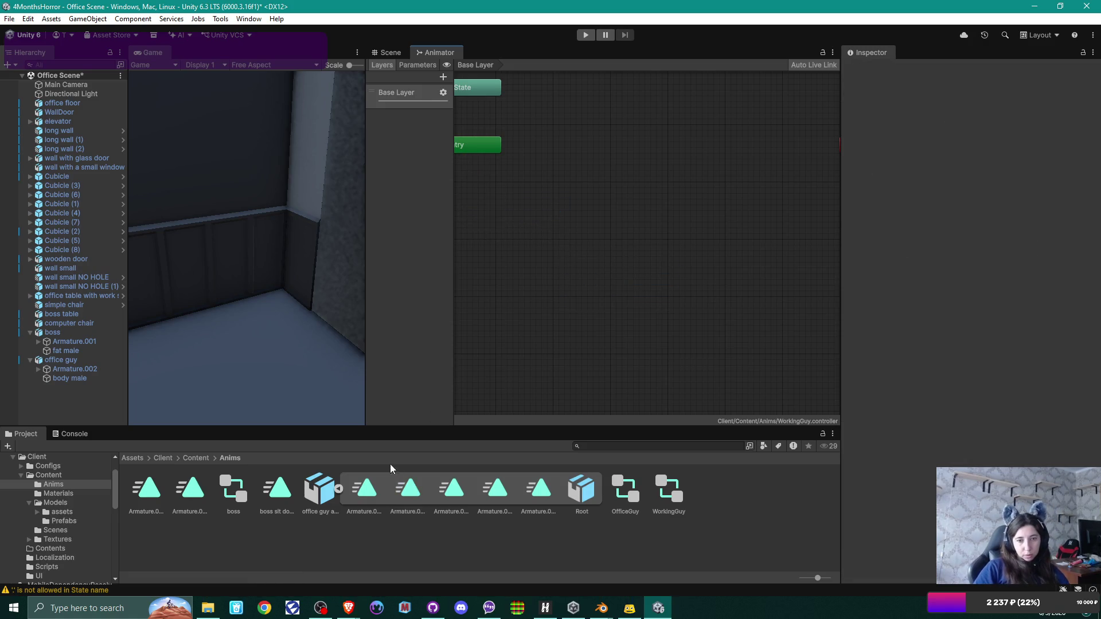
click(410, 490)
mouse_move(468, 219)
mouse_down()
mouse_move(570, 214)
mouse_move(545, 238)
mouse_up()
Step: Add the Start Typing and Typing clips as new states in the animator
click(453, 492)
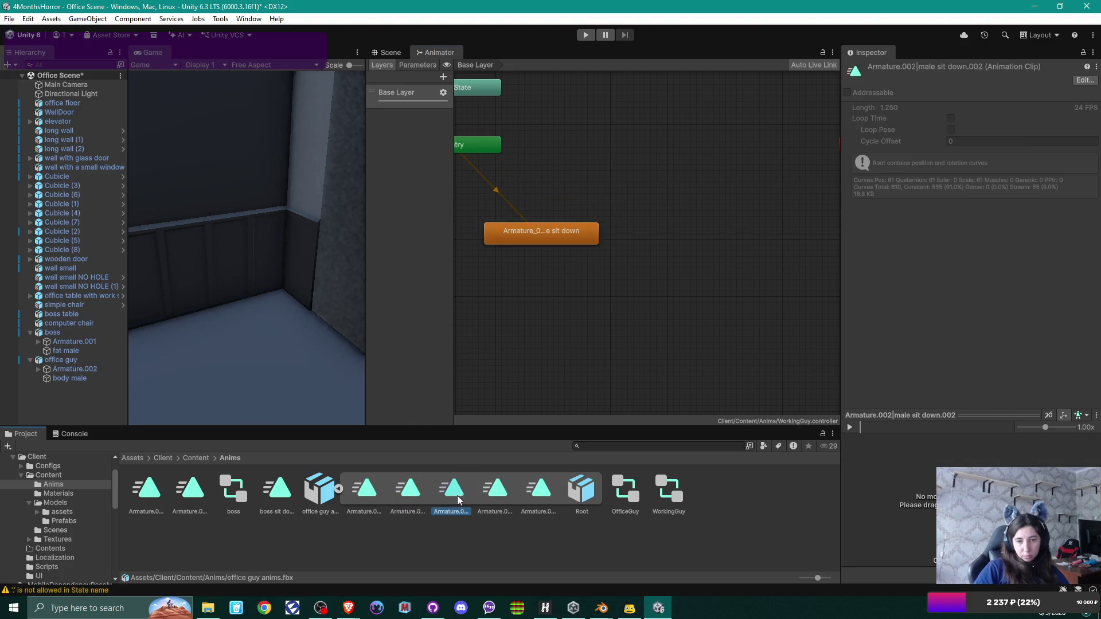
click(493, 497)
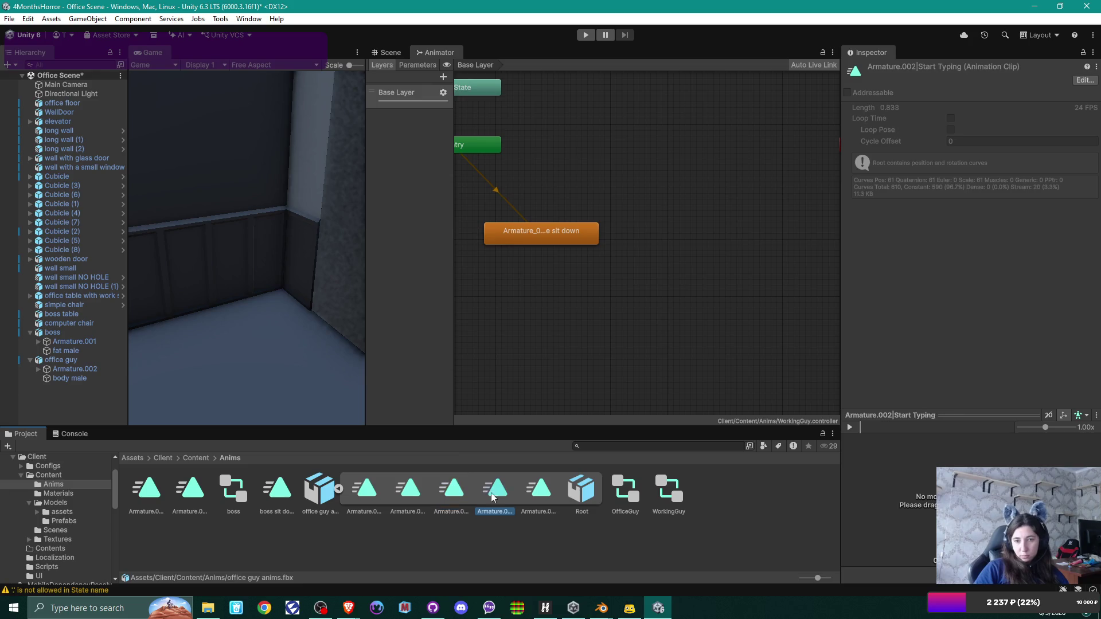
drag(501, 492, 577, 274)
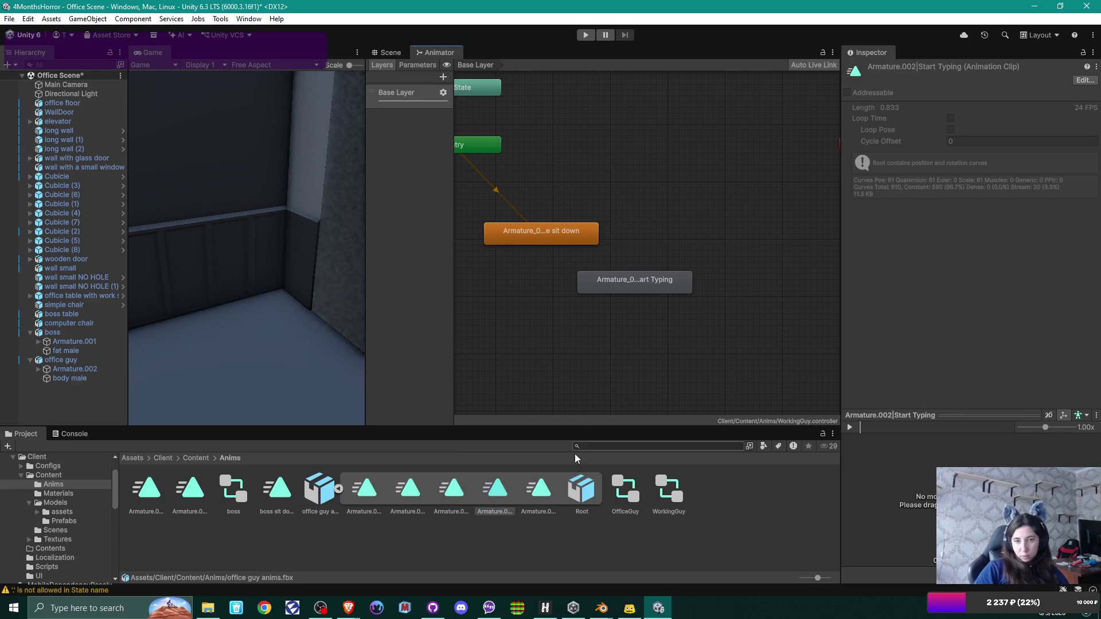
click(537, 493)
mouse_move(538, 493)
mouse_down()
mouse_move(769, 262)
mouse_move(768, 290)
mouse_up()
Step: Chain sit down → Start Typing → Typing with transitions and save the scene
right_click(515, 233)
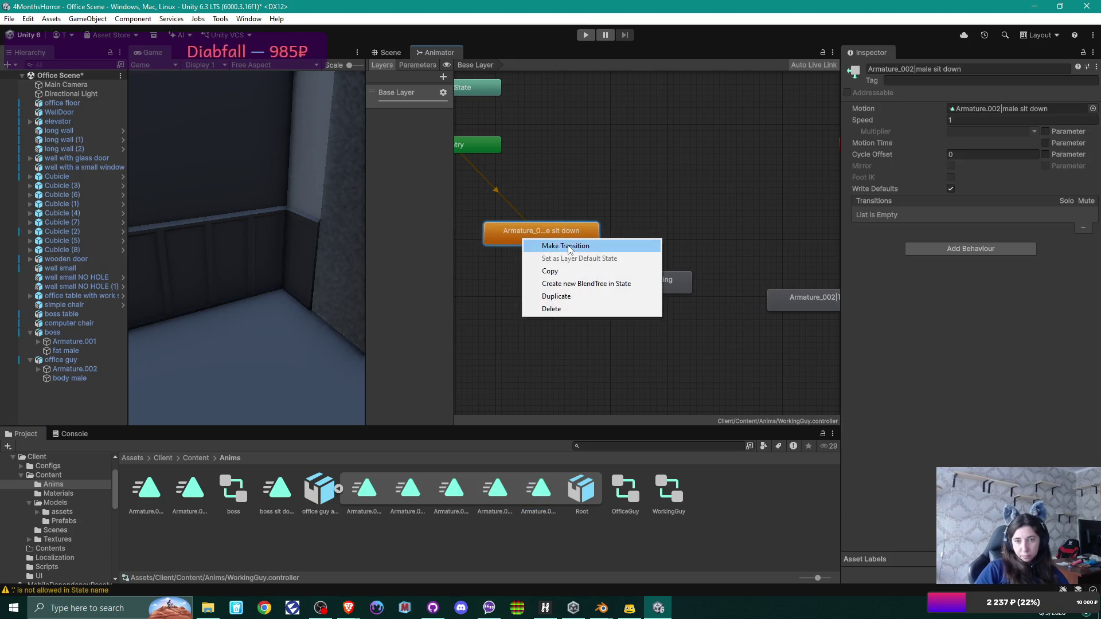
click(544, 246)
click(624, 287)
click(661, 283)
right_click(662, 283)
click(682, 288)
click(807, 300)
mouse_move(793, 304)
mouse_down()
mouse_move(789, 273)
mouse_move(792, 283)
mouse_up()
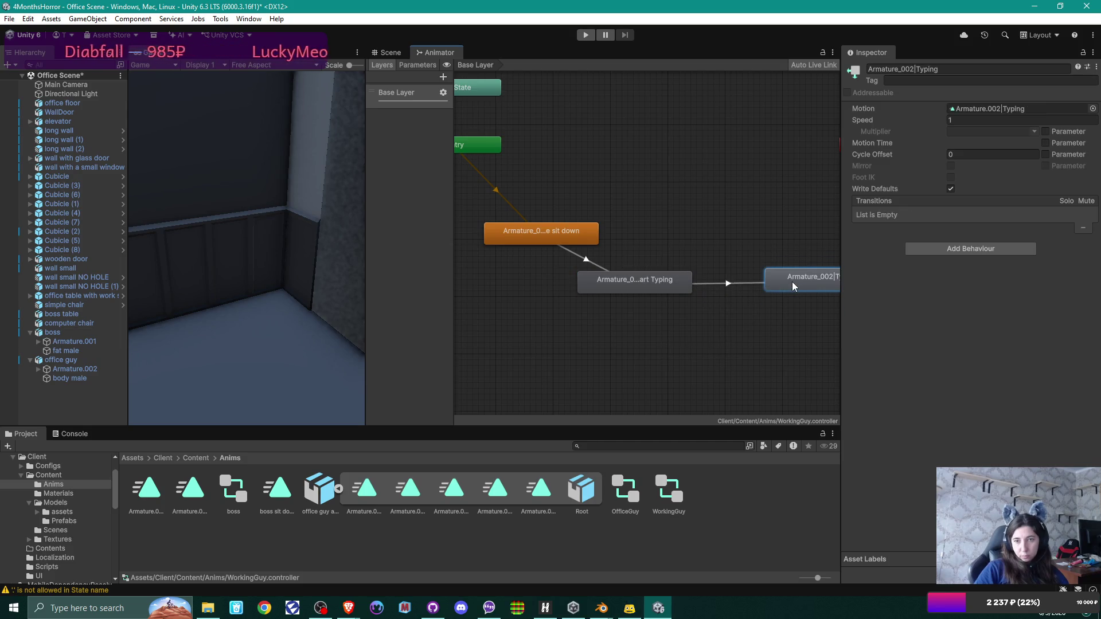
key(ctrl+s)
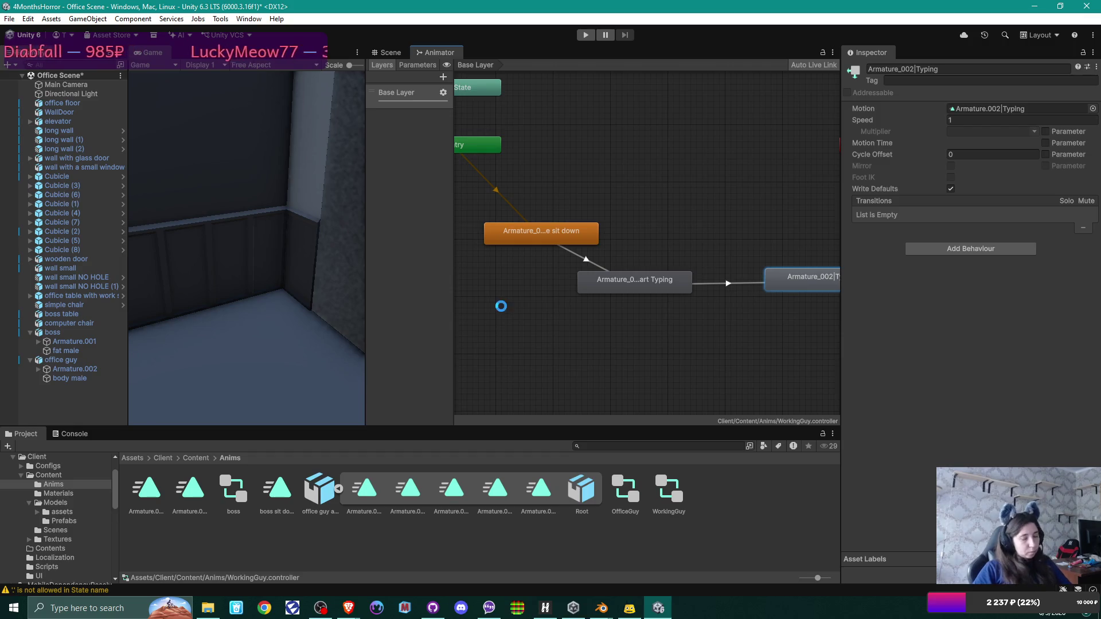
click(383, 53)
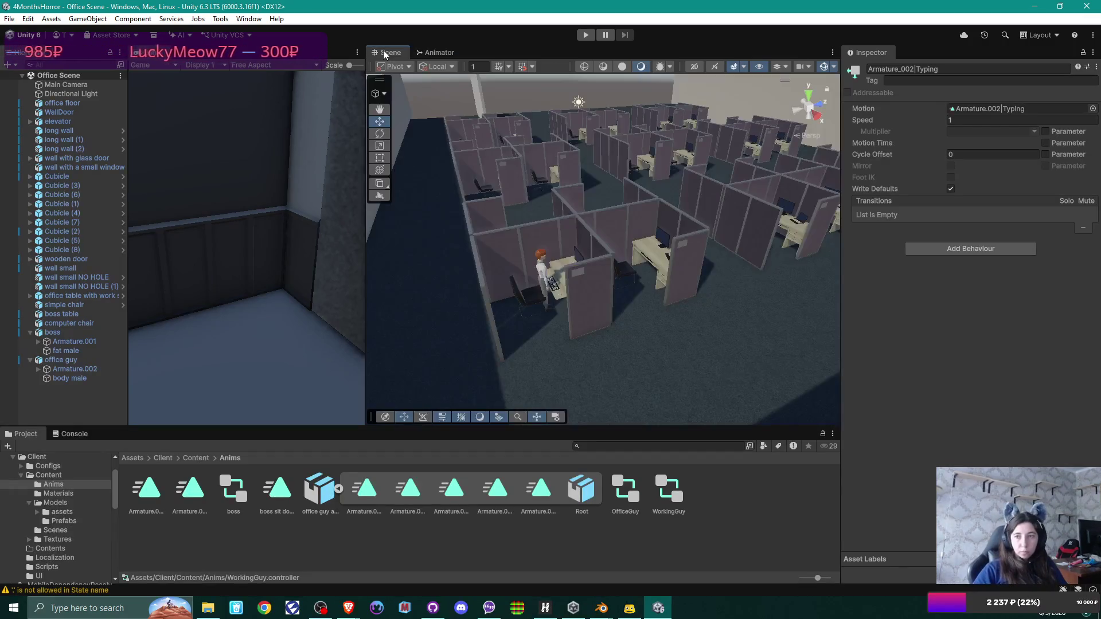
Step: Play-test the office guy's animation, then check Armature.002's Transform, finding scale 100
click(61, 360)
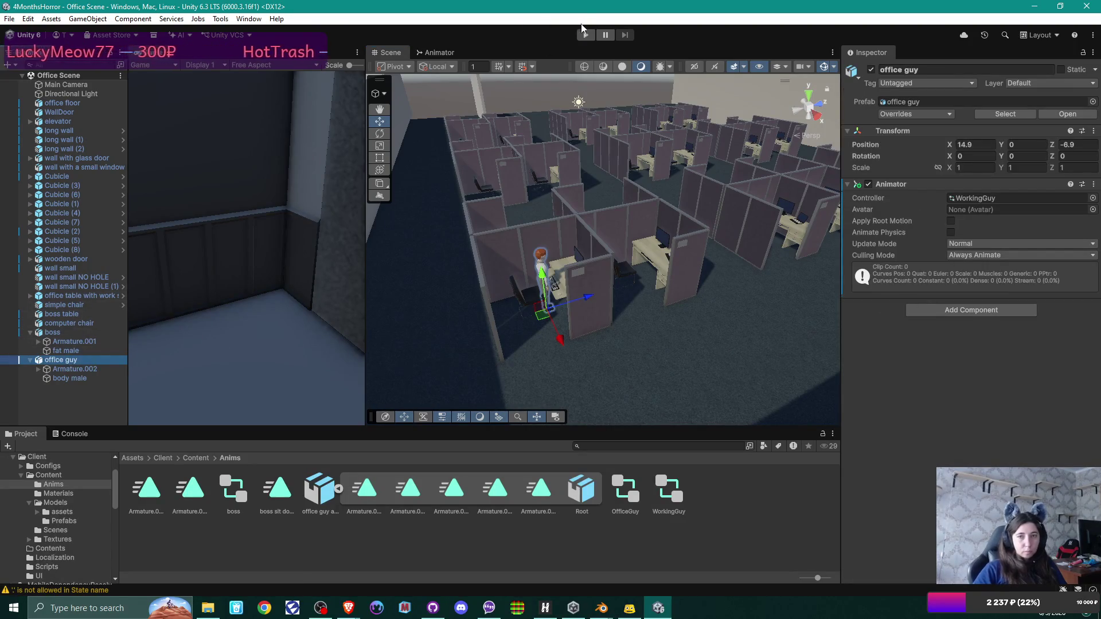
click(583, 31)
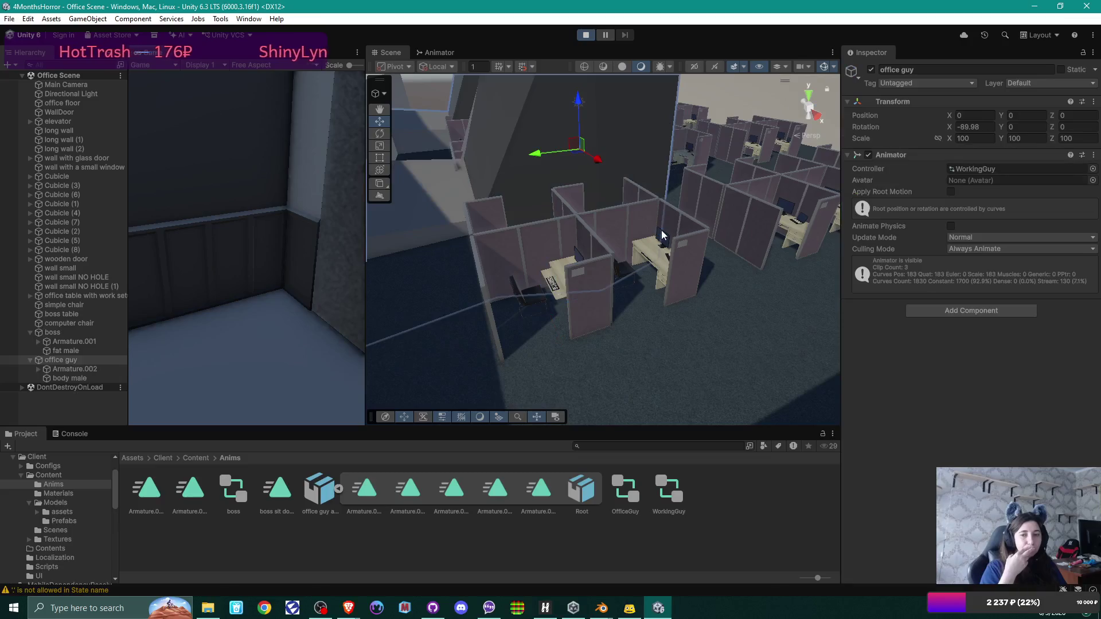
key(f)
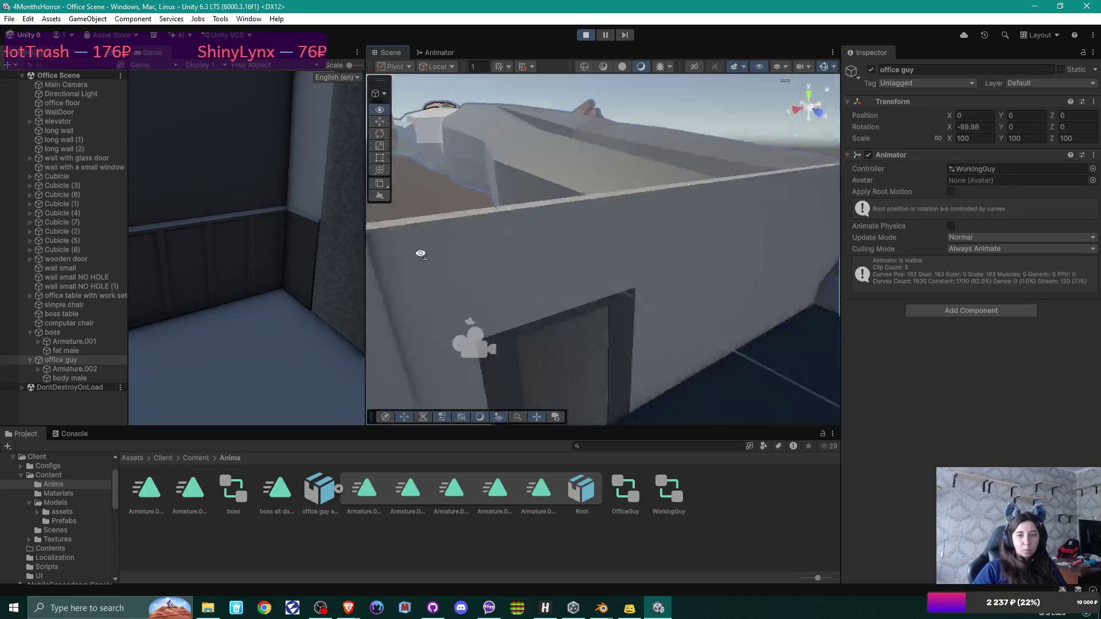
key(ctrl+p)
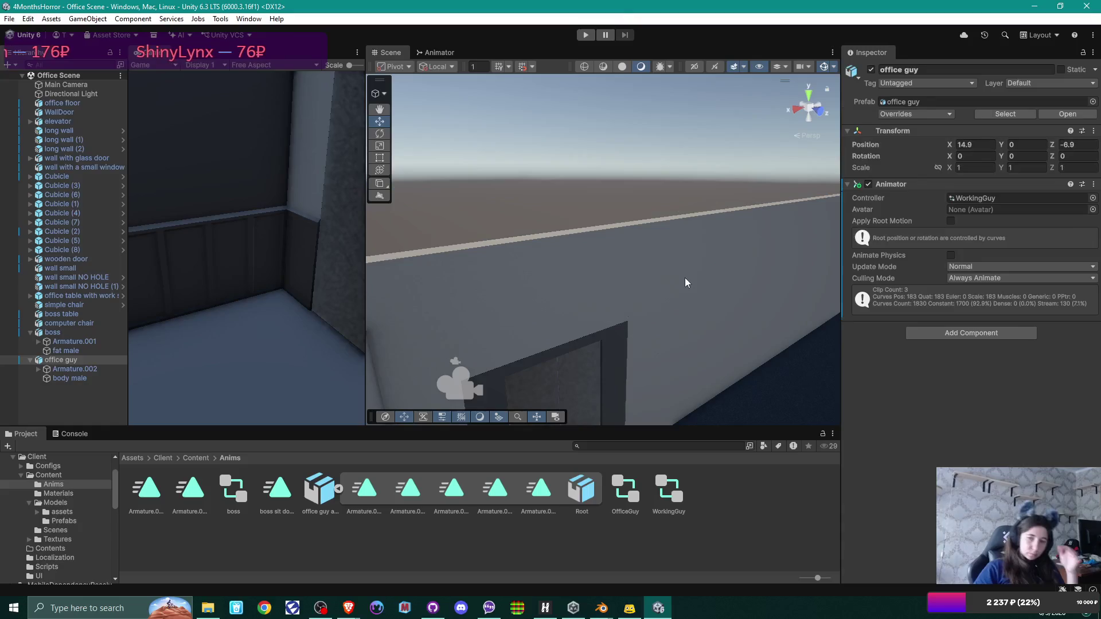
mouse_move(589, 280)
alt+mouse_down()
mouse_move(634, 297)
mouse_move(590, 319)
mouse_move(683, 327)
alt+mouse_up()
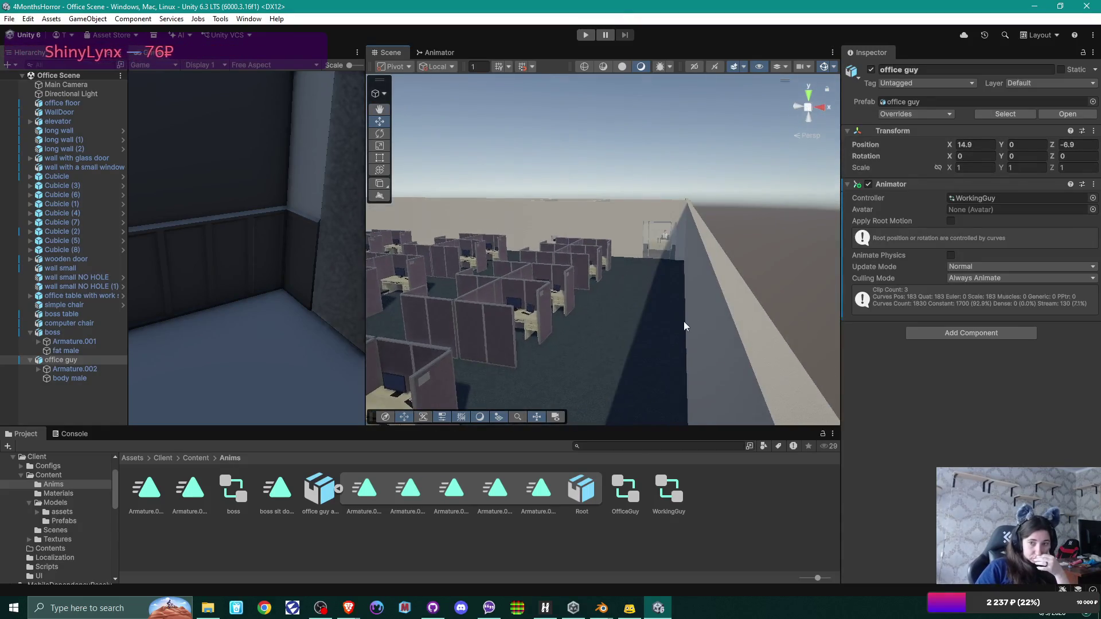
click(71, 369)
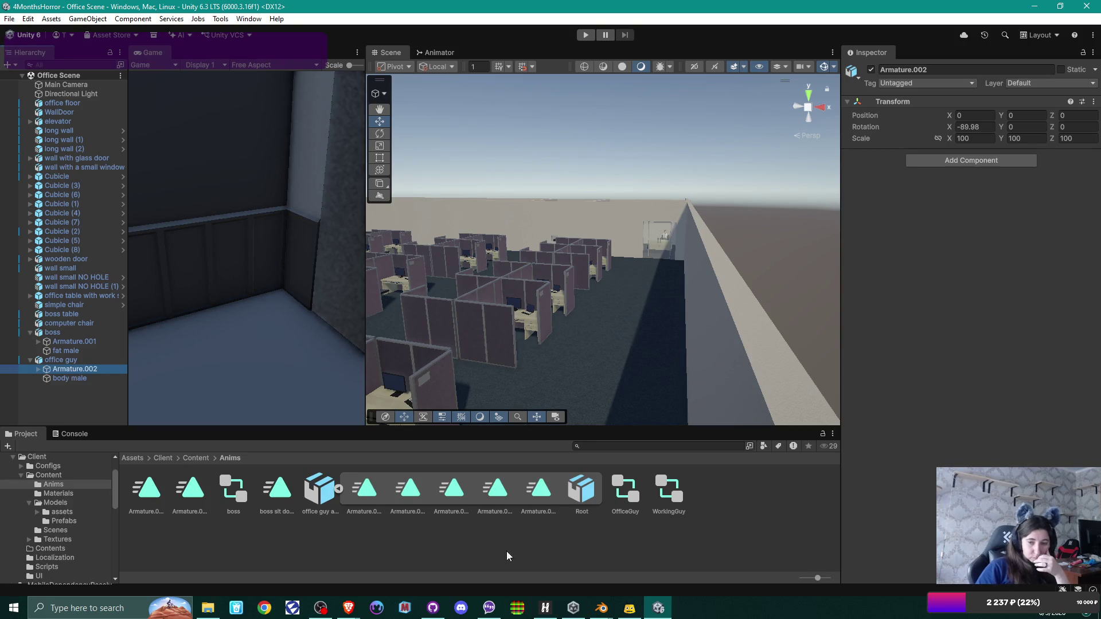
Step: Search 'unity sets armature scale to 100' and open the 'Armature scale is massive?' thread in a new tab
mouse_move(349, 606)
click(410, 551)
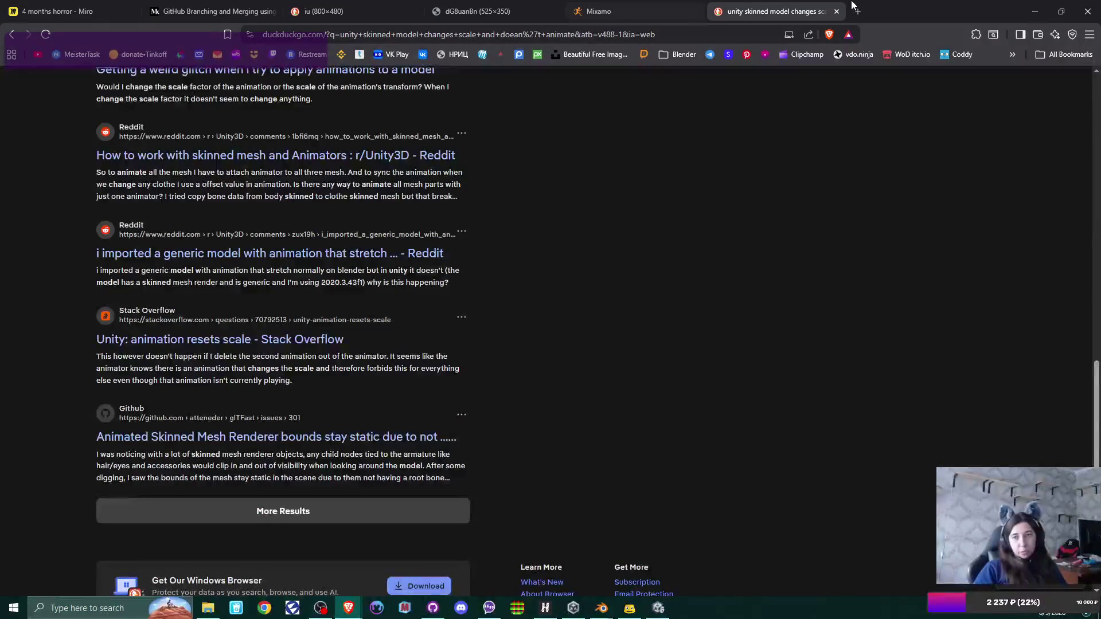
scroll(185, 86, up, 10)
drag(119, 92, 391, 90)
text(sets armature scale to 100)
key(Return)
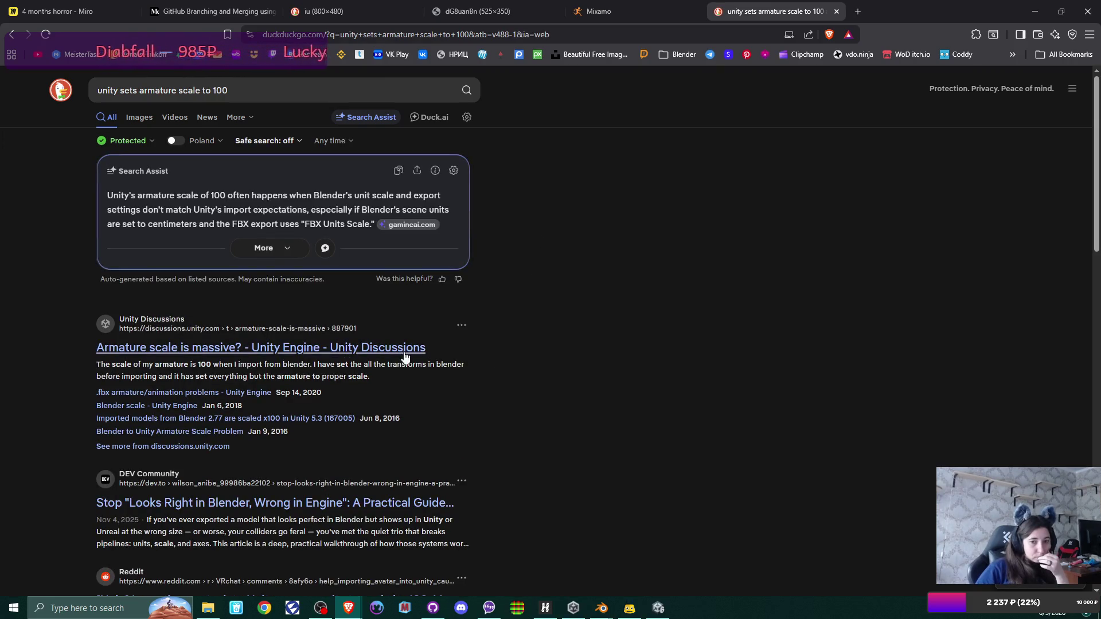
middle_click(405, 356)
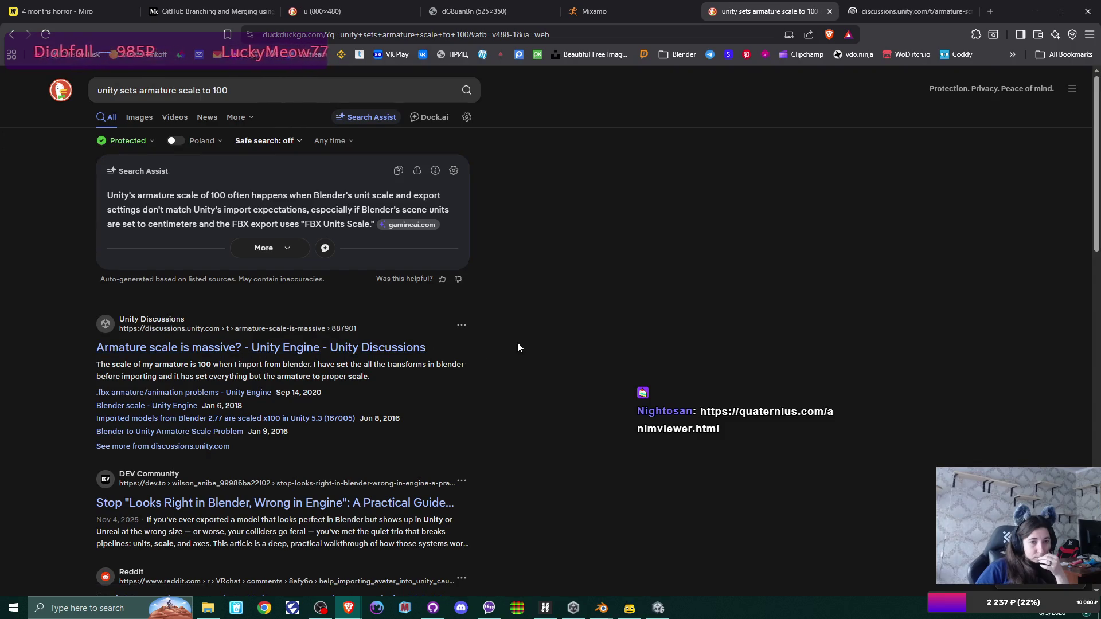
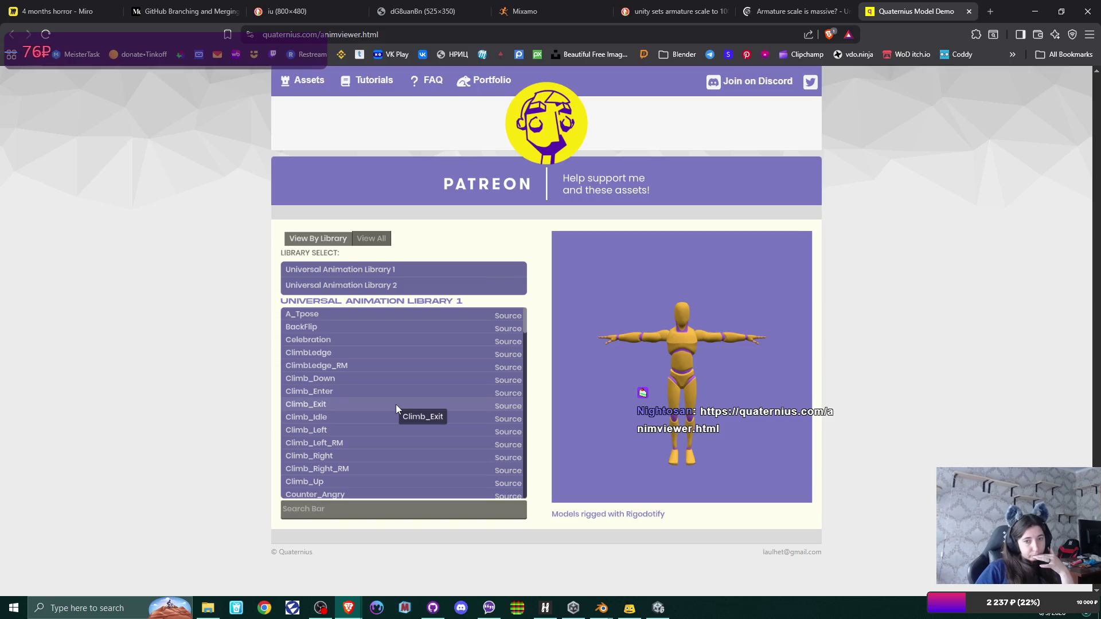
Step: Browse the Universal Animation Library 1 list, try and clear a 'yp' search, then open the 'Armature scale is massive?' thread
scroll(396, 404, down, 7)
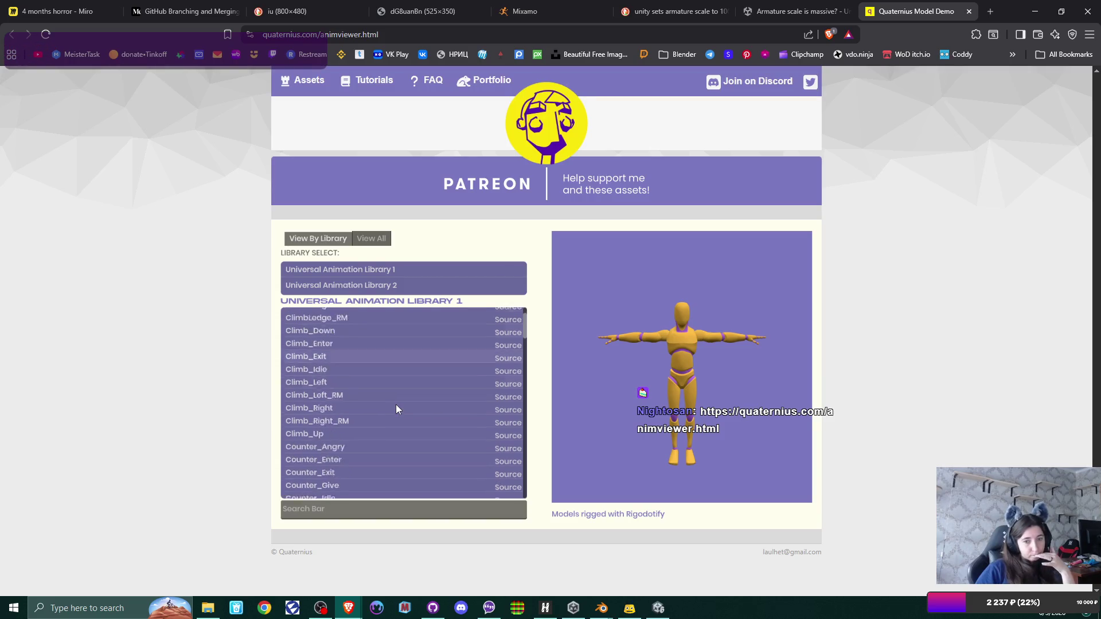
scroll(395, 405, down, 10)
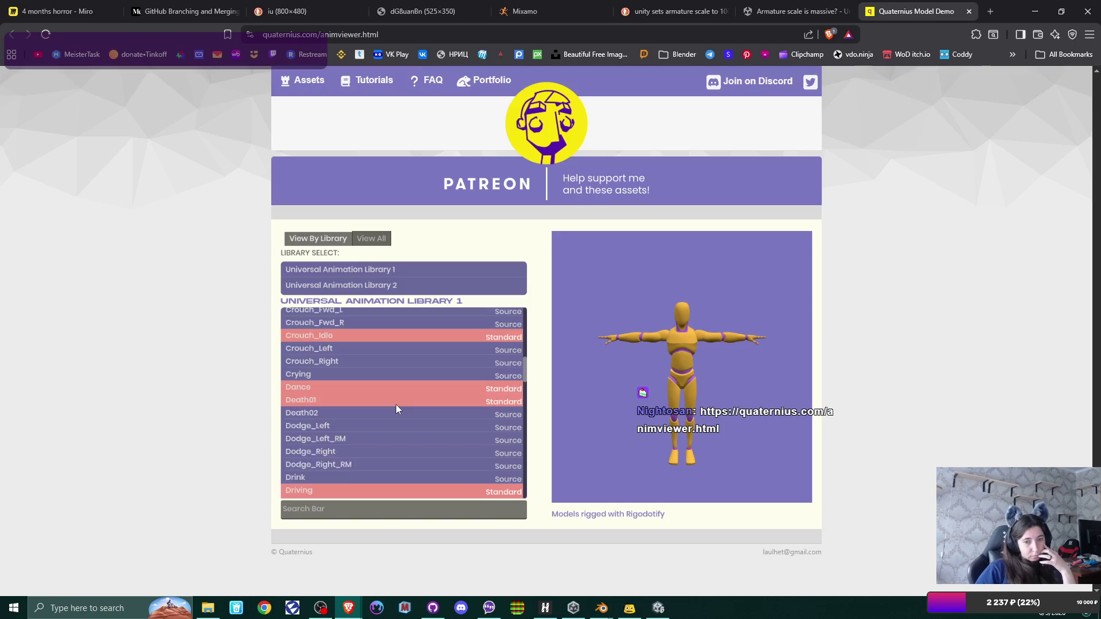
scroll(395, 404, down, 1)
click(336, 509)
text(yp)
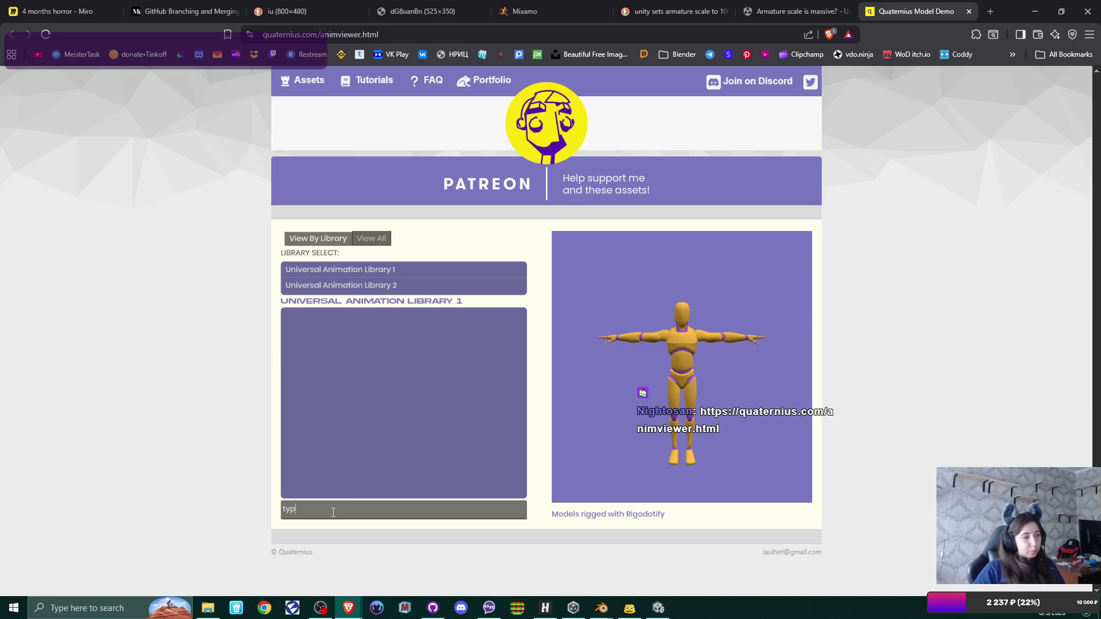
key(BackSpace)
key(BackSpace)
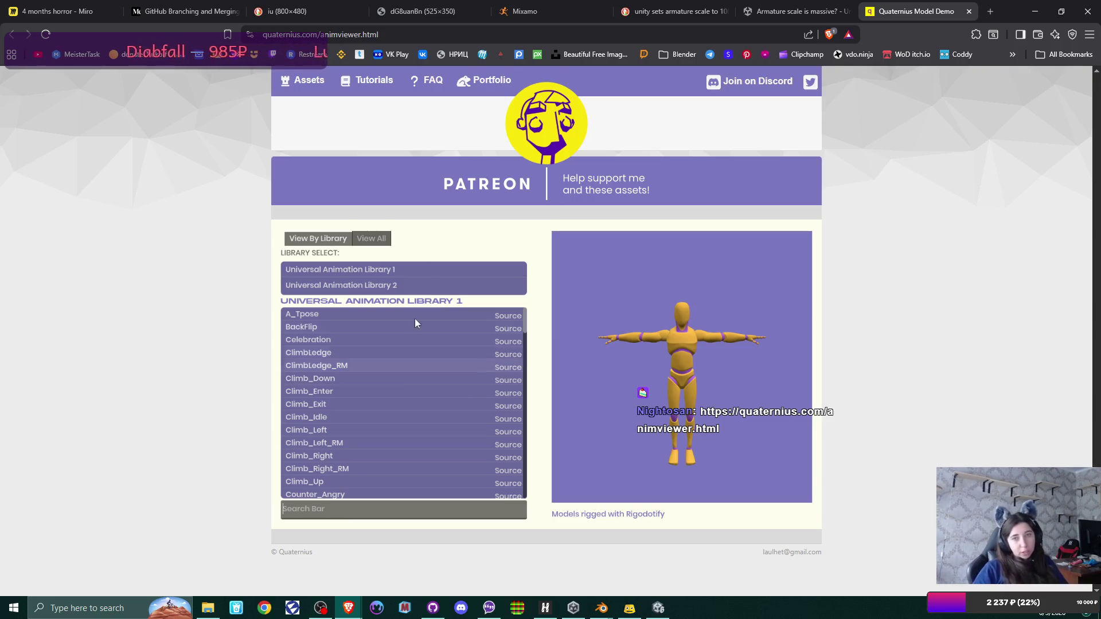
click(806, 12)
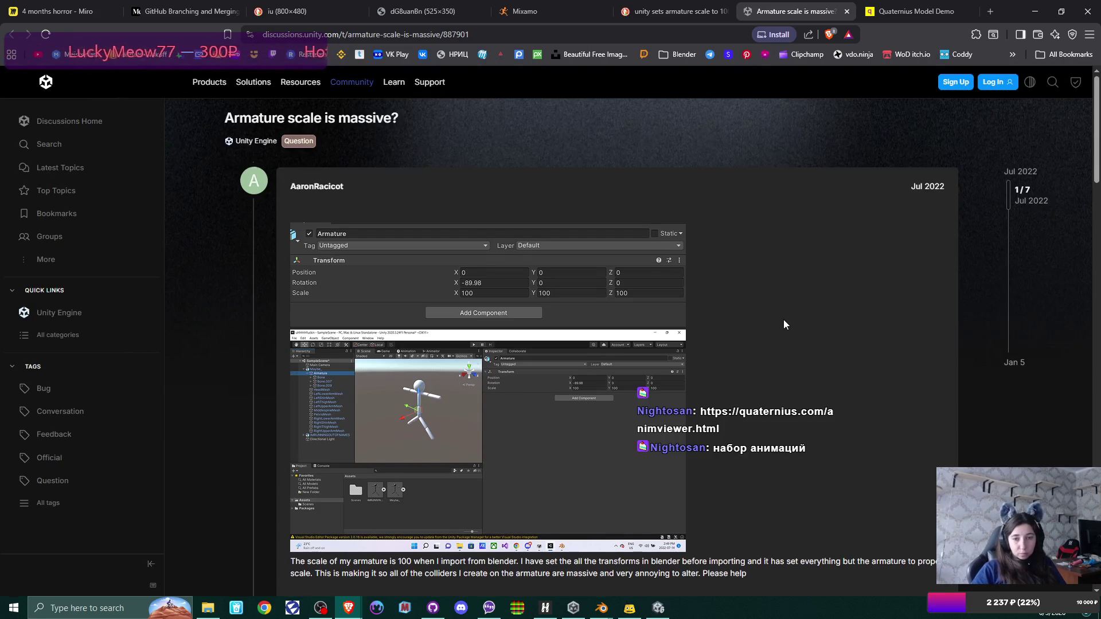
Step: Scroll the thread down to the Nov 2023 reply recommending FBX Units Scale for Blender exports
scroll(783, 319, down, 6)
scroll(783, 319, up, 2)
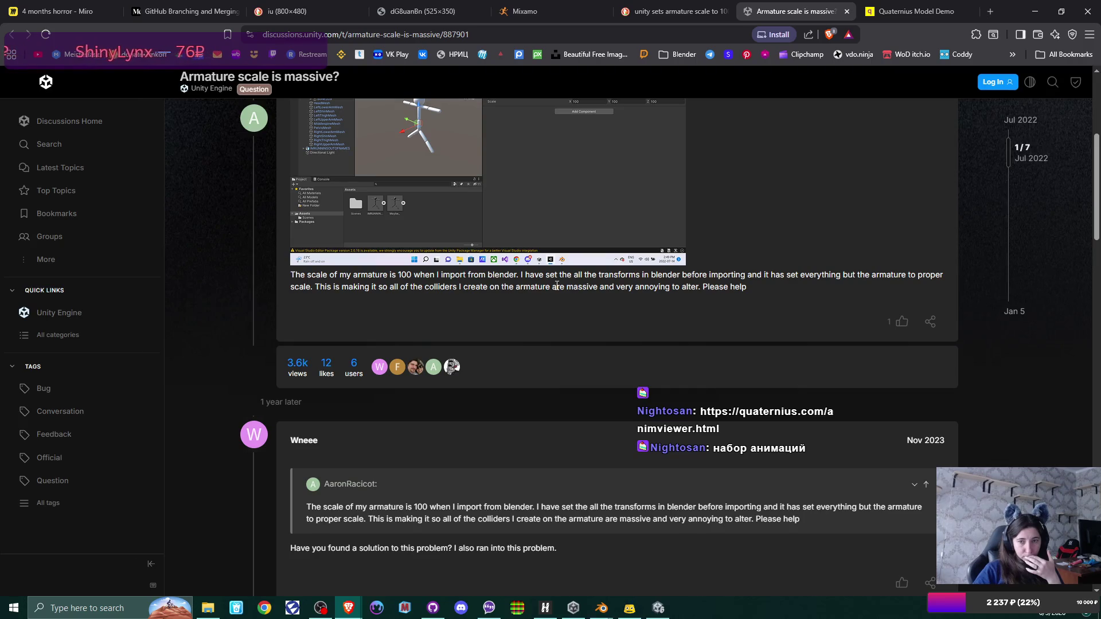
scroll(567, 300, down, 3)
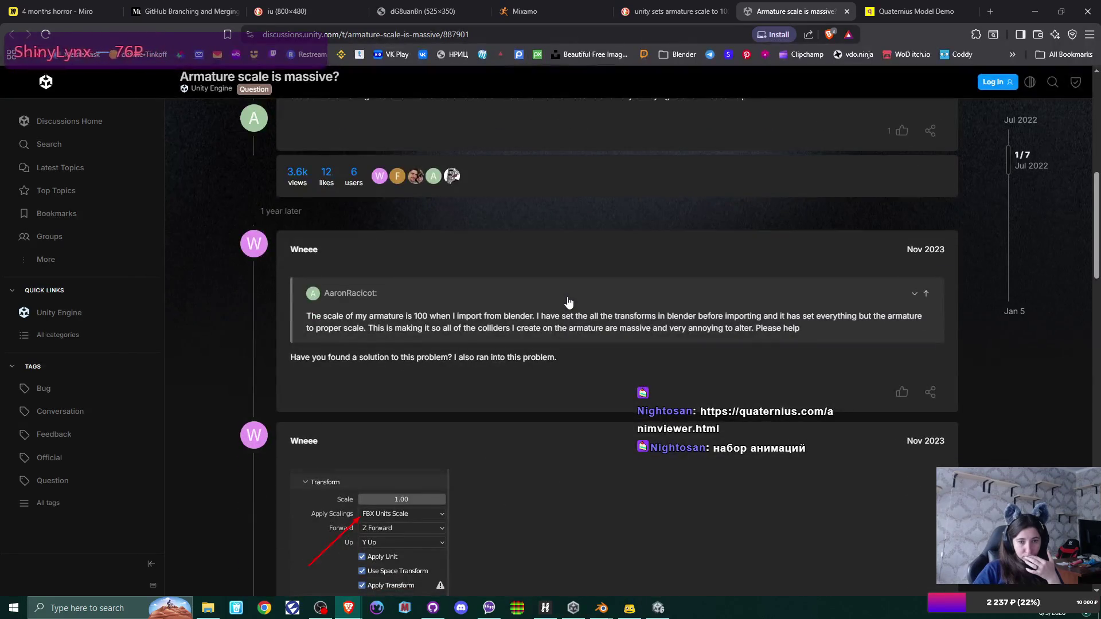
scroll(568, 301, down, 3)
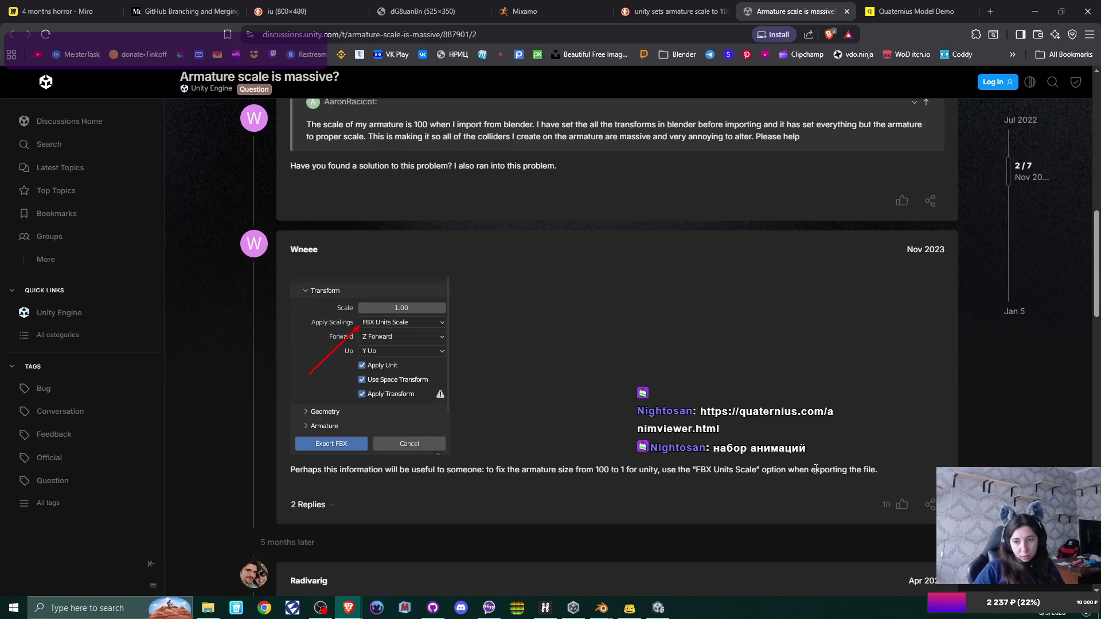
Step: Export the office guy as 'office guy.fbx' with Apply Scalings set to FBX Units Scale
mouse_move(601, 608)
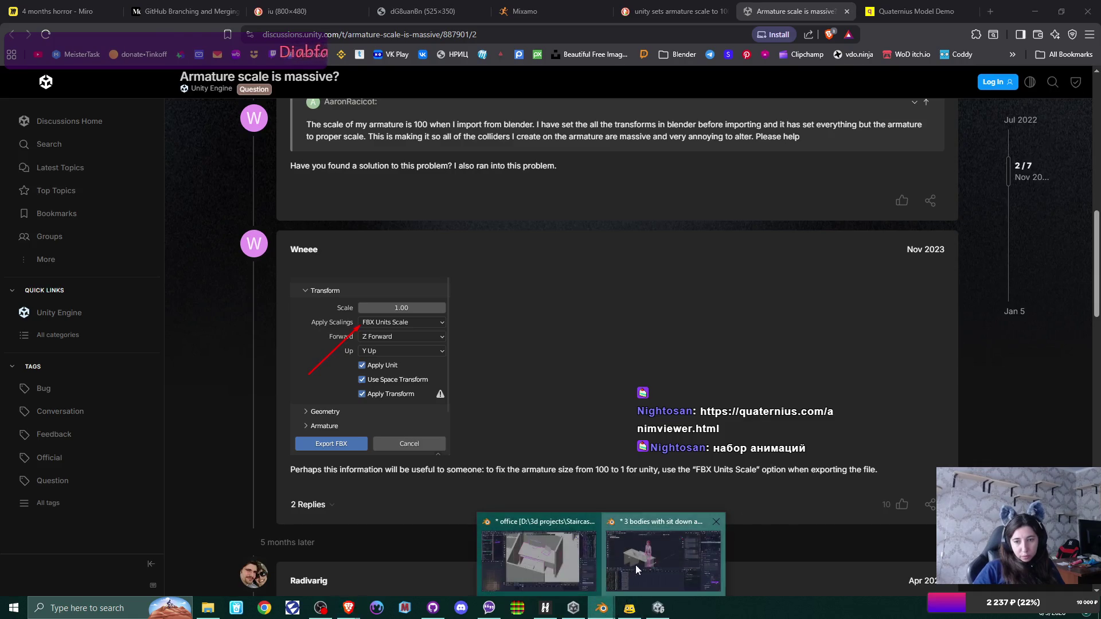
click(635, 565)
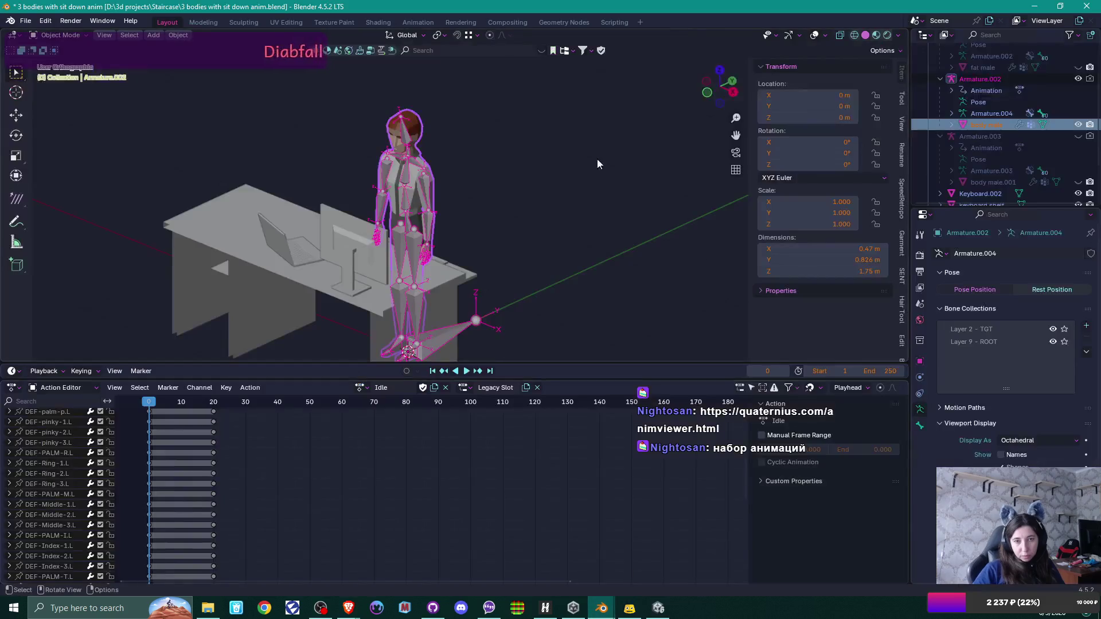
click(25, 22)
mouse_move(91, 199)
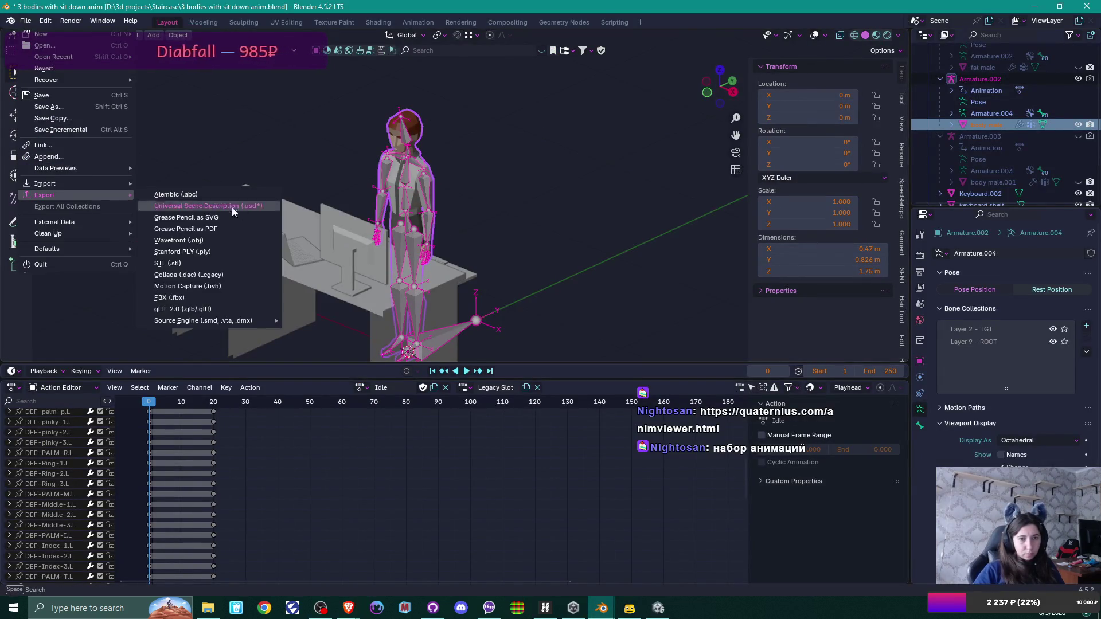
click(210, 297)
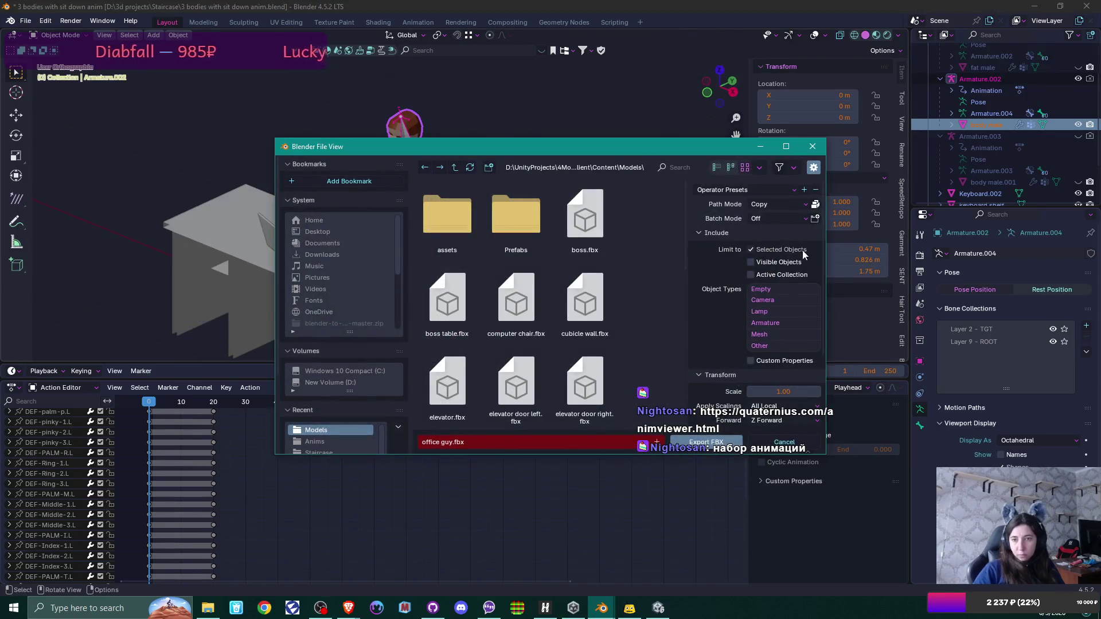
scroll(799, 292, down, 4)
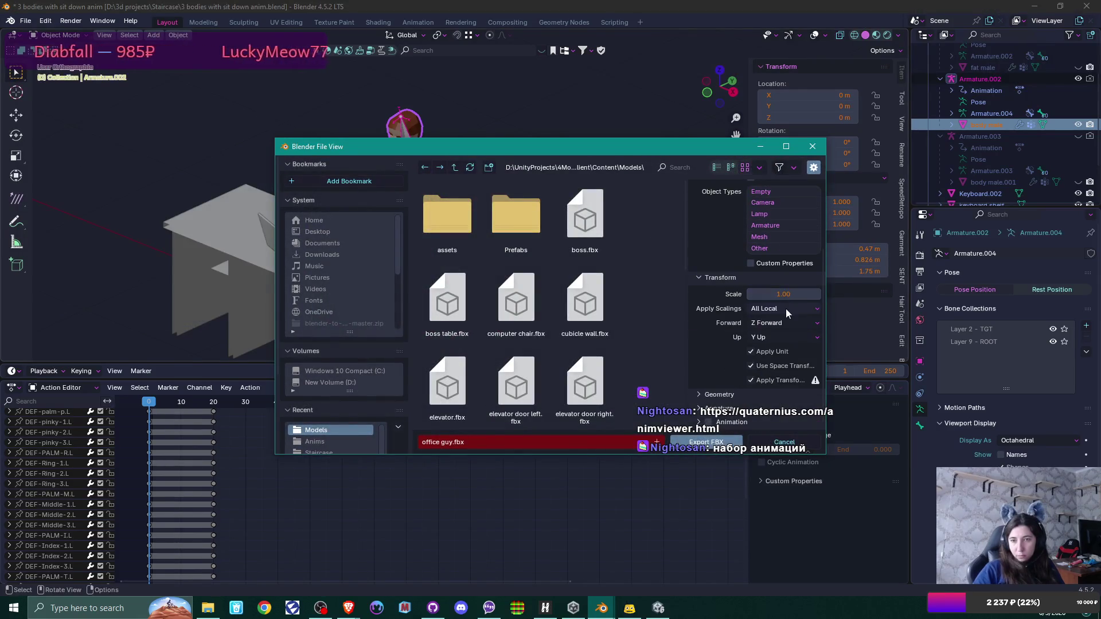
click(785, 310)
click(781, 334)
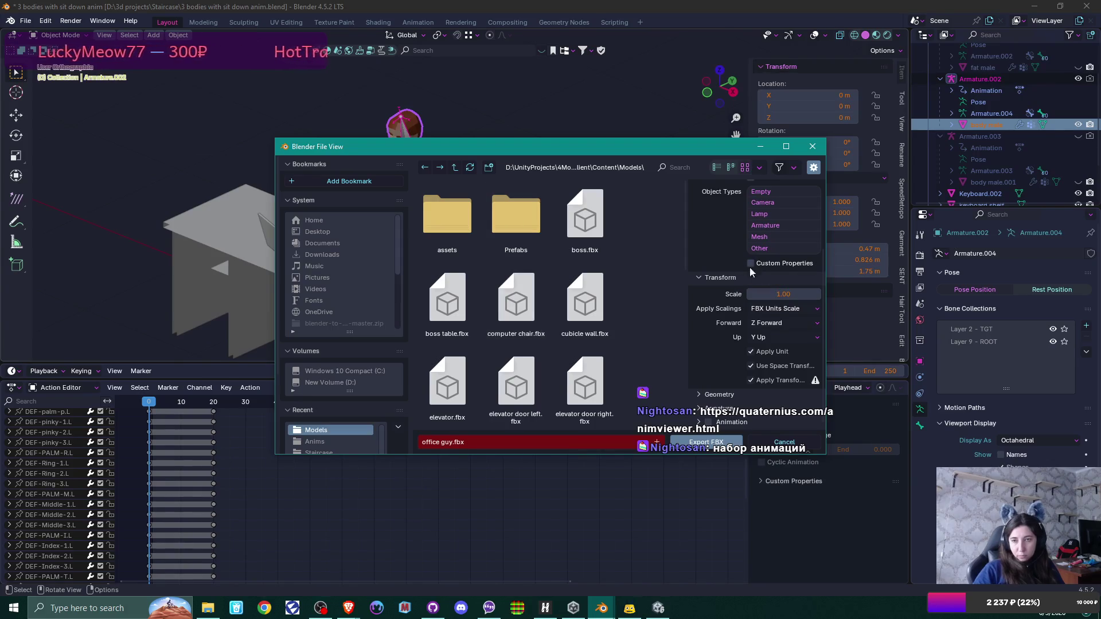
scroll(782, 315, up, 3)
scroll(782, 315, down, 3)
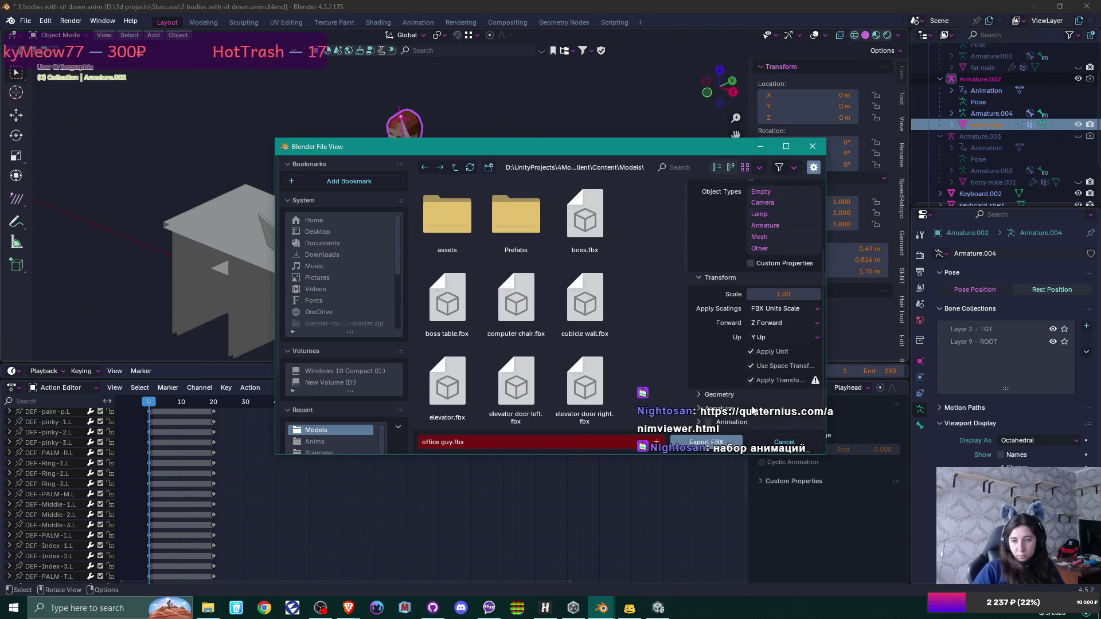
click(706, 442)
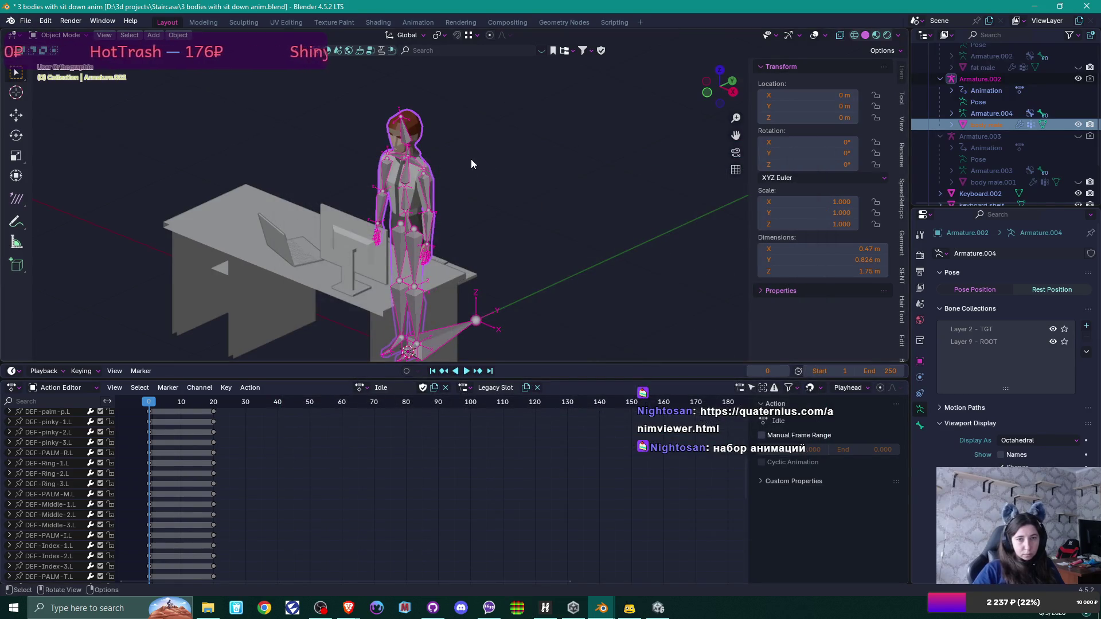
Step: Export the office guy with Animation ticked, overwriting 'office guy anims.fbx' in the Anims folder
click(25, 20)
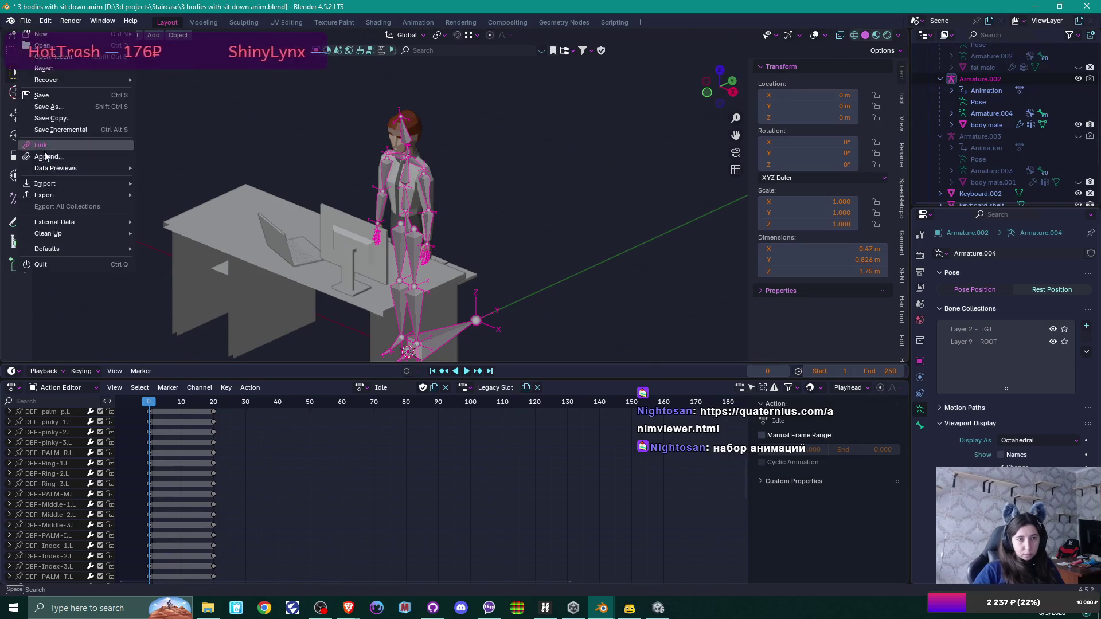
mouse_move(55, 198)
click(183, 297)
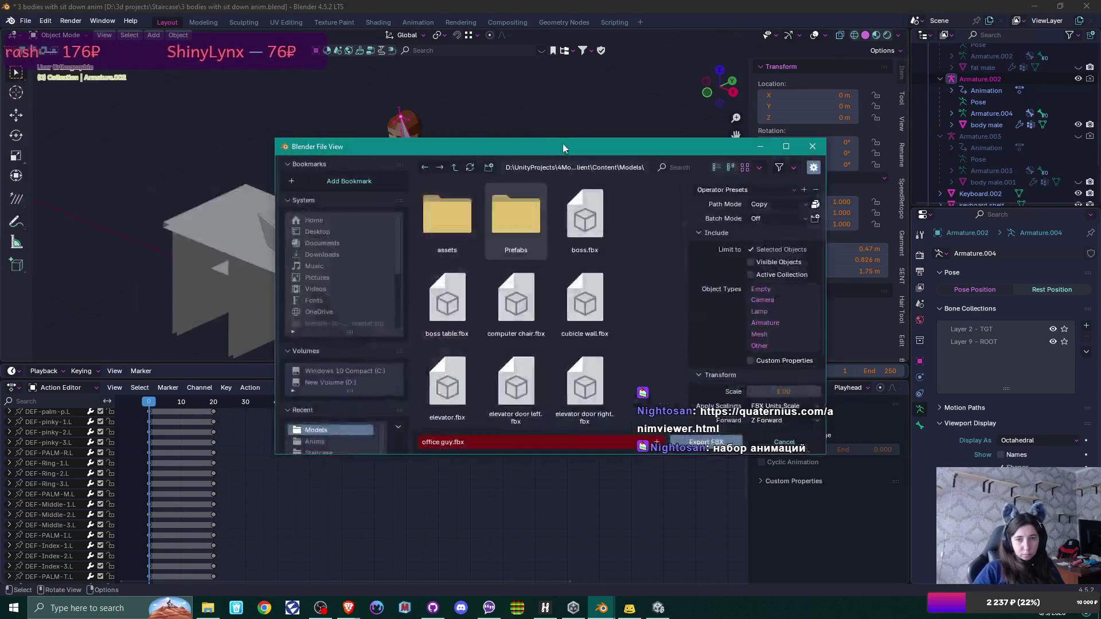
click(455, 167)
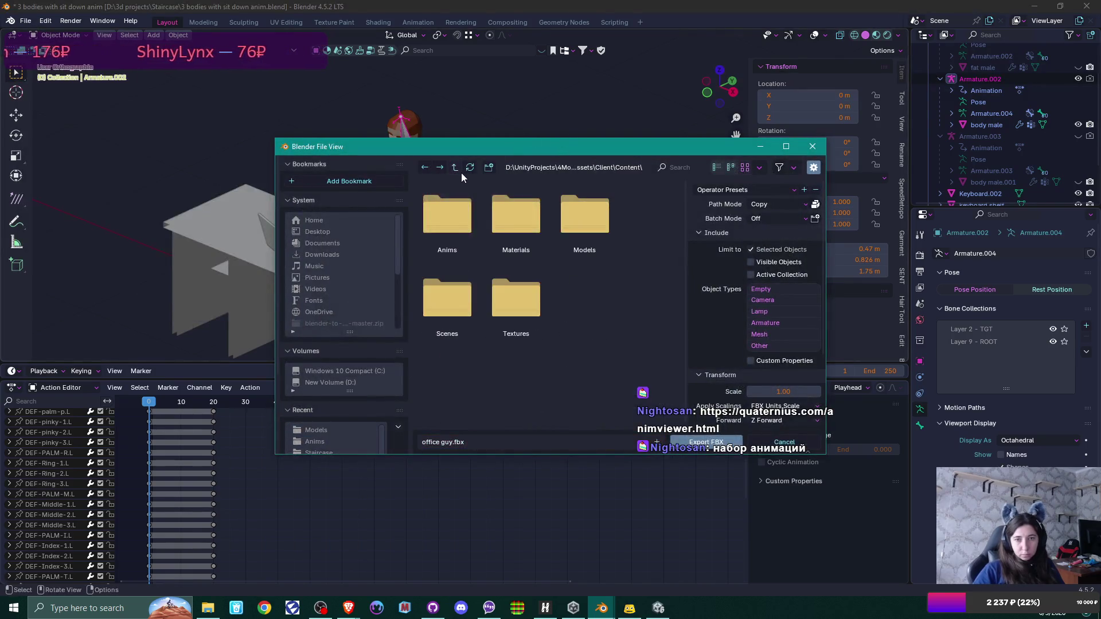
double_click(441, 217)
click(474, 232)
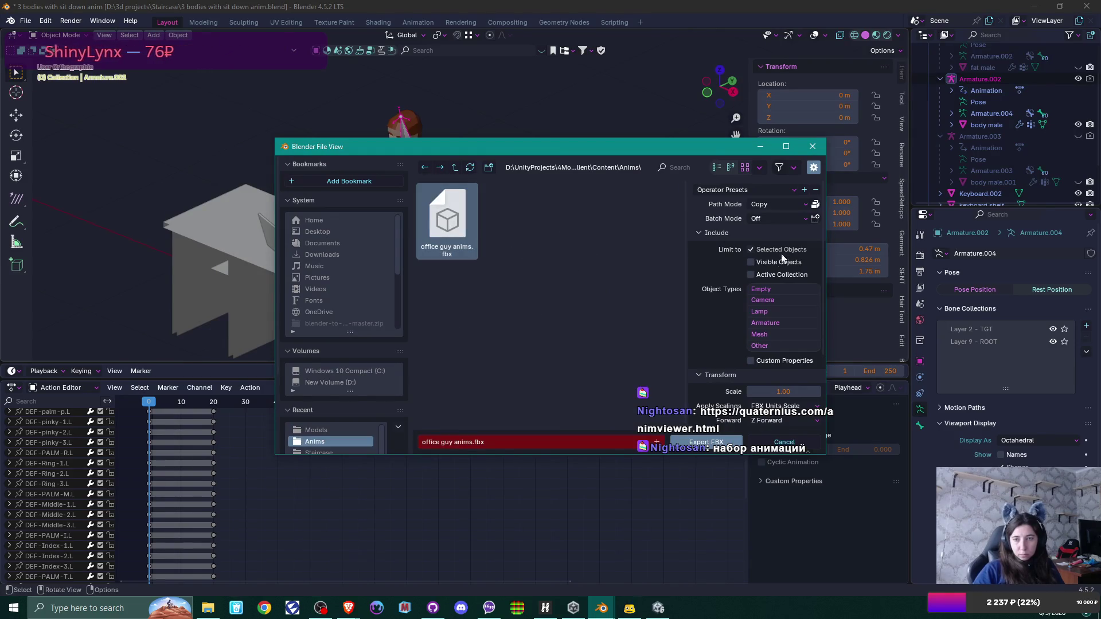
scroll(778, 264, down, 3)
scroll(779, 263, down, 2)
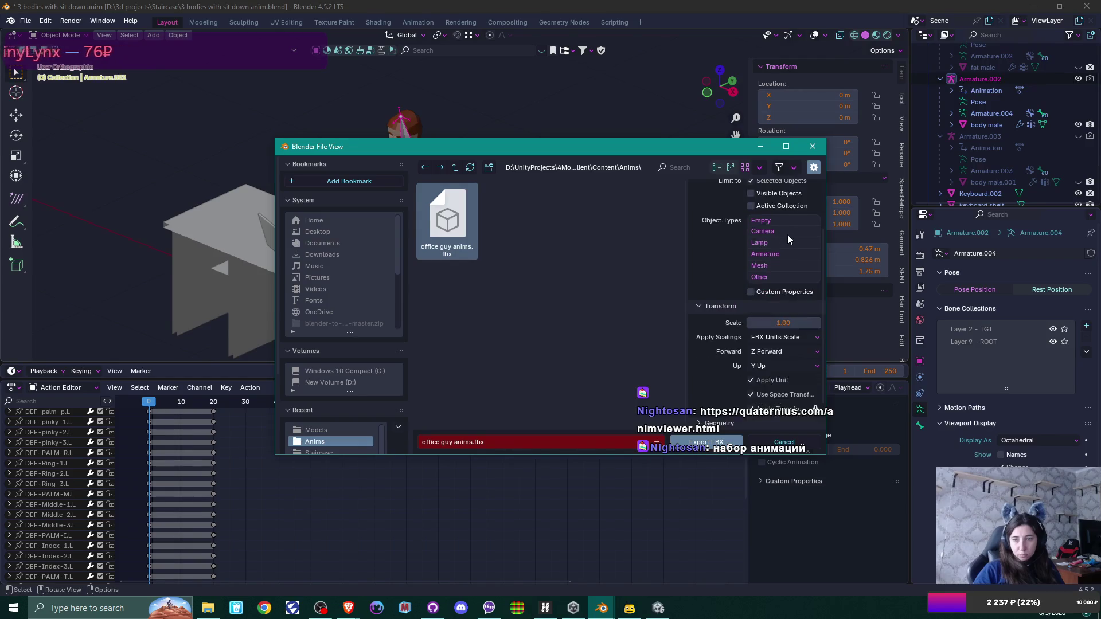
click(708, 422)
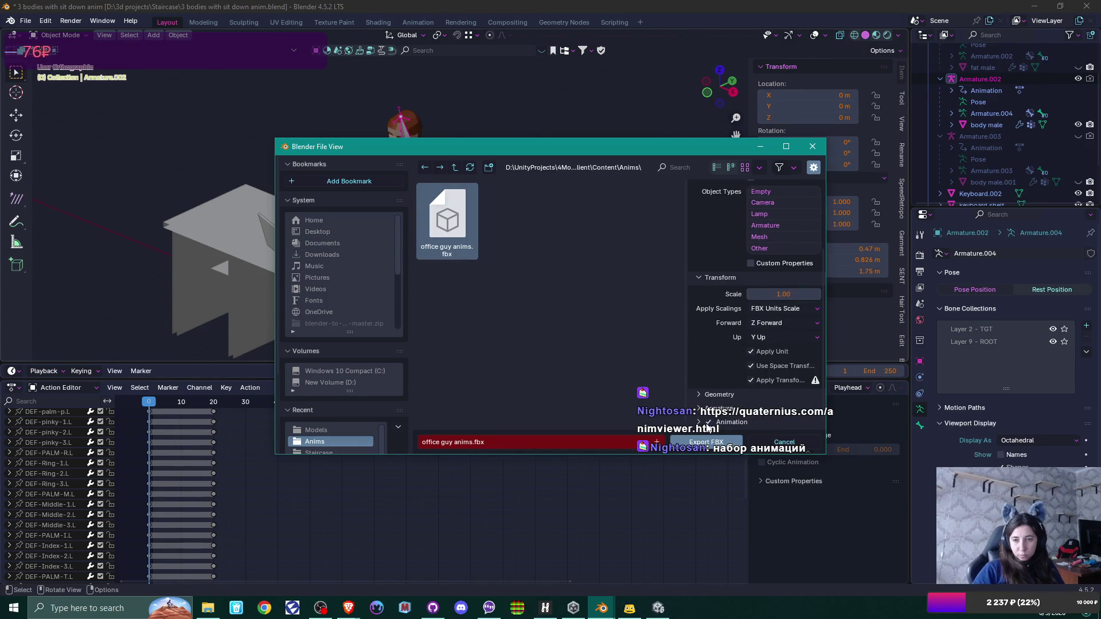
click(717, 444)
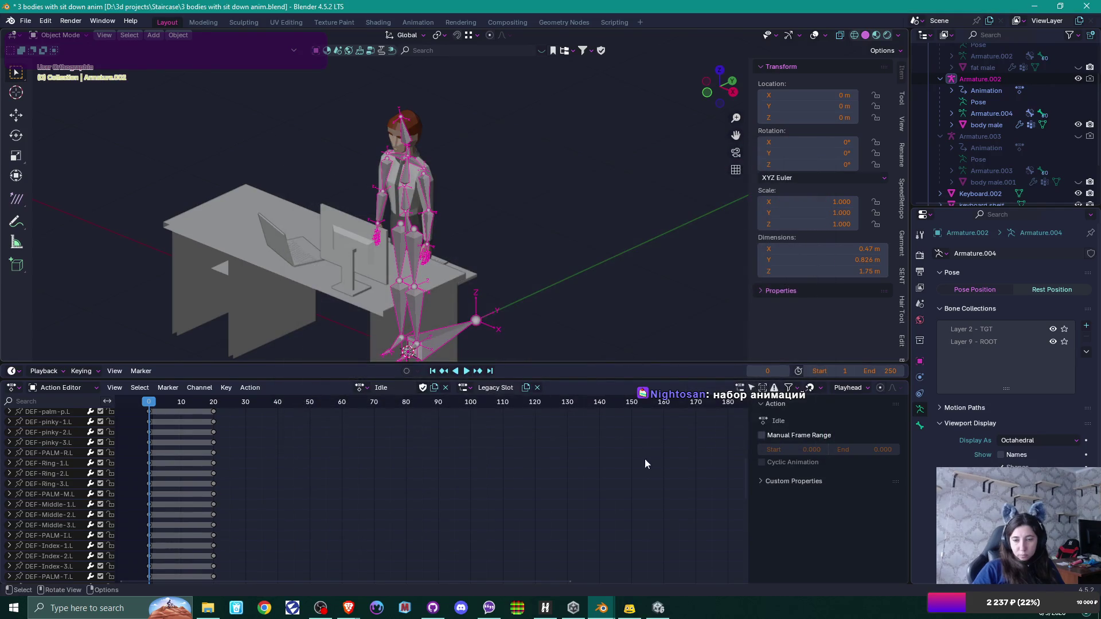
key(alt+Tab)
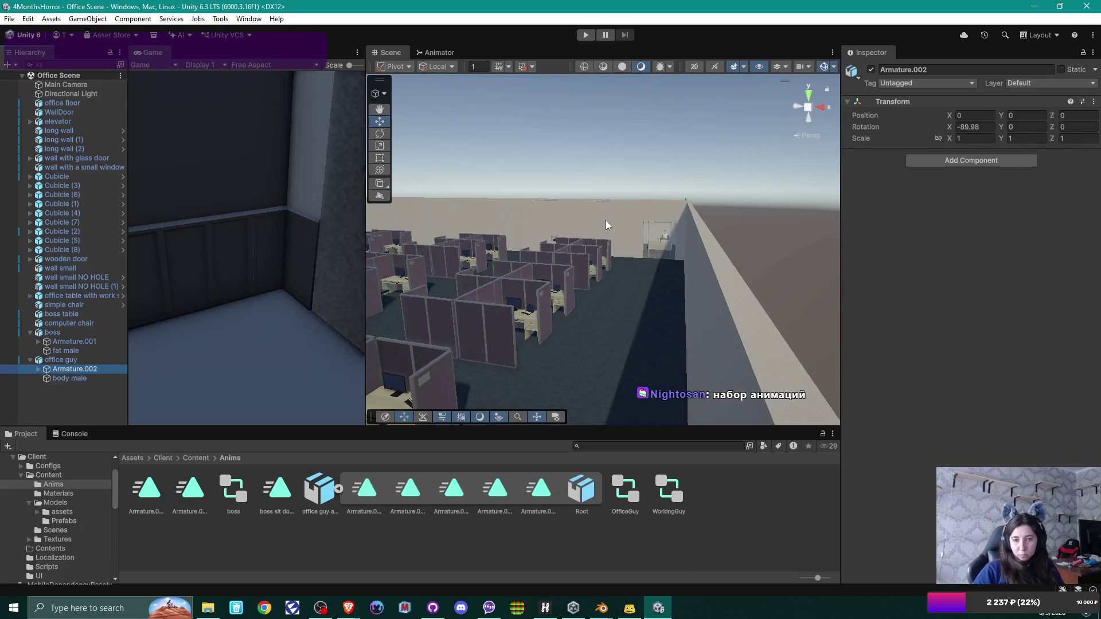
Step: Frame Armature.002, play the Office Scene to test the reimported office guy, then stop
key(f)
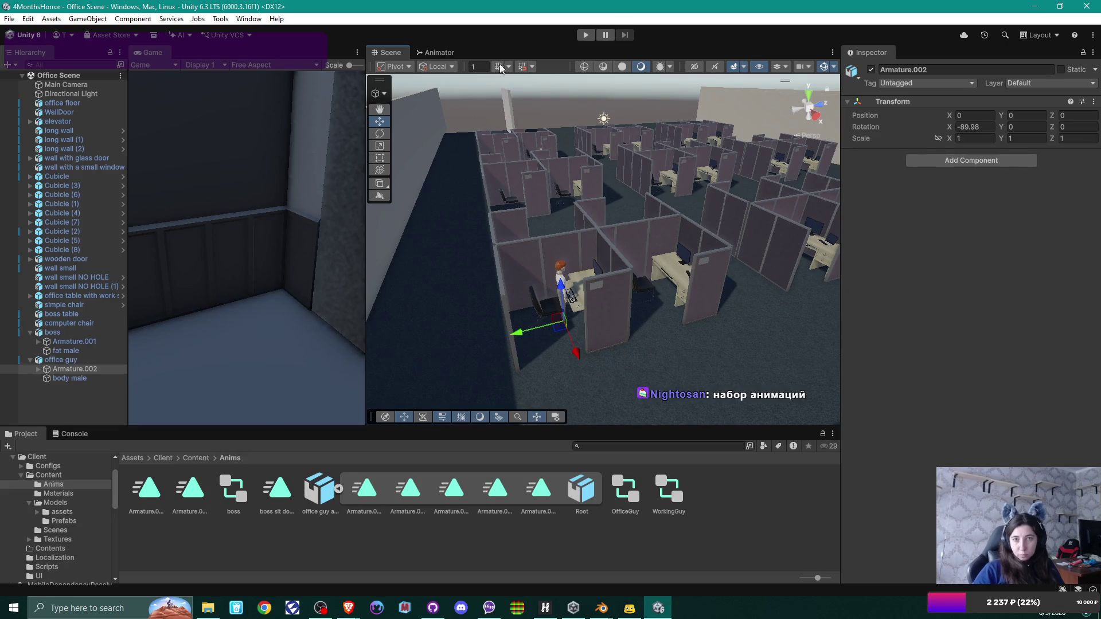
click(587, 35)
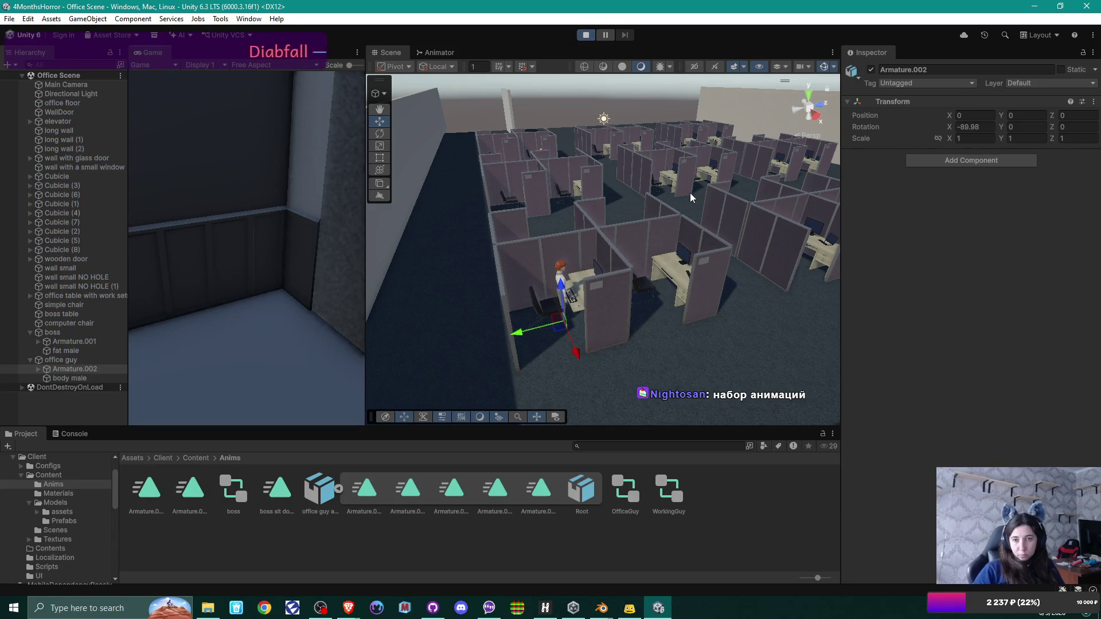
mouse_move(690, 195)
mouse_down()
mouse_move(674, 166)
mouse_move(654, 206)
mouse_move(660, 115)
mouse_move(803, 218)
mouse_move(1009, 218)
mouse_move(696, 257)
mouse_up()
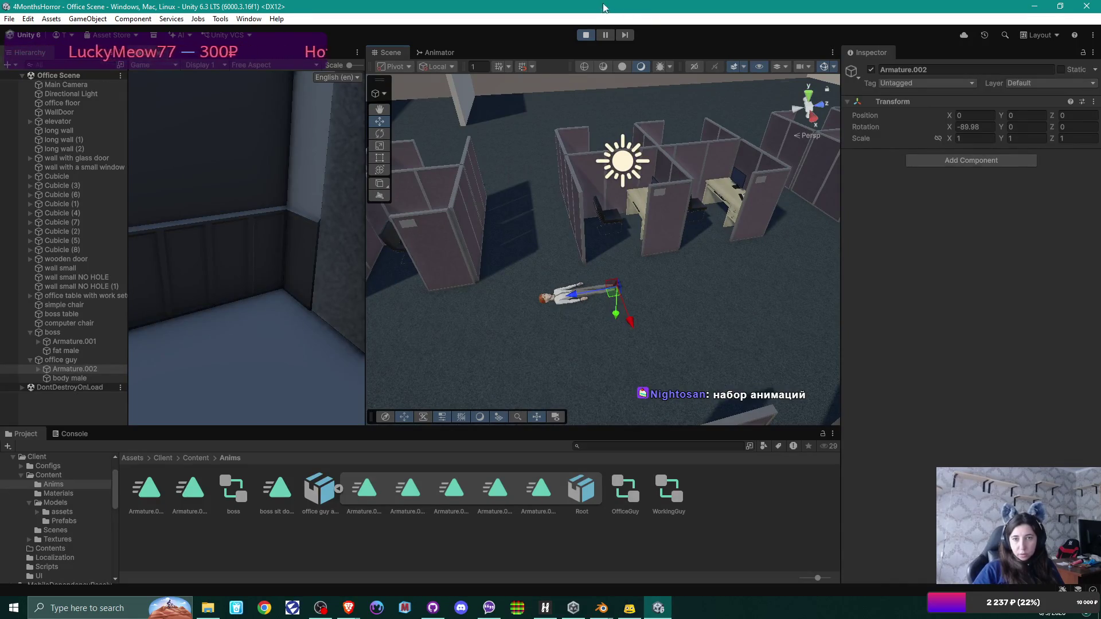
click(587, 35)
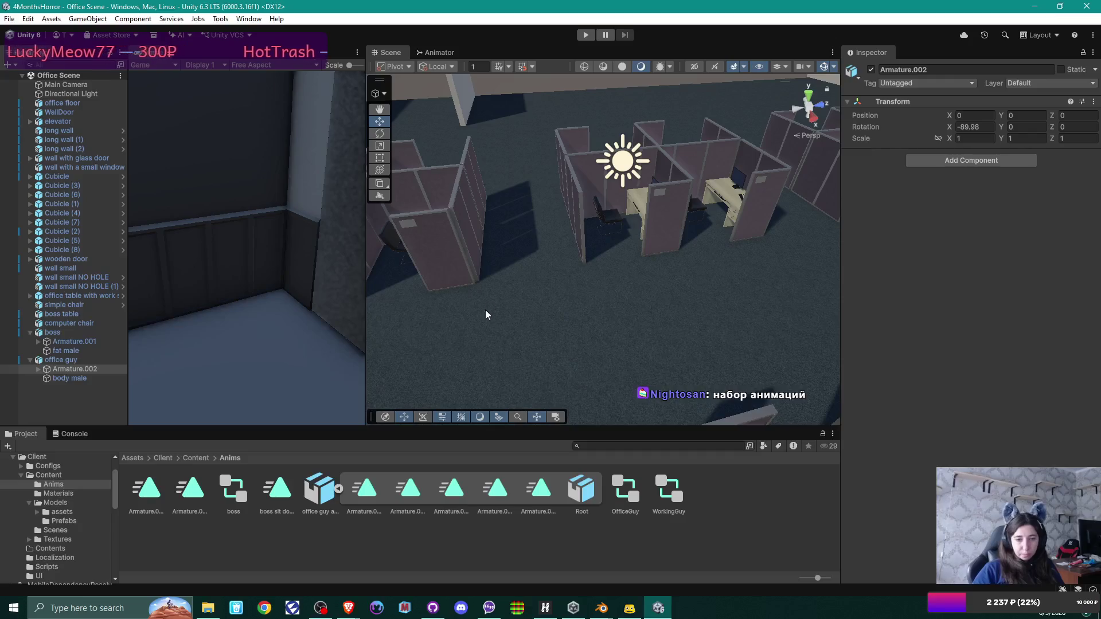
mouse_move(715, 292)
mouse_down()
mouse_move(671, 344)
mouse_move(658, 290)
mouse_move(689, 260)
mouse_move(664, 222)
mouse_move(706, 373)
mouse_move(734, 367)
mouse_move(755, 343)
mouse_move(712, 332)
mouse_move(697, 344)
mouse_move(789, 364)
mouse_move(586, 286)
mouse_move(577, 246)
mouse_move(386, 206)
mouse_move(602, 287)
mouse_move(817, 335)
mouse_move(623, 314)
mouse_move(613, 459)
mouse_up()
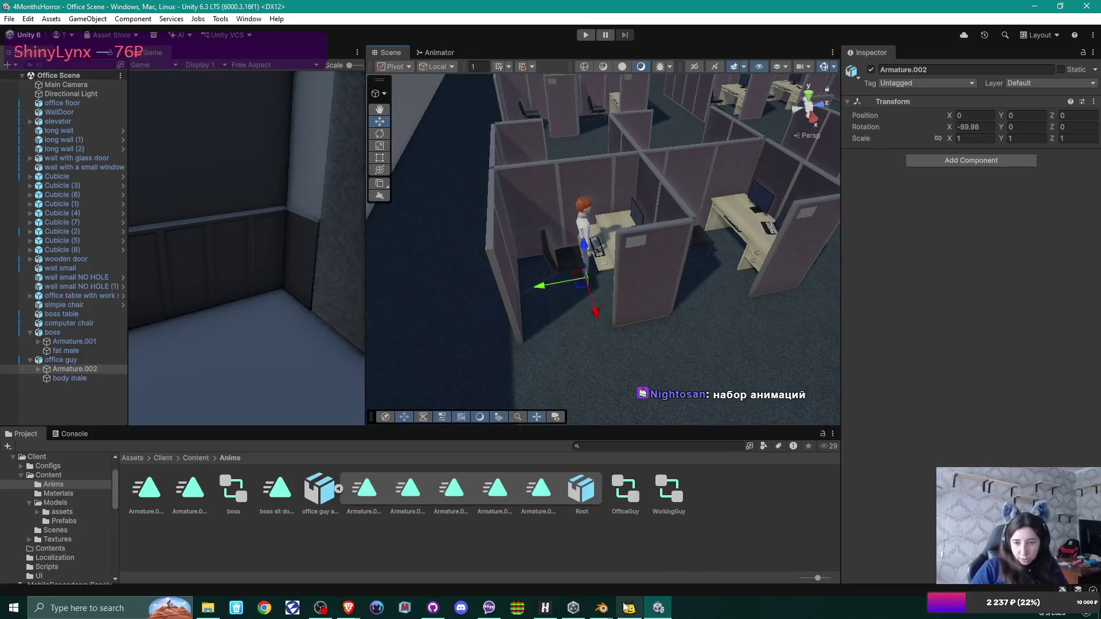
mouse_move(601, 608)
click(636, 568)
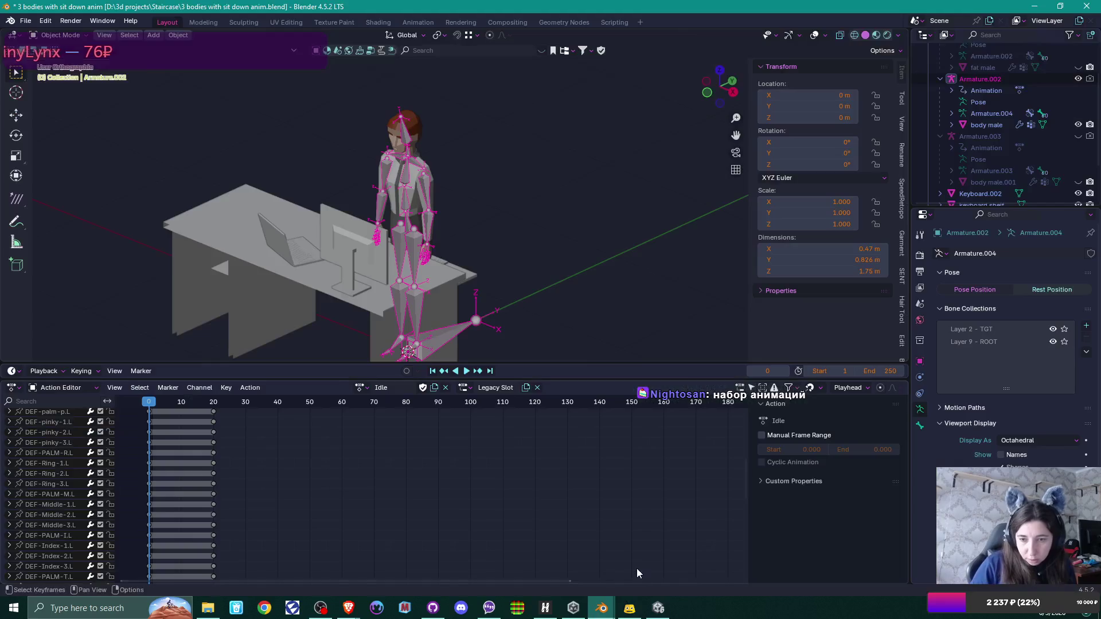
Step: Delete the 'angry' shape key from the body male mesh, then reselect Armature.002
click(421, 133)
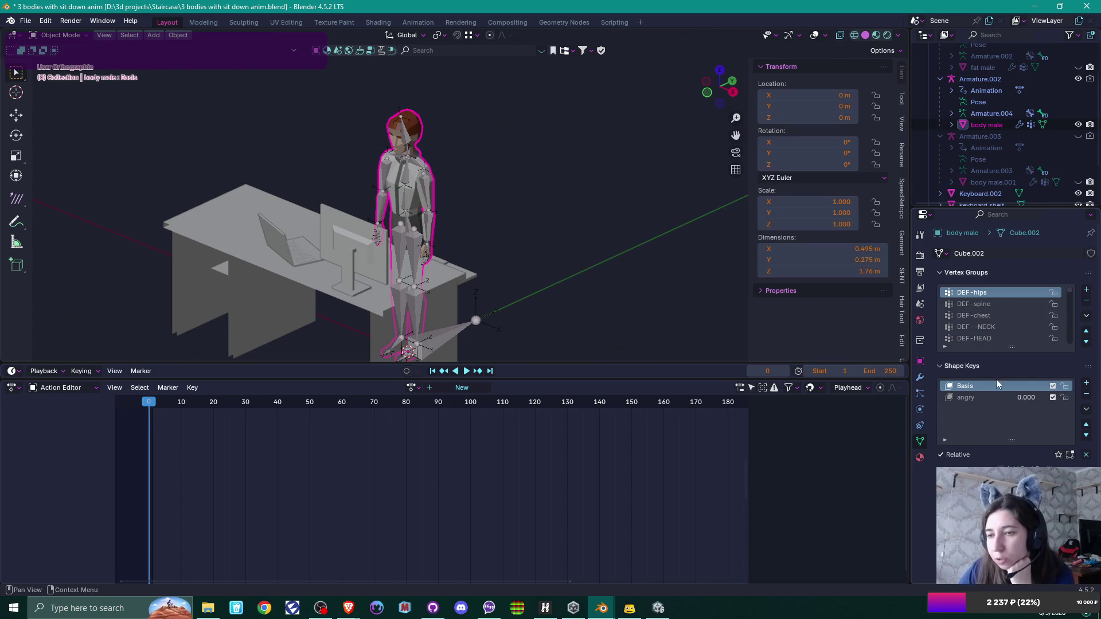
click(997, 397)
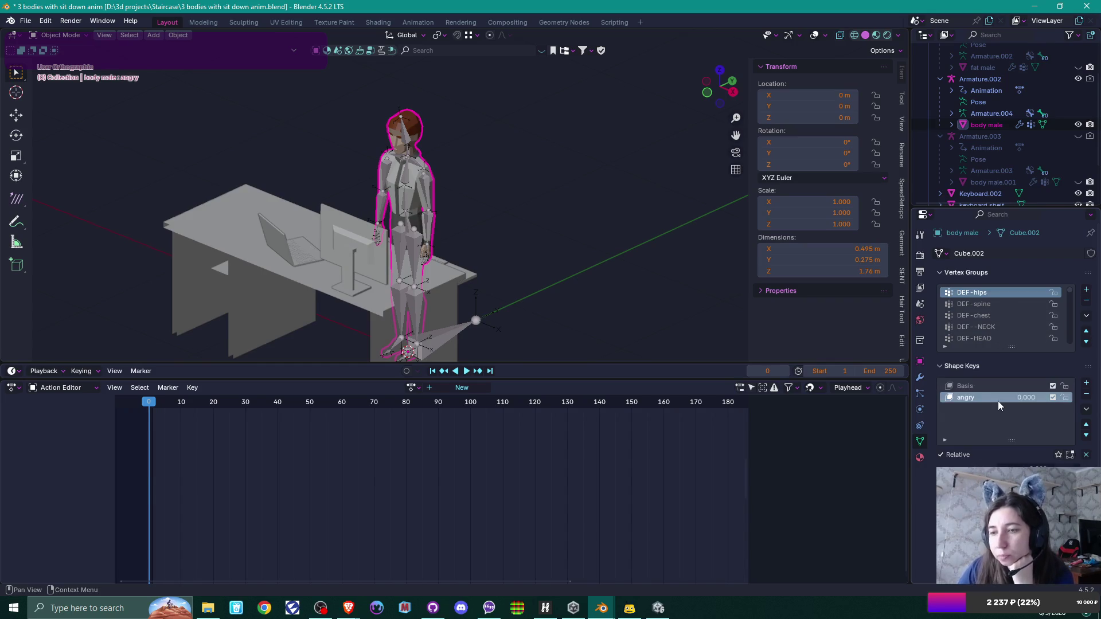
click(1086, 394)
scroll(1004, 301, down, 1)
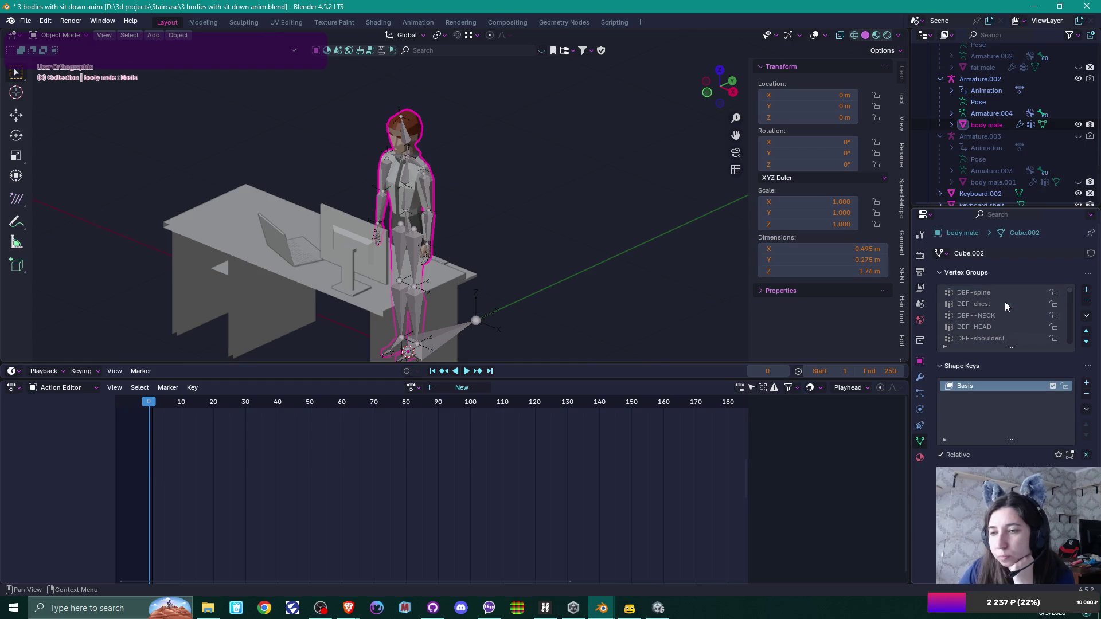
scroll(1004, 301, down, 10)
scroll(1004, 302, down, 8)
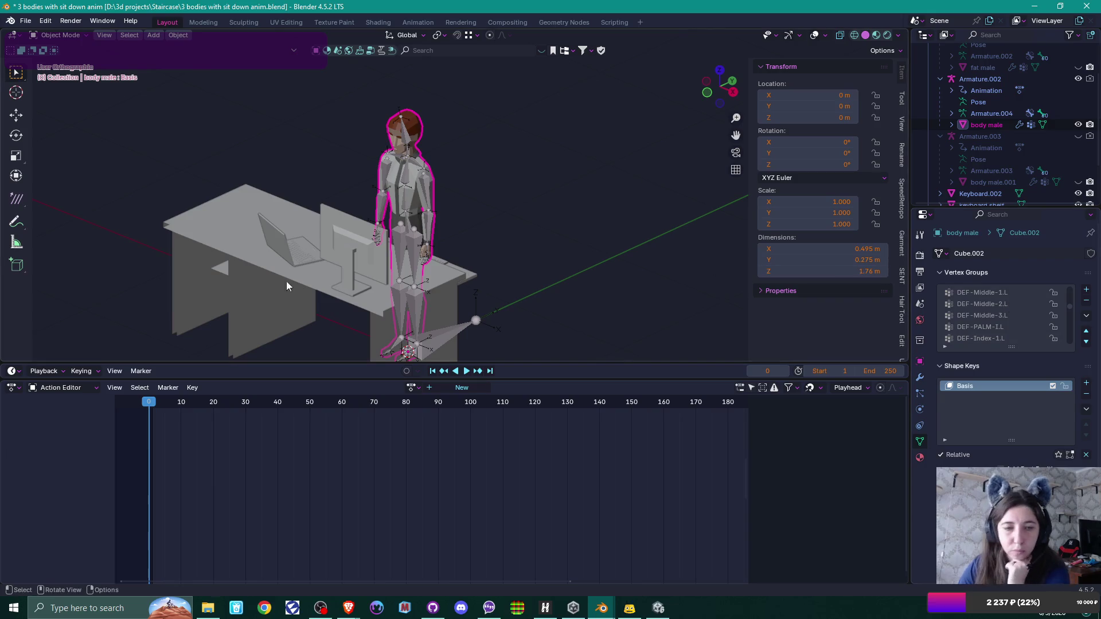
click(410, 172)
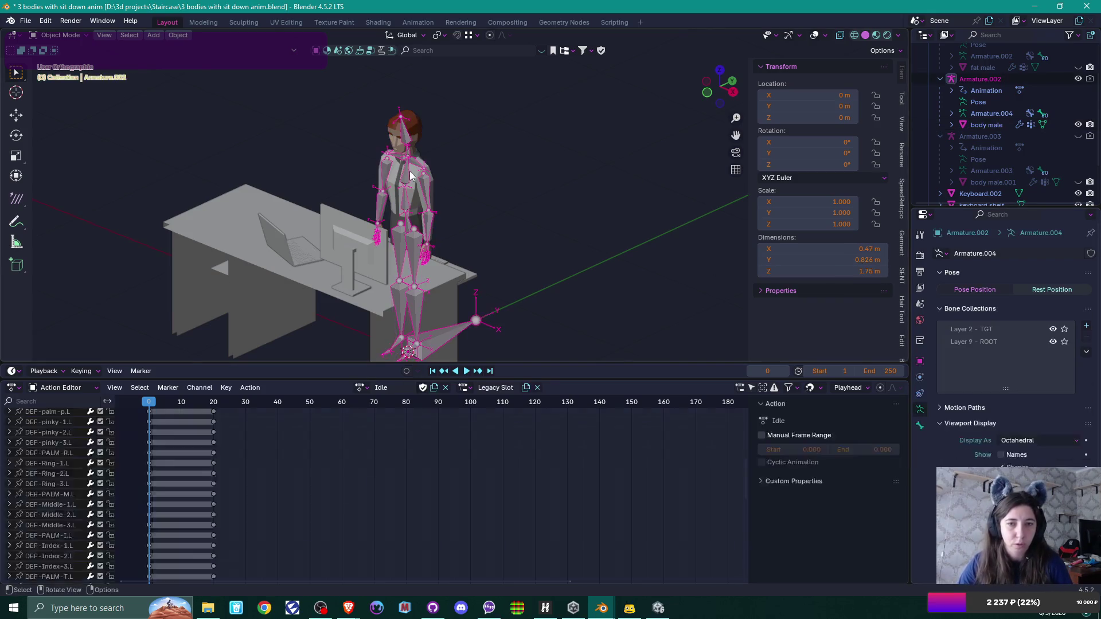
Step: Load the Start Typing action on the armature and scrub through its pose
click(360, 388)
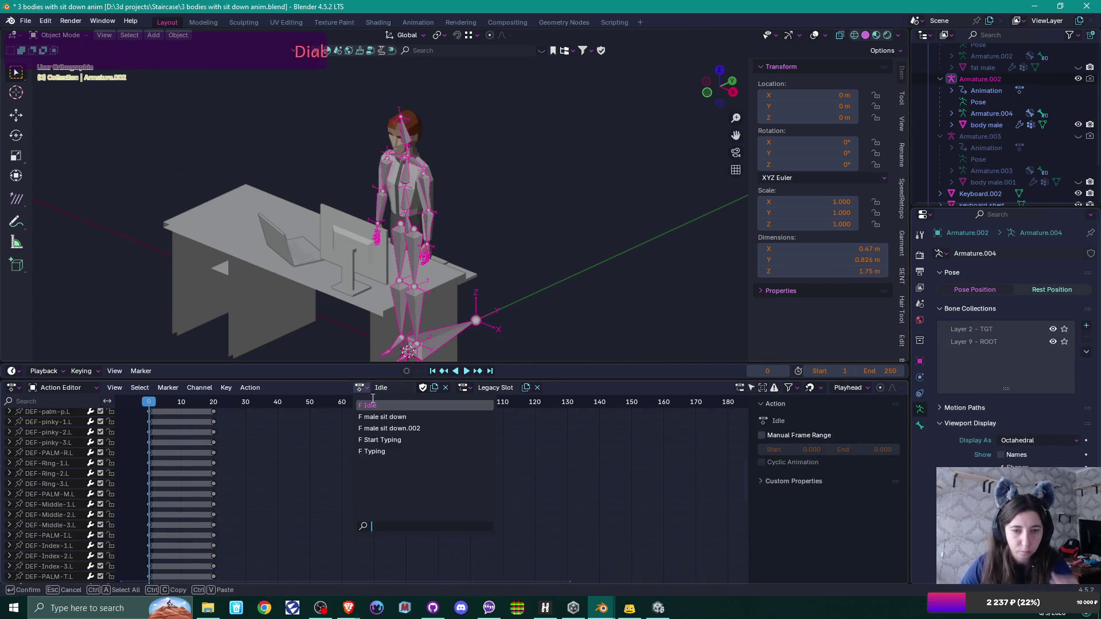
click(382, 440)
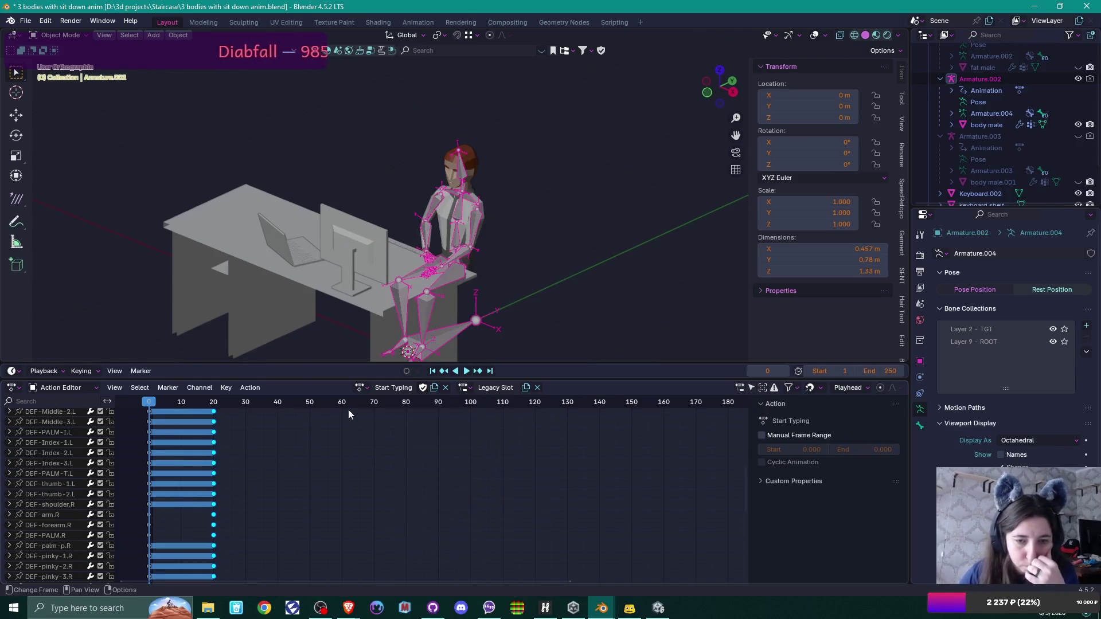
mouse_move(149, 402)
mouse_down()
mouse_move(232, 407)
mouse_move(148, 406)
mouse_up()
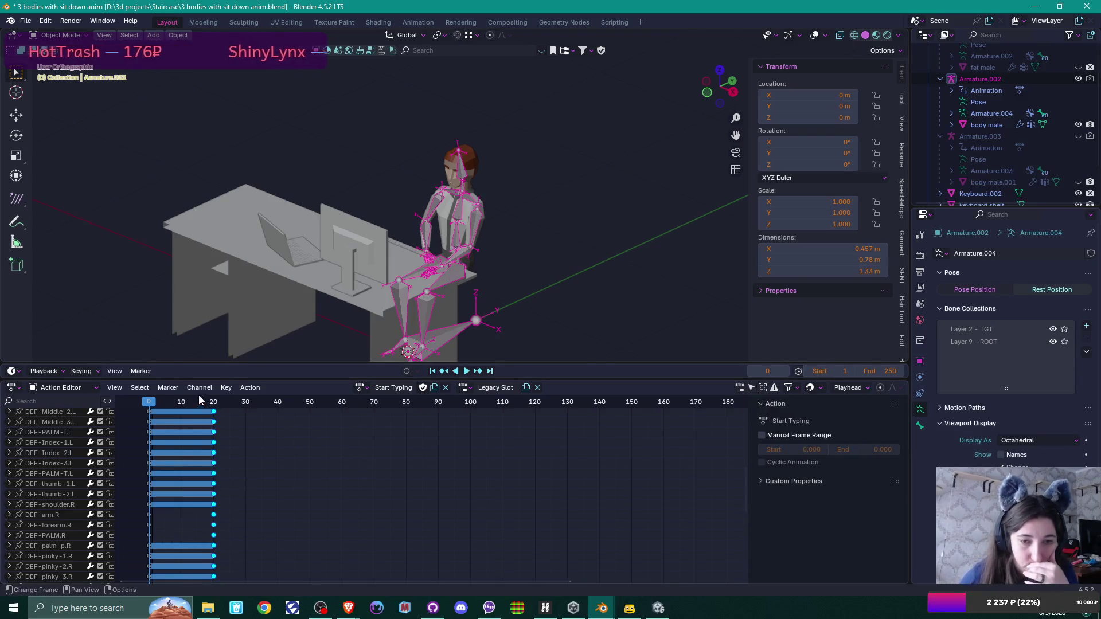
Step: Switch the armature to the 'male sit down' action and play it back
click(361, 388)
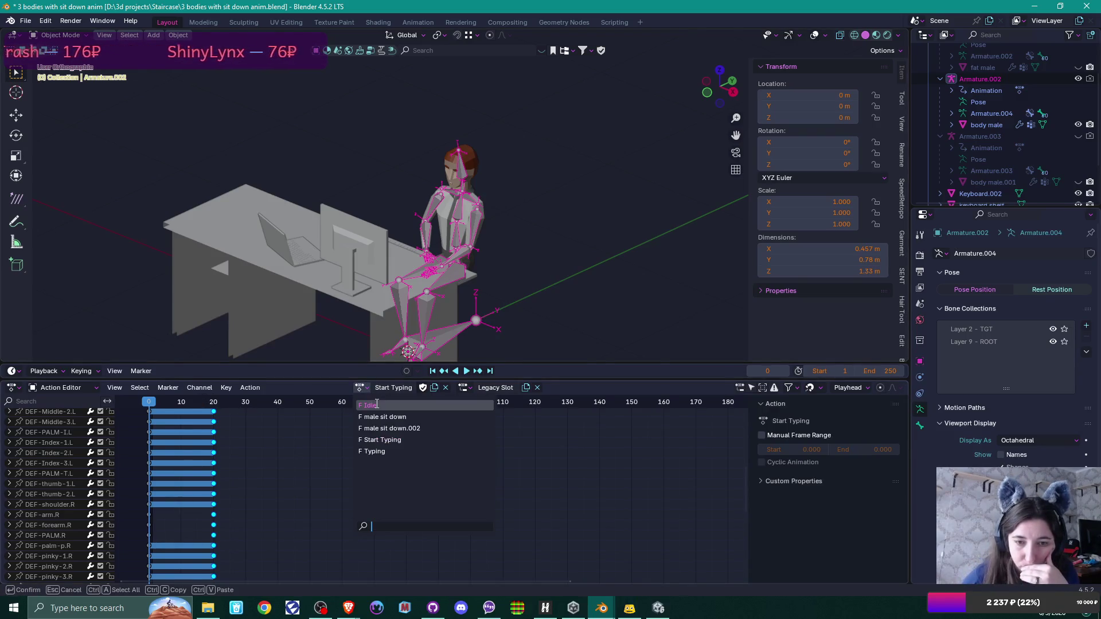
click(390, 419)
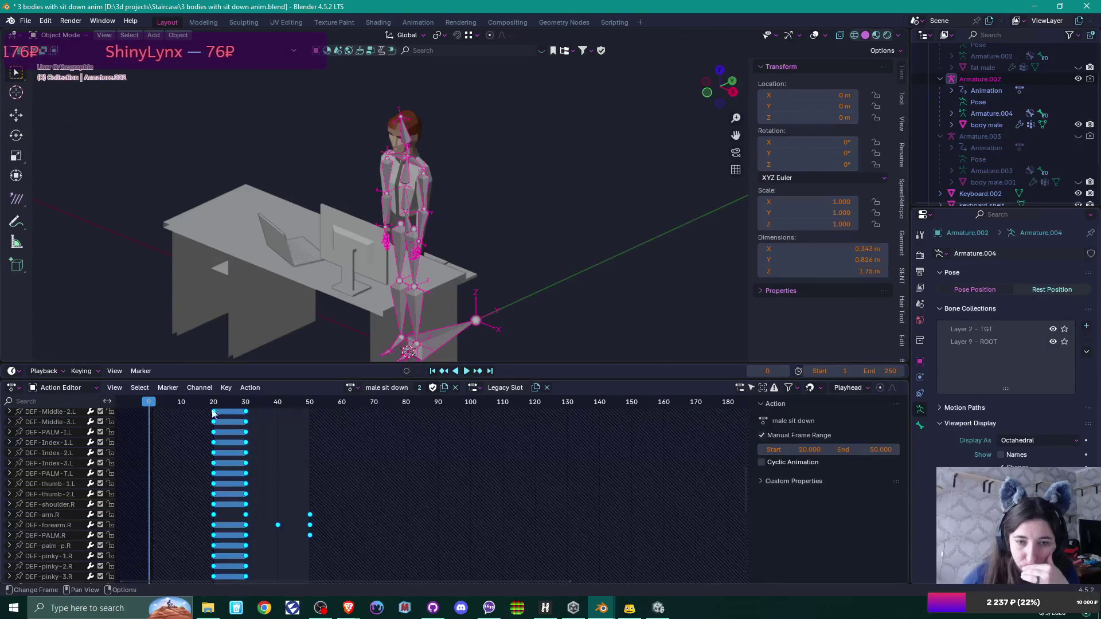
key(space)
mouse_move(276, 408)
mouse_down()
mouse_move(301, 410)
mouse_move(152, 408)
mouse_up()
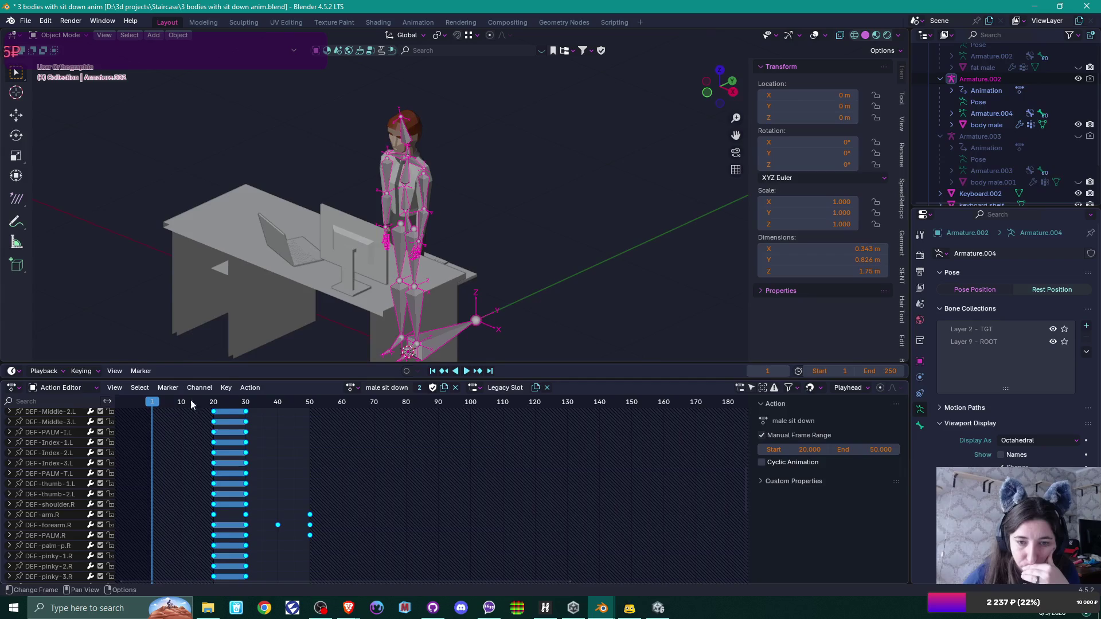
click(357, 389)
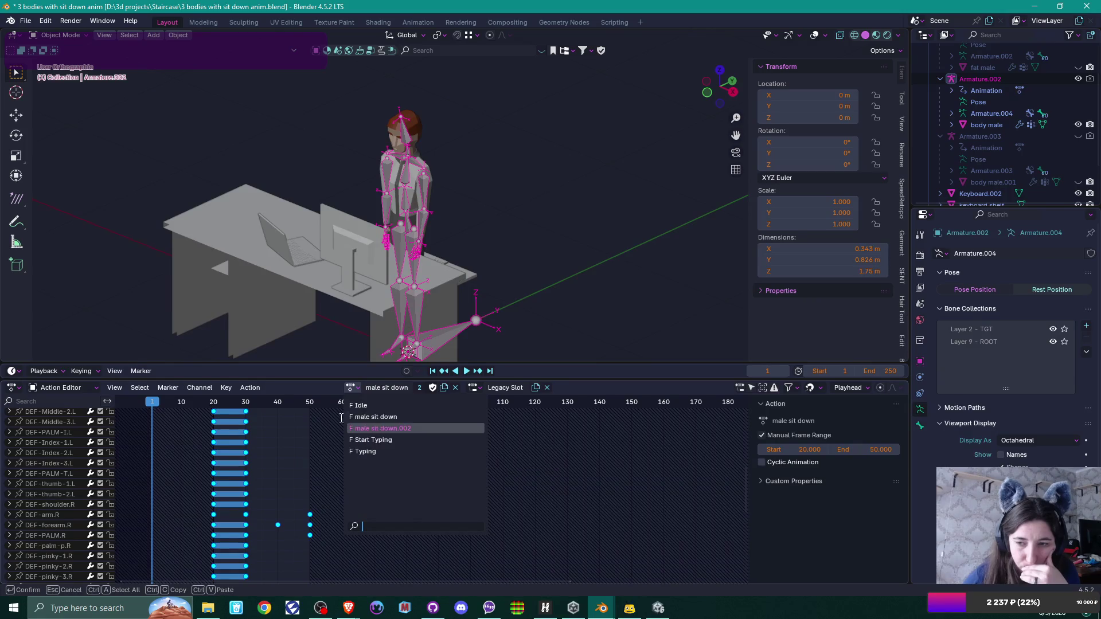
Step: Keep 'male sit down' and move its frame-20 keyframes to their new timing
click(378, 417)
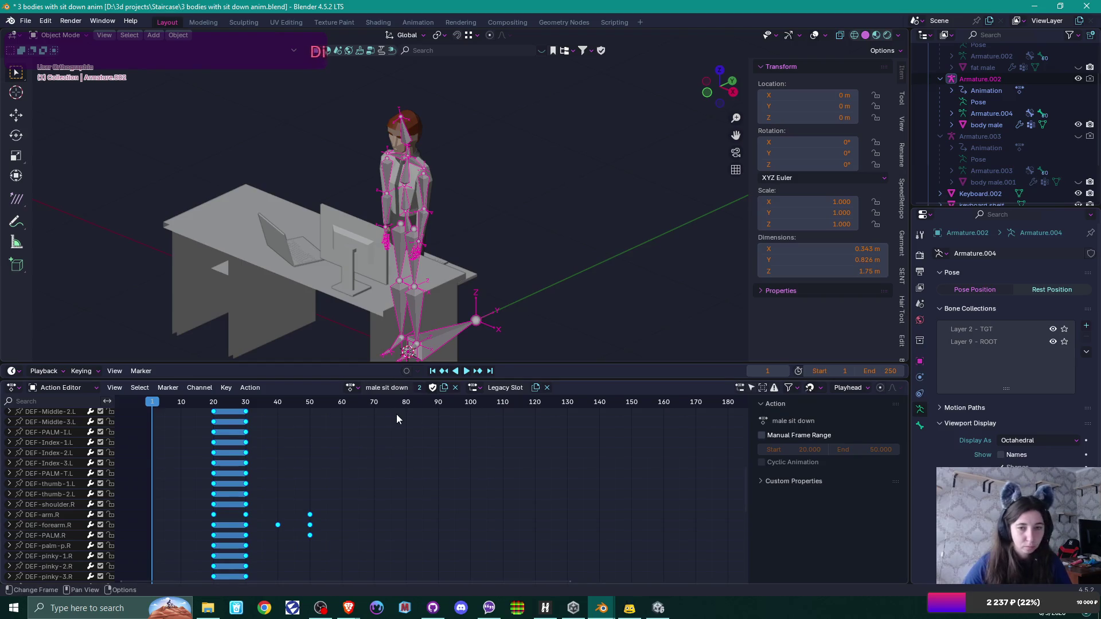
scroll(302, 465, down, 3)
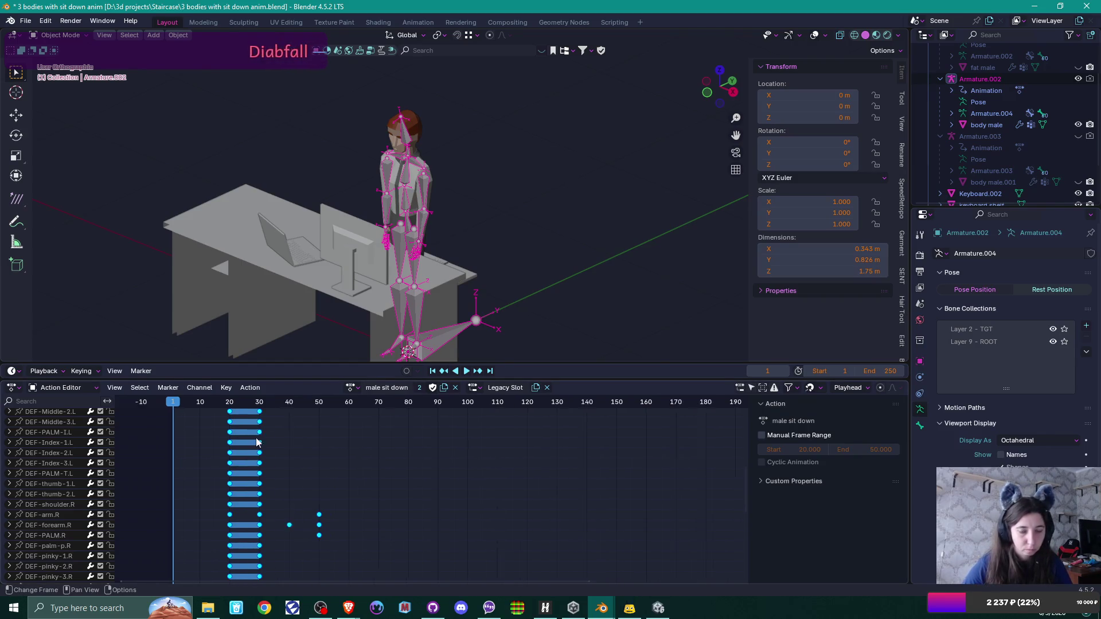
click(284, 401)
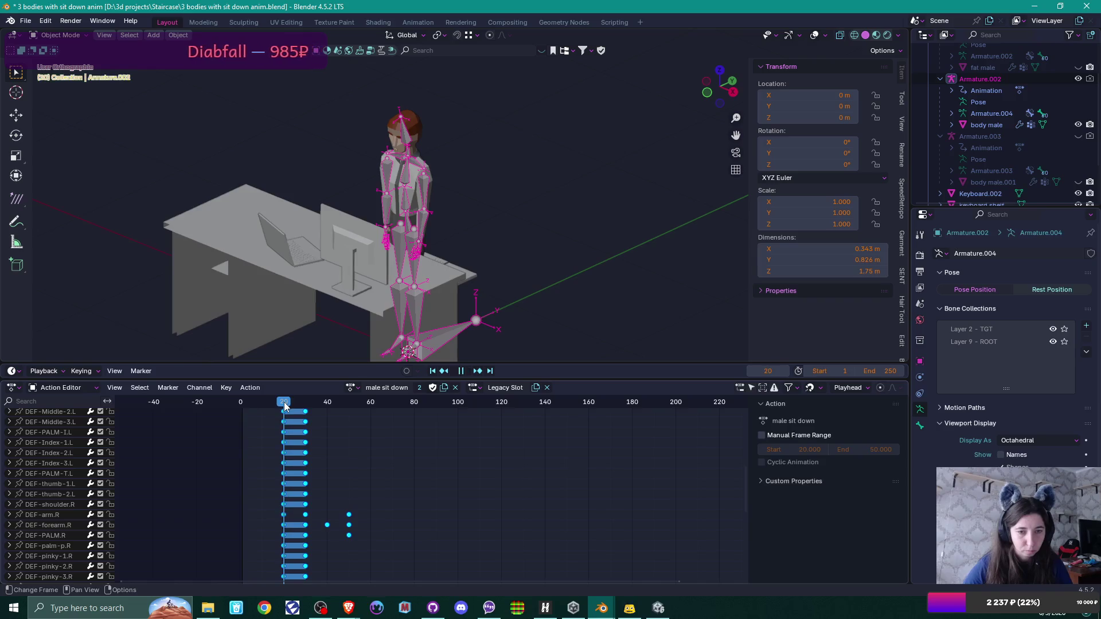
click(287, 411)
key(g)
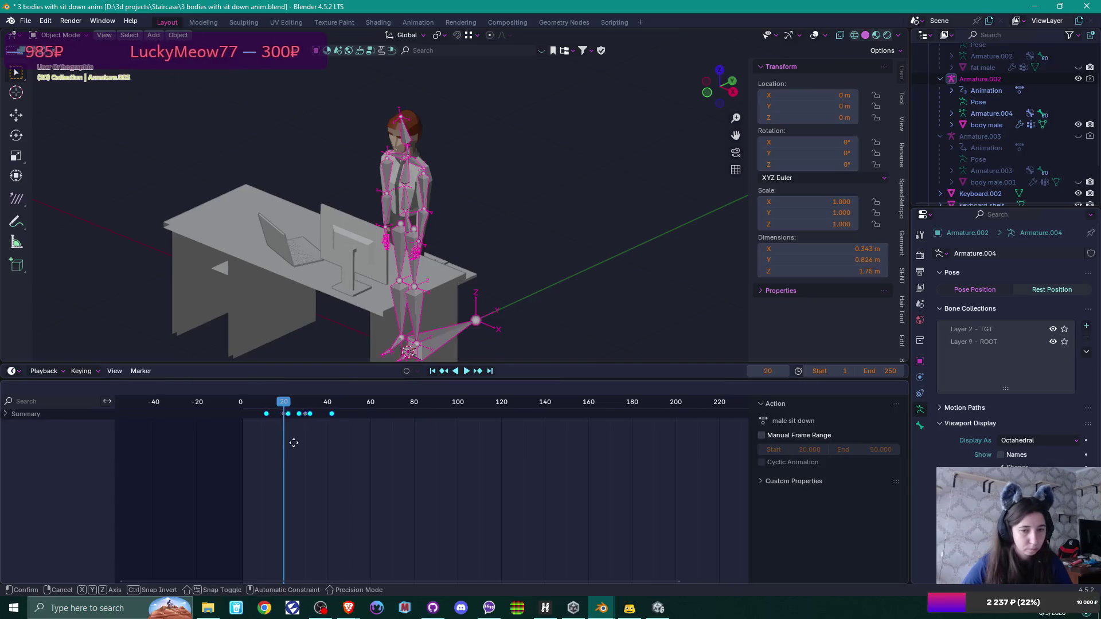
click(298, 447)
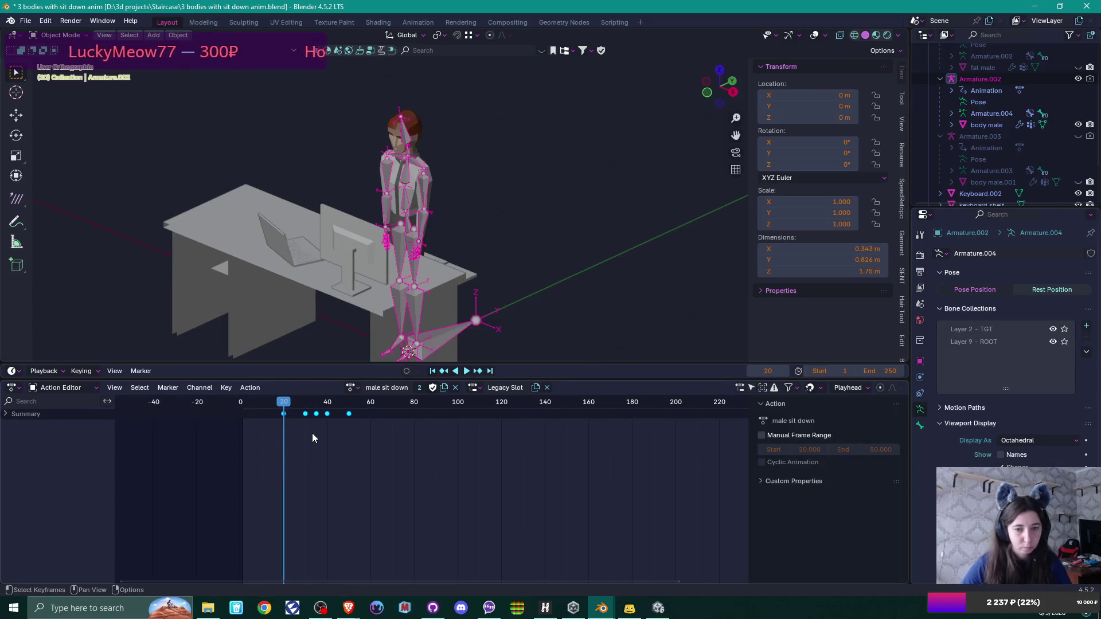
Step: Zoom the timeline to check the keys at frames 30, 35, 40 and 50
scroll(310, 438, up, 5)
scroll(440, 485, up, 8)
scroll(436, 478, down, 4)
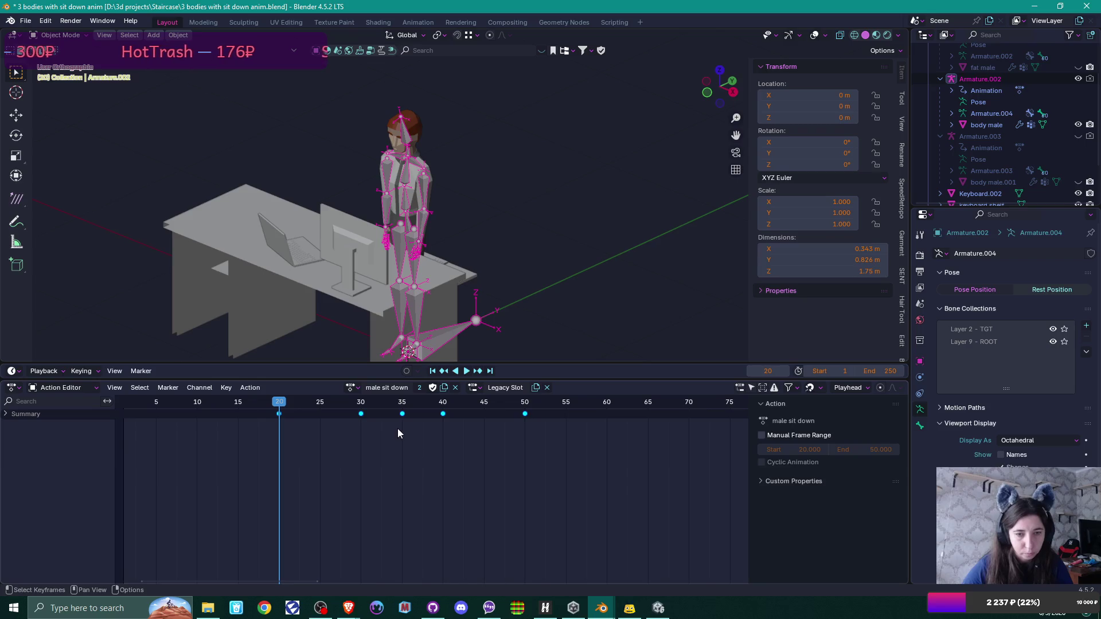
key(g)
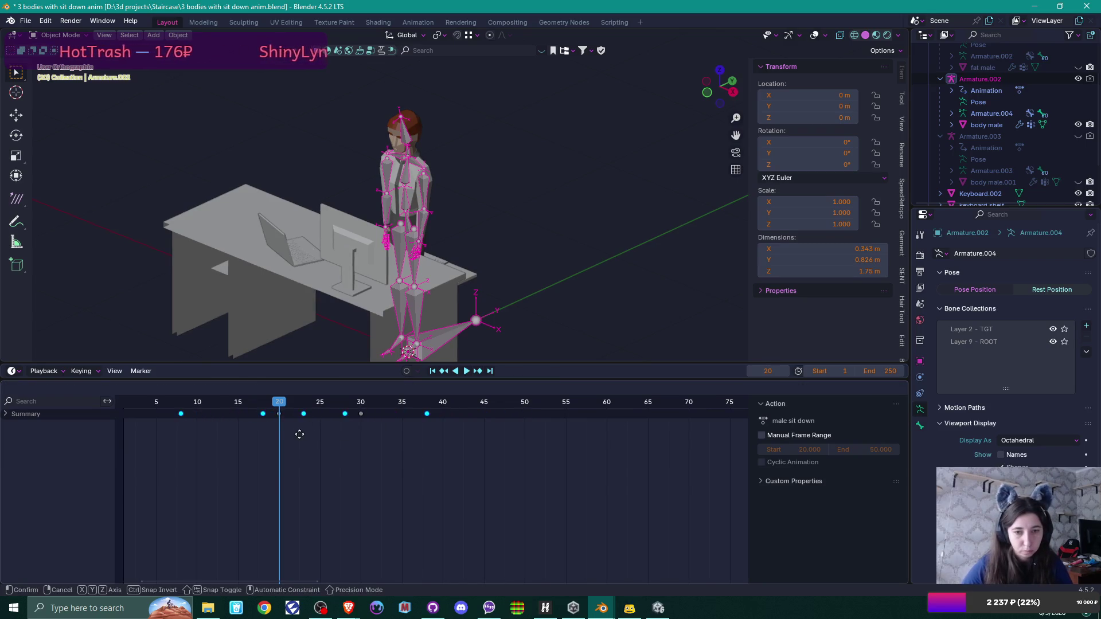
key(Escape)
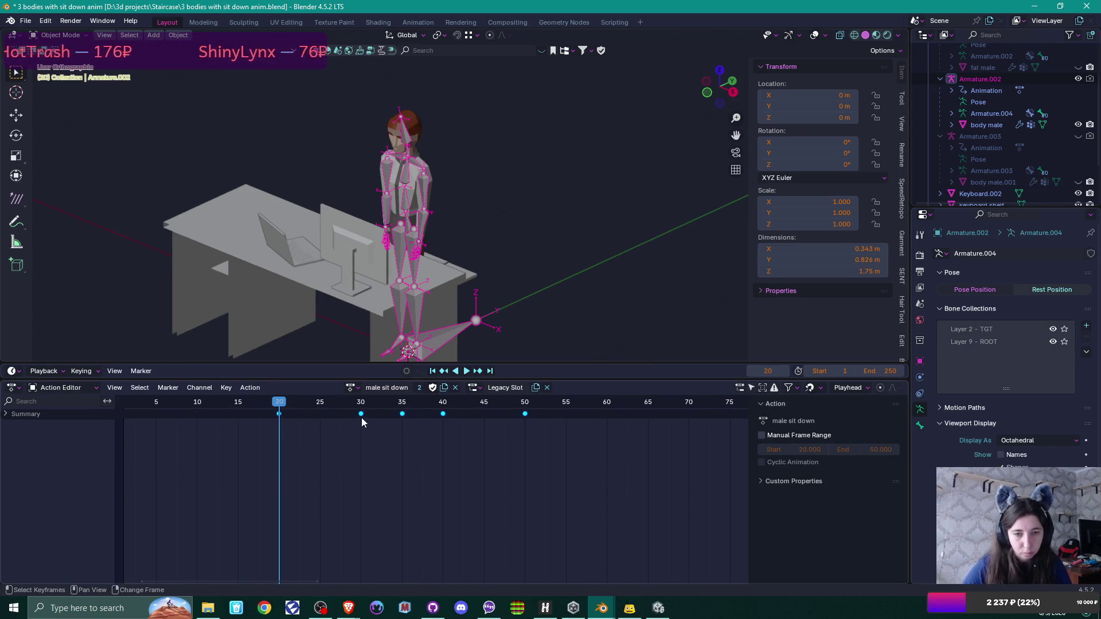
scroll(367, 433, up, 3)
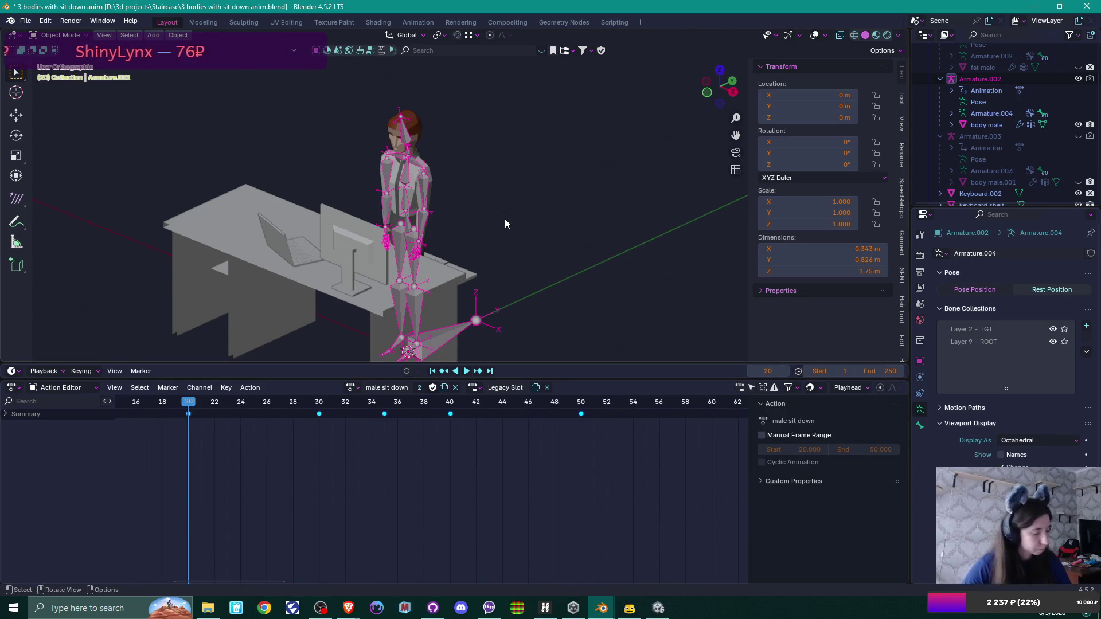
key(ctrl+Tab)
Step: Select all bones and slide their keyframes earlier, returning the playhead to frame 1
key(a)
scroll(292, 477, down, 5)
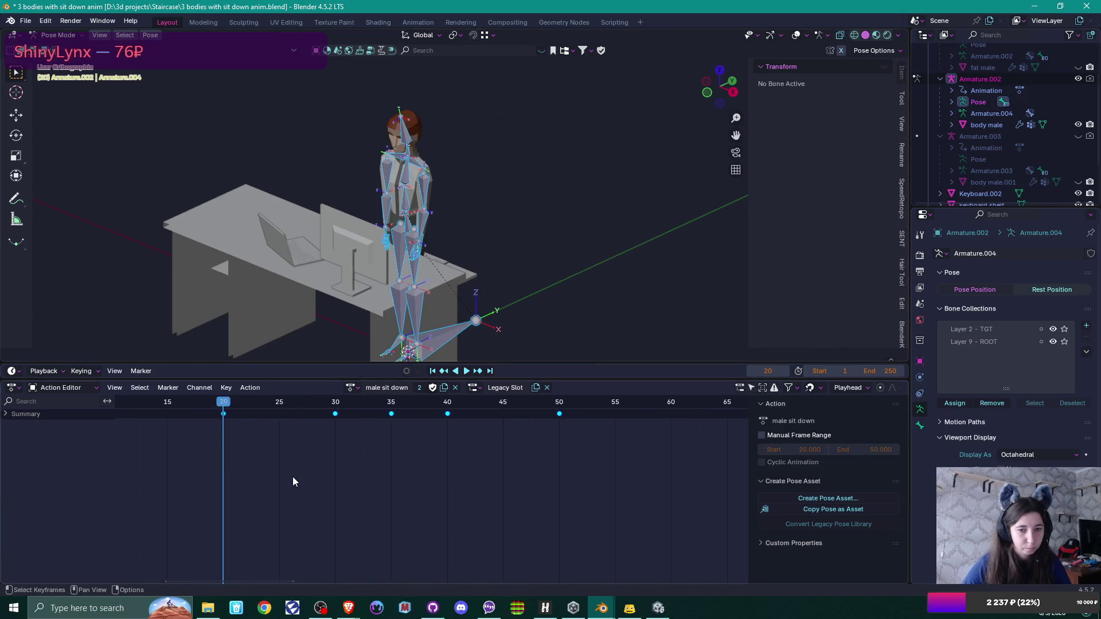
scroll(293, 476, down, 1)
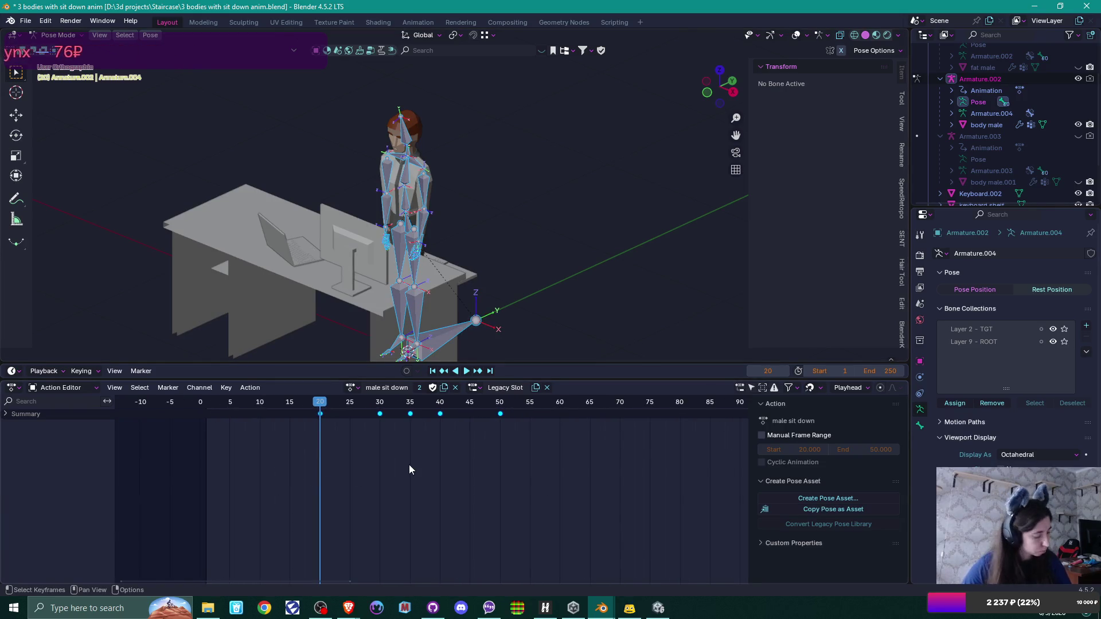
key(g)
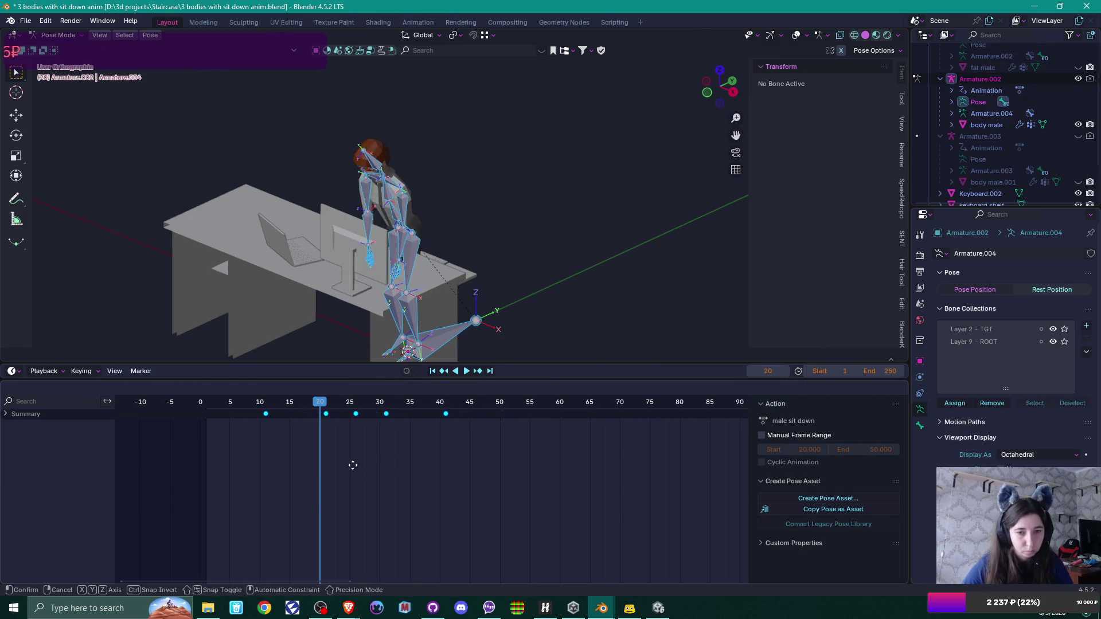
click(297, 466)
mouse_move(321, 401)
mouse_down()
mouse_move(209, 401)
mouse_move(218, 403)
mouse_up()
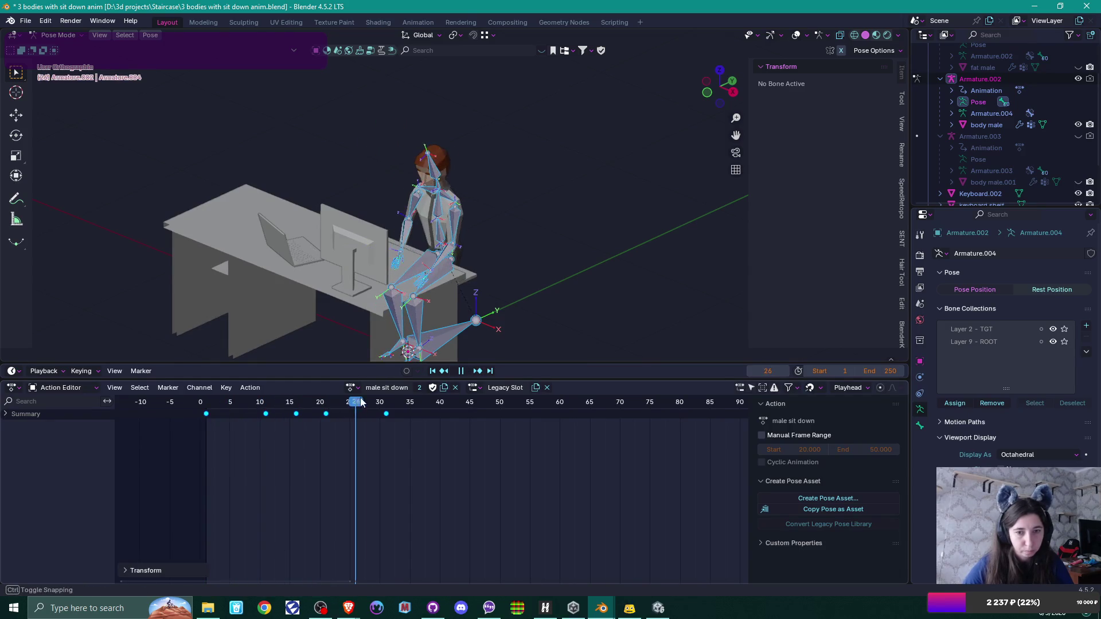
key(Escape)
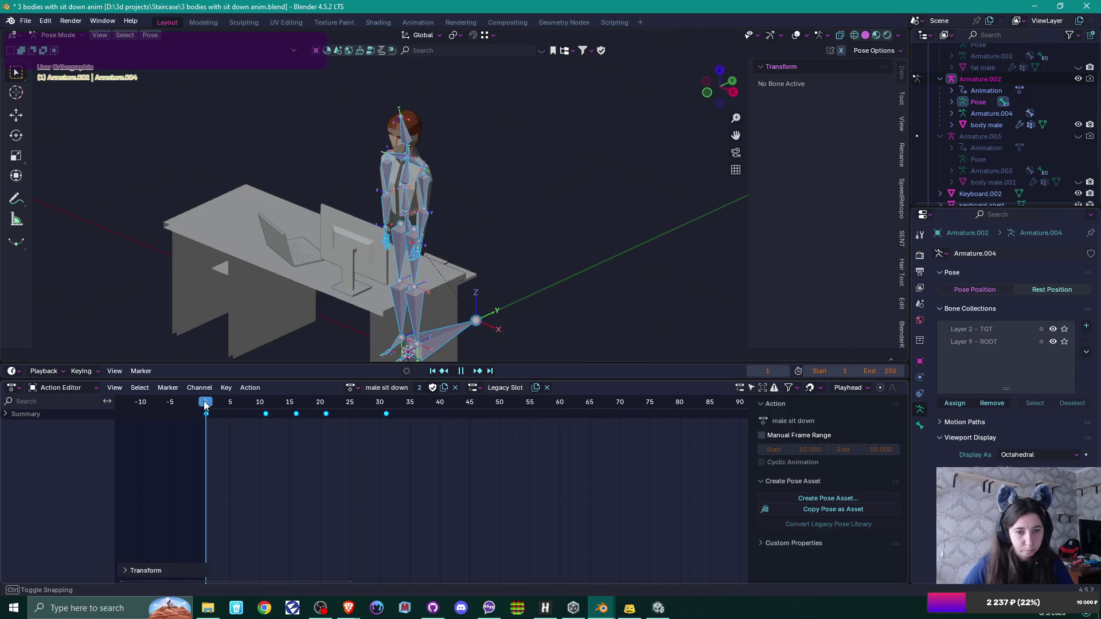
Step: Switch to the 'male sit down.002' action and preview it
click(352, 388)
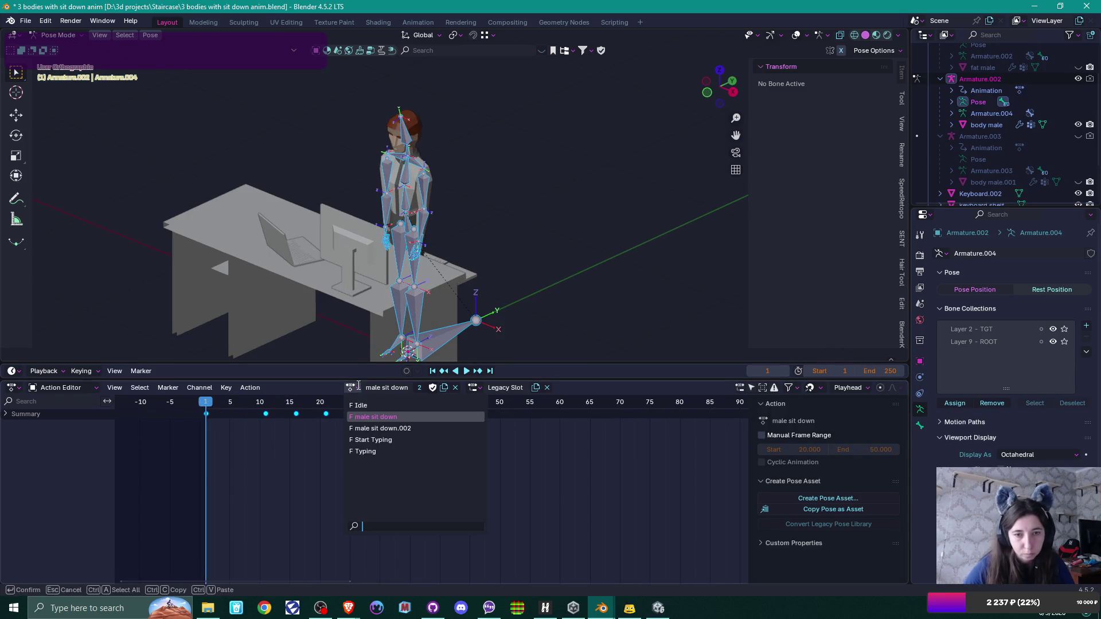
click(392, 427)
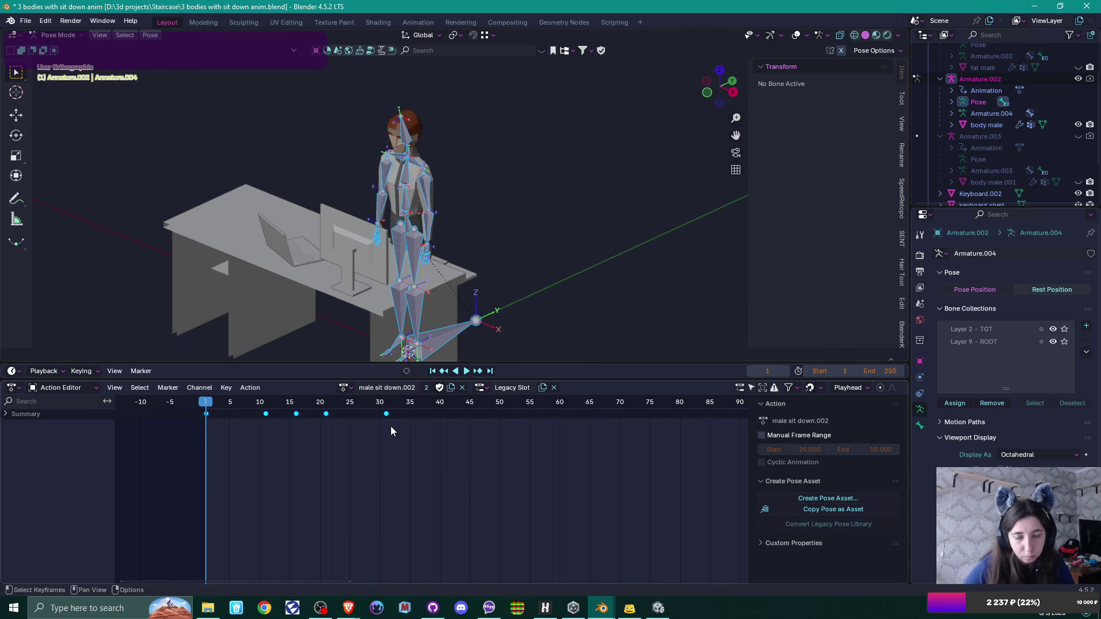
key(space)
key(Escape)
Step: Move the Idle action's frame-0 keyframes to frame 1
click(347, 393)
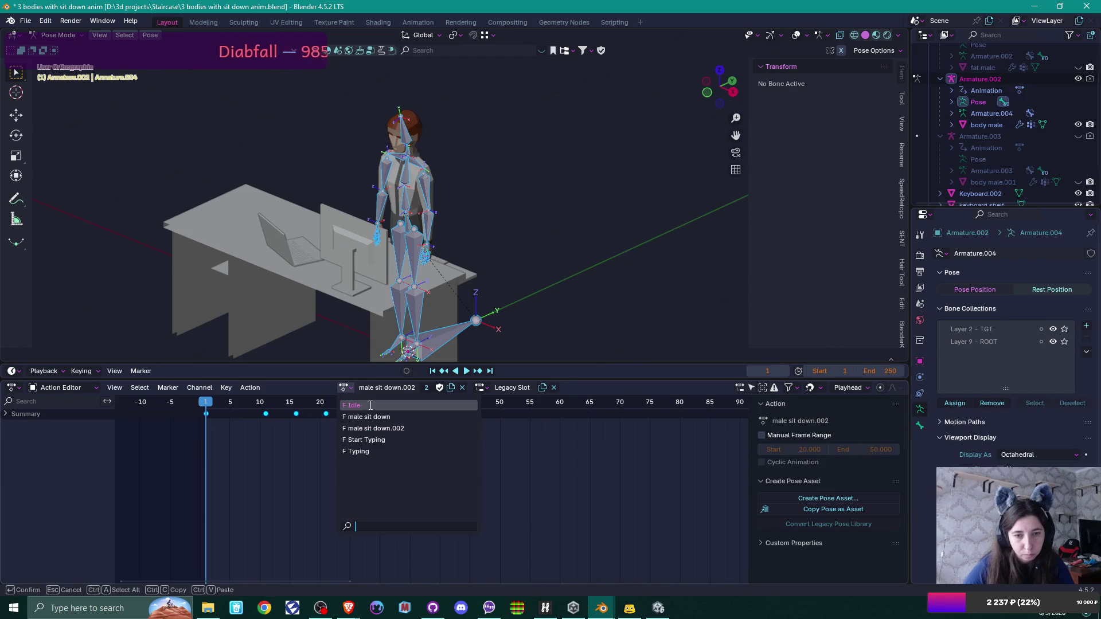
click(369, 408)
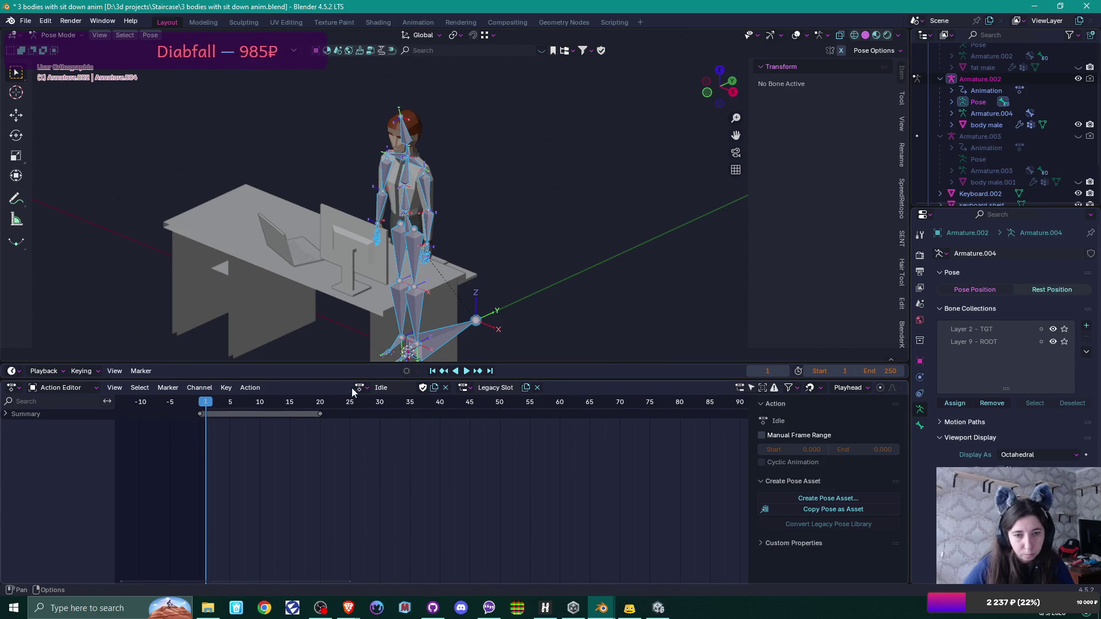
drag(200, 403, 202, 412)
click(202, 413)
key(g)
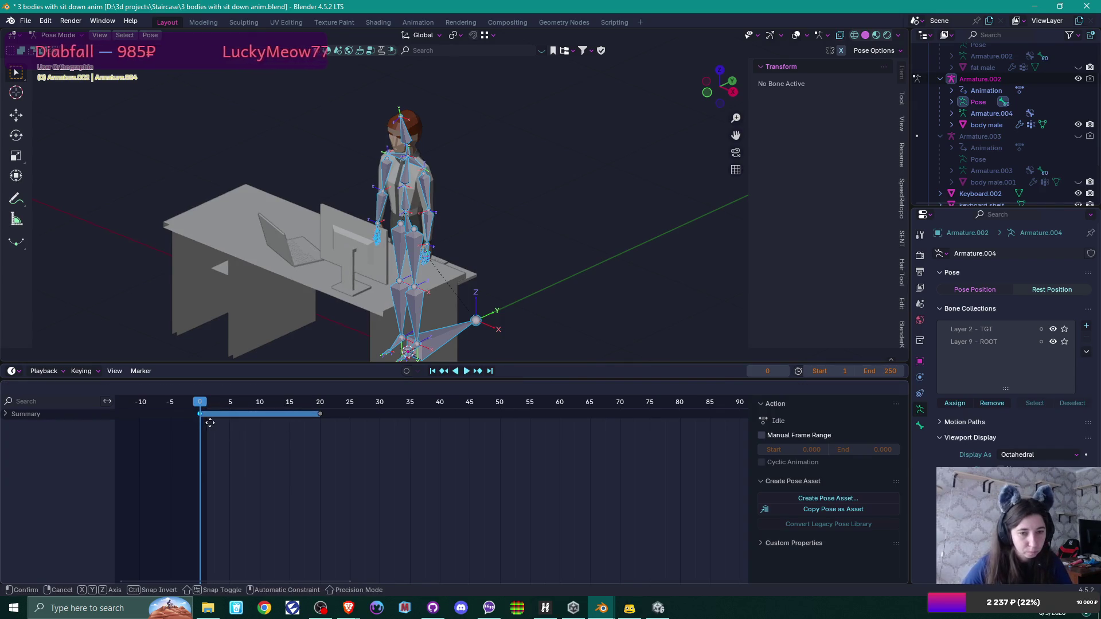
click(213, 422)
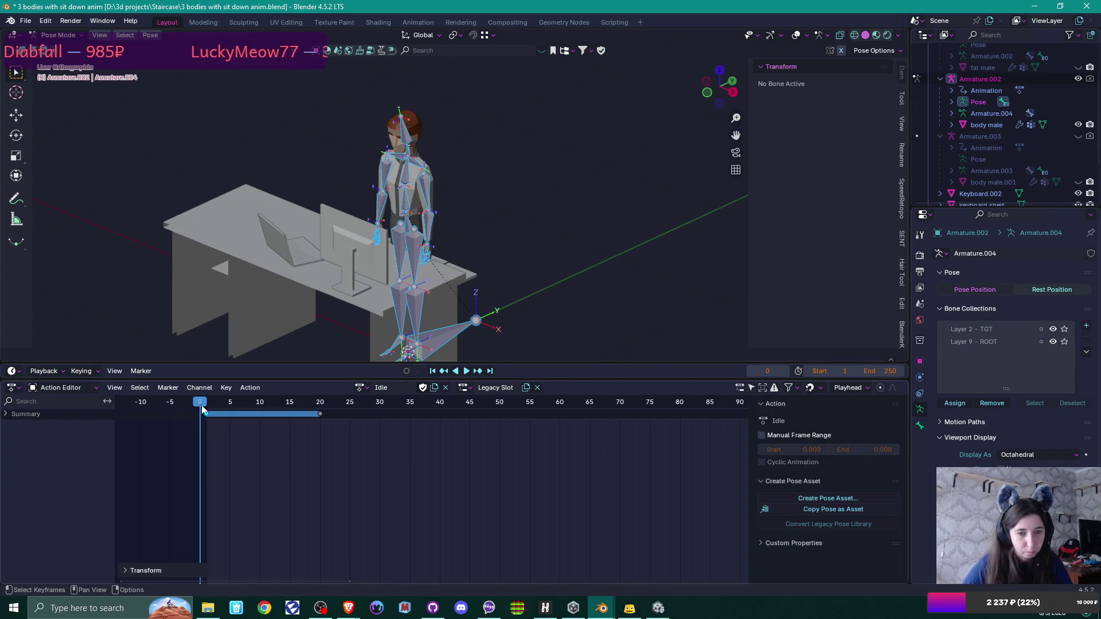
Step: Move the Start Typing action's frame-0 keyframes to frame 1
click(367, 387)
click(351, 435)
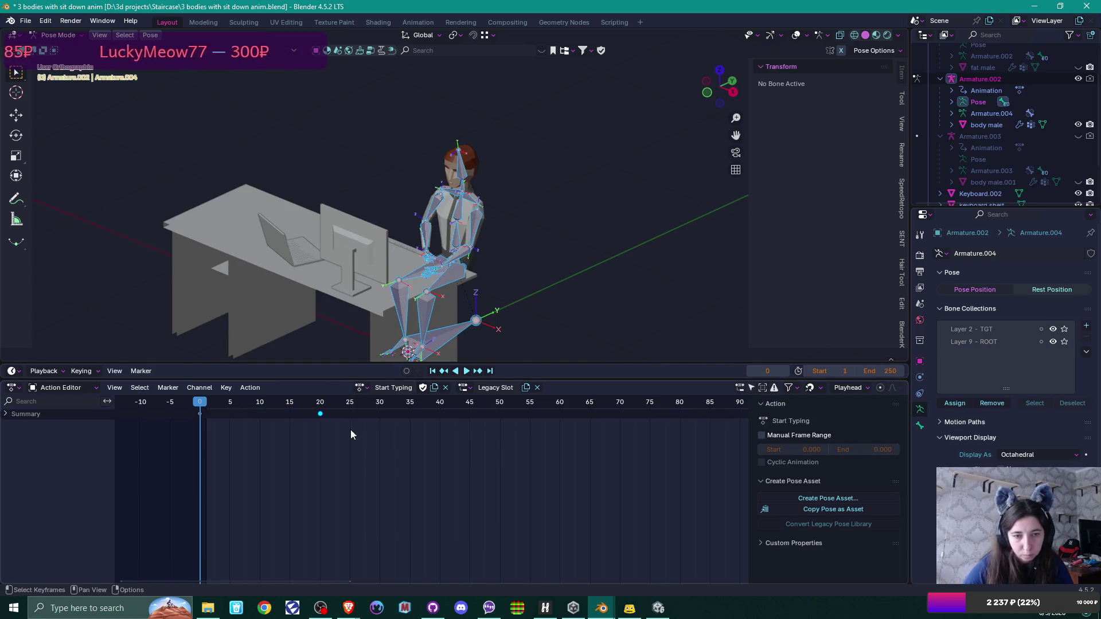
key(g)
click(210, 416)
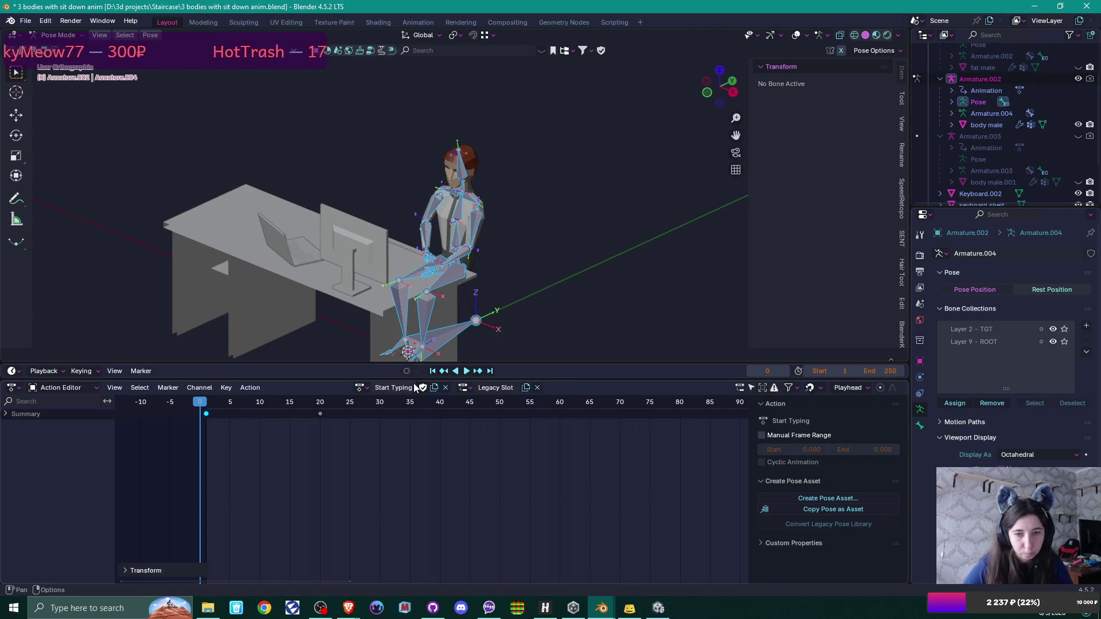
Step: Assign the Typing action, step to frame 1, and return to Object Mode
click(362, 388)
click(371, 452)
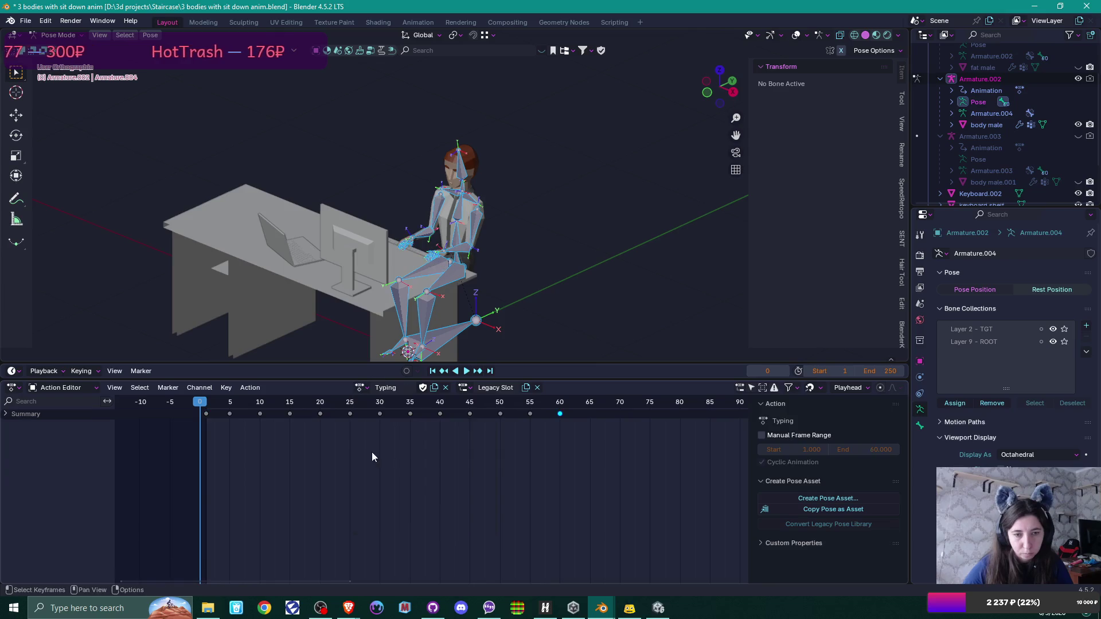
key(Right)
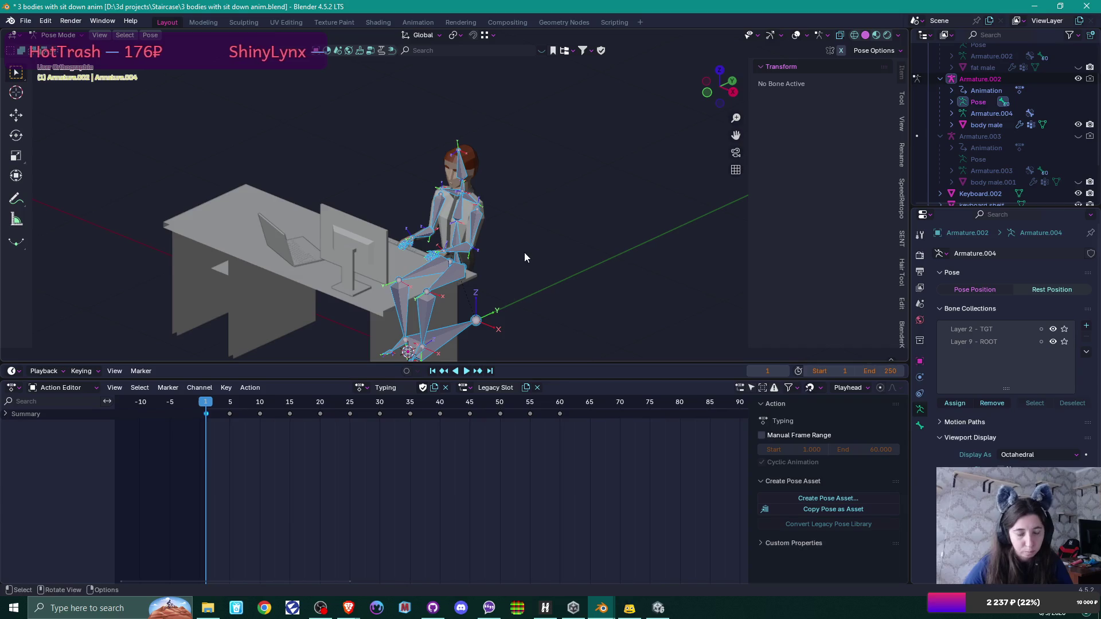
key(ctrl+Tab)
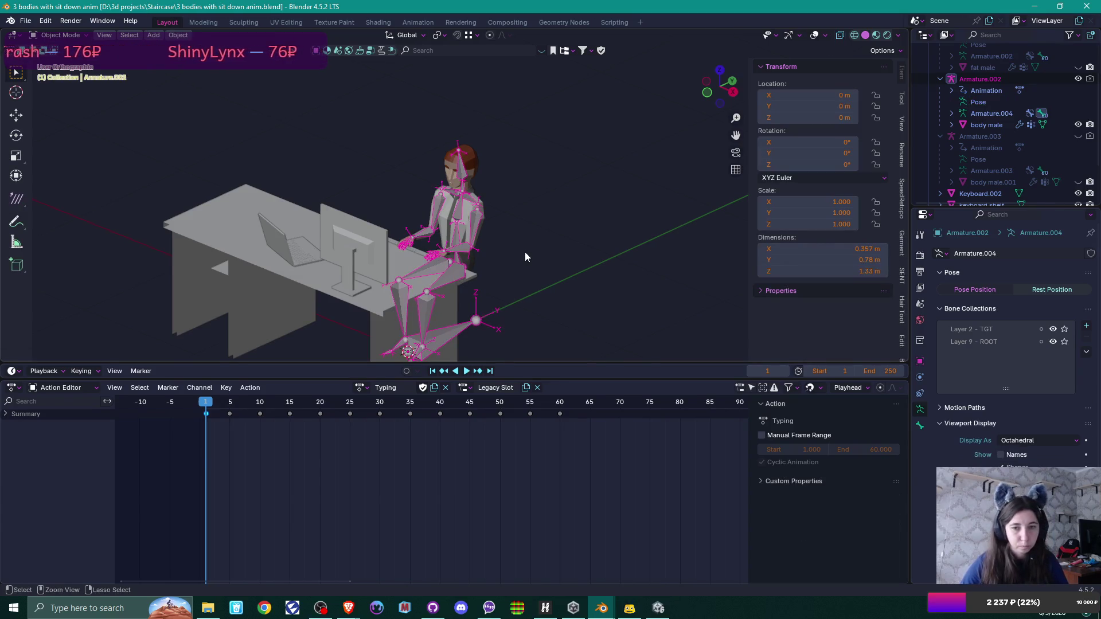
Step: Save the blend file and briefly toggle bone names in the viewport
key(ctrl+s)
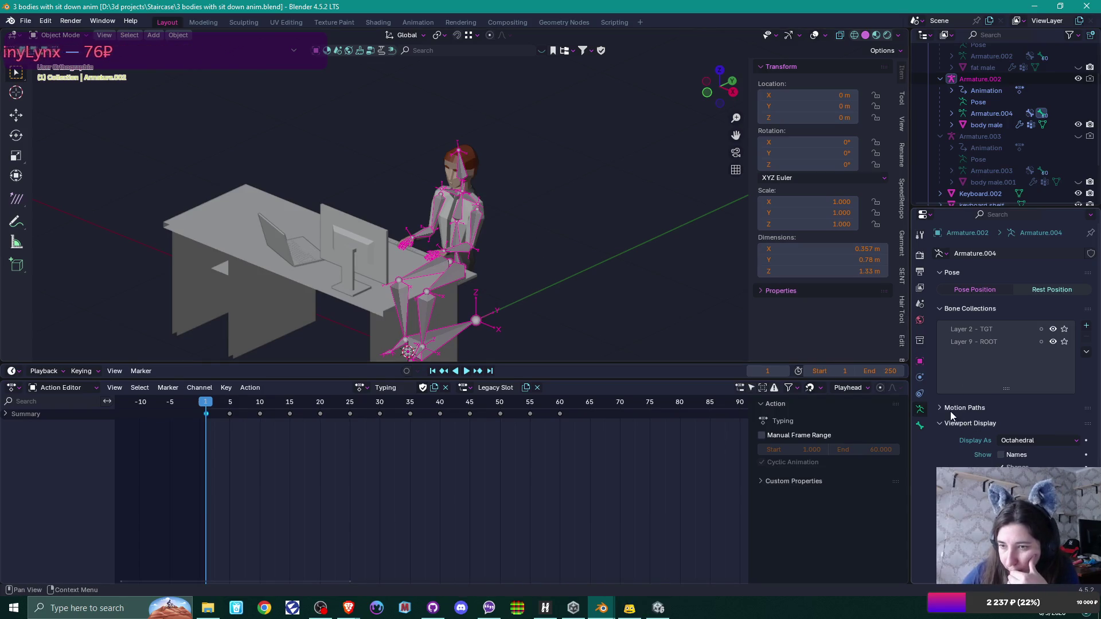
click(1001, 455)
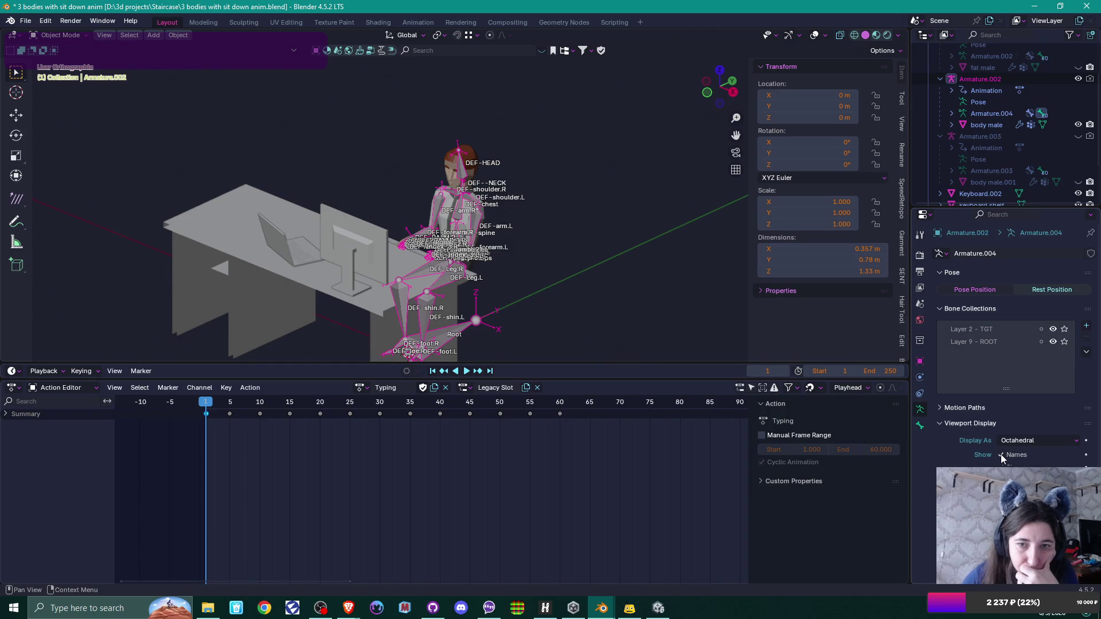
click(1000, 454)
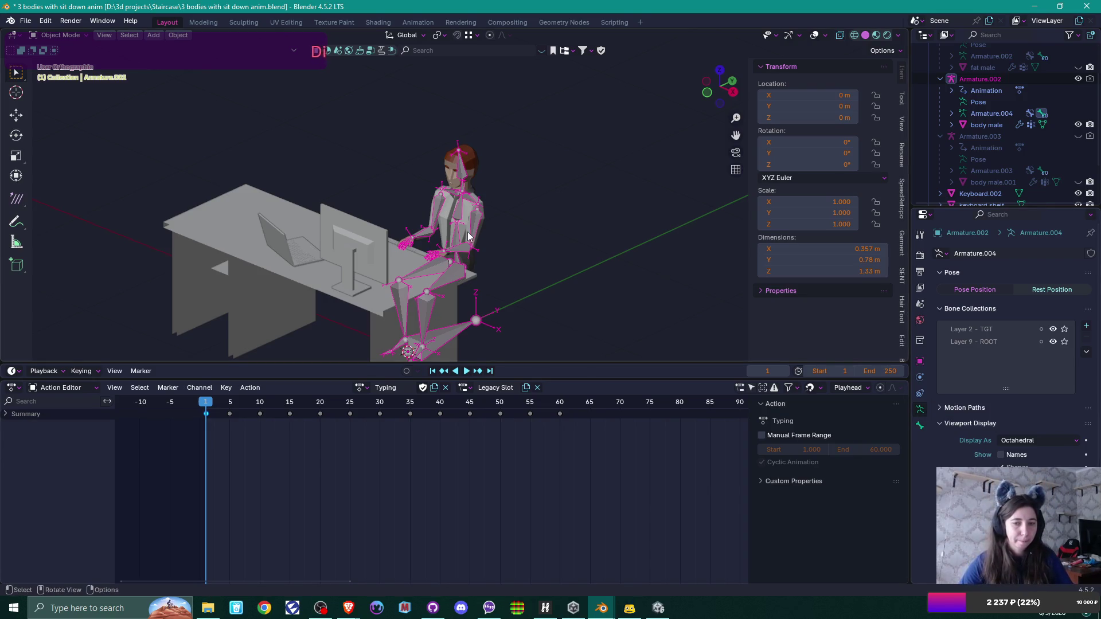
Step: Put the armature back on the Idle action and save '3 bodies with sit down anim.blend'
click(359, 388)
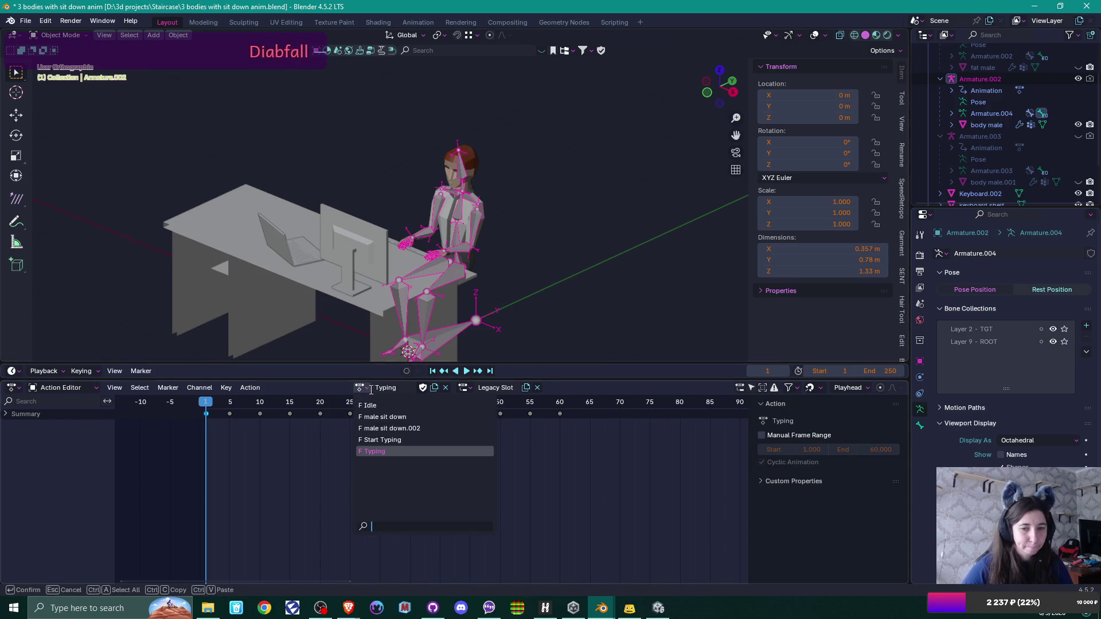
click(401, 451)
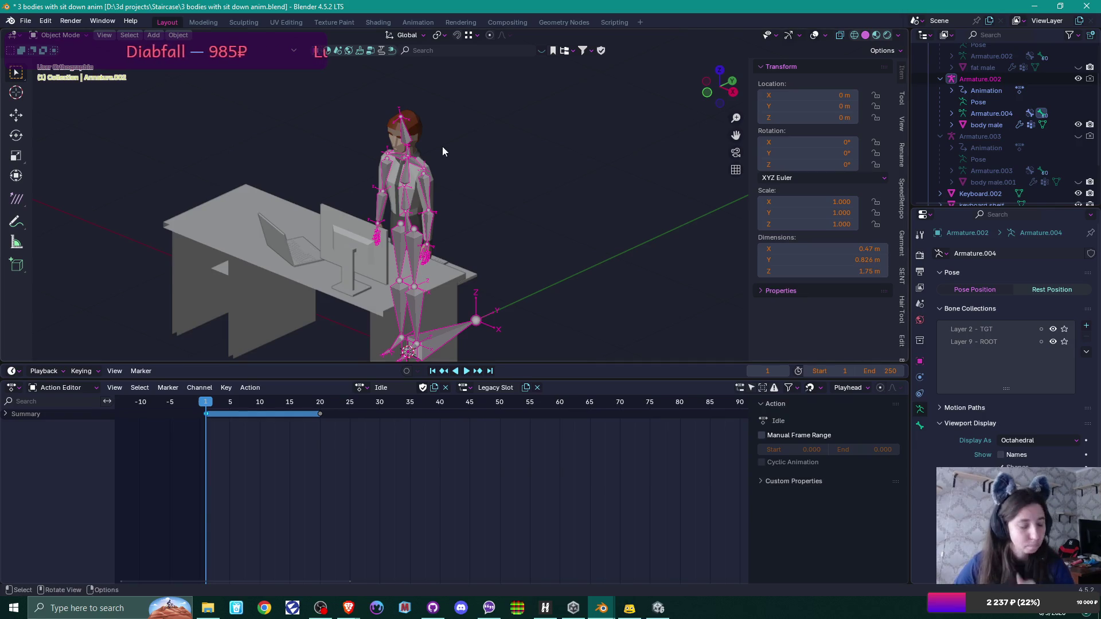
key(ctrl+s)
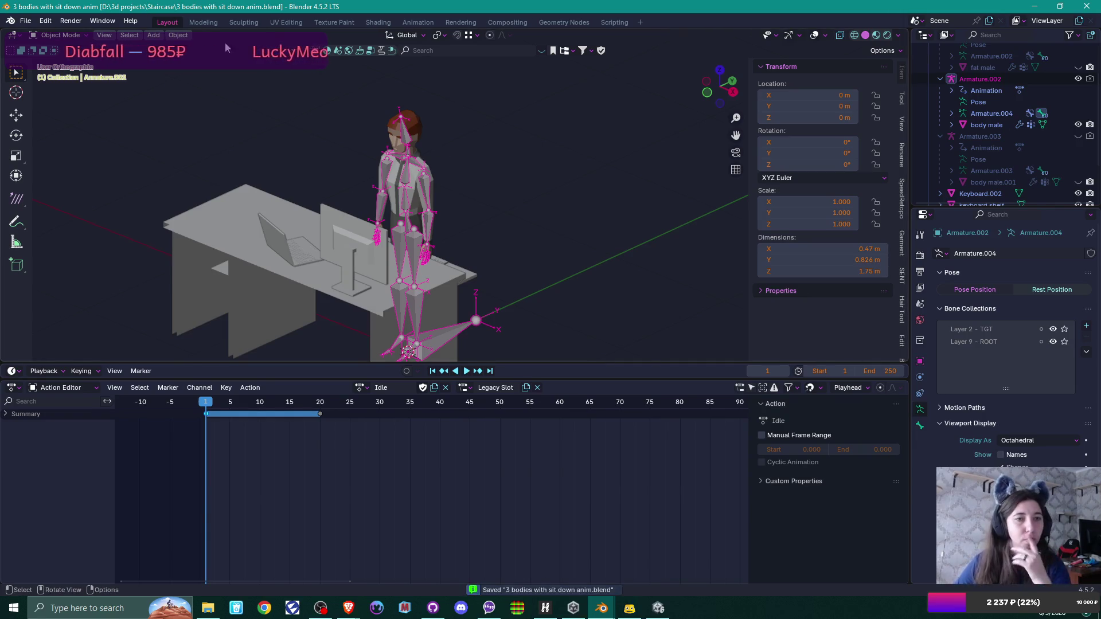
click(26, 21)
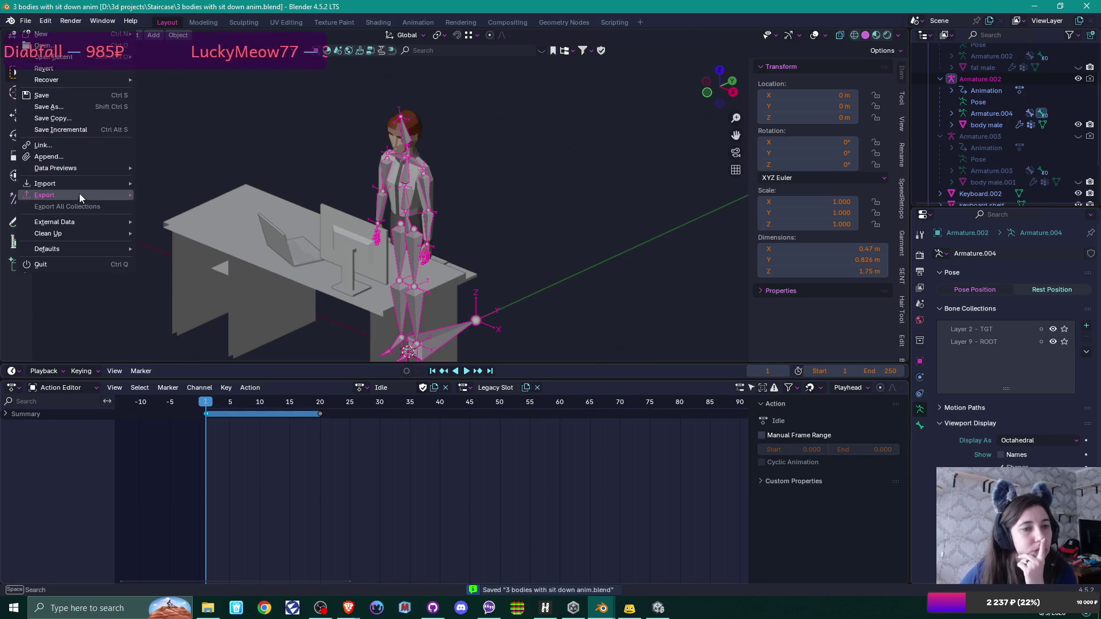
Step: Close Blender's export formats list without exporting and return to Unity's Office Scene view
mouse_move(80, 196)
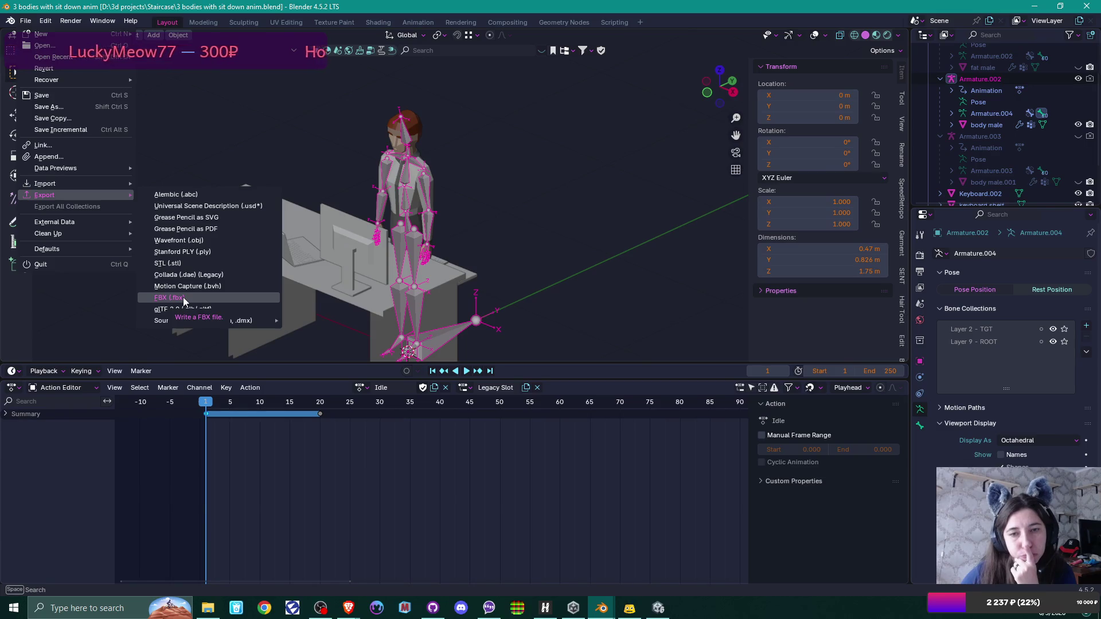
click(545, 204)
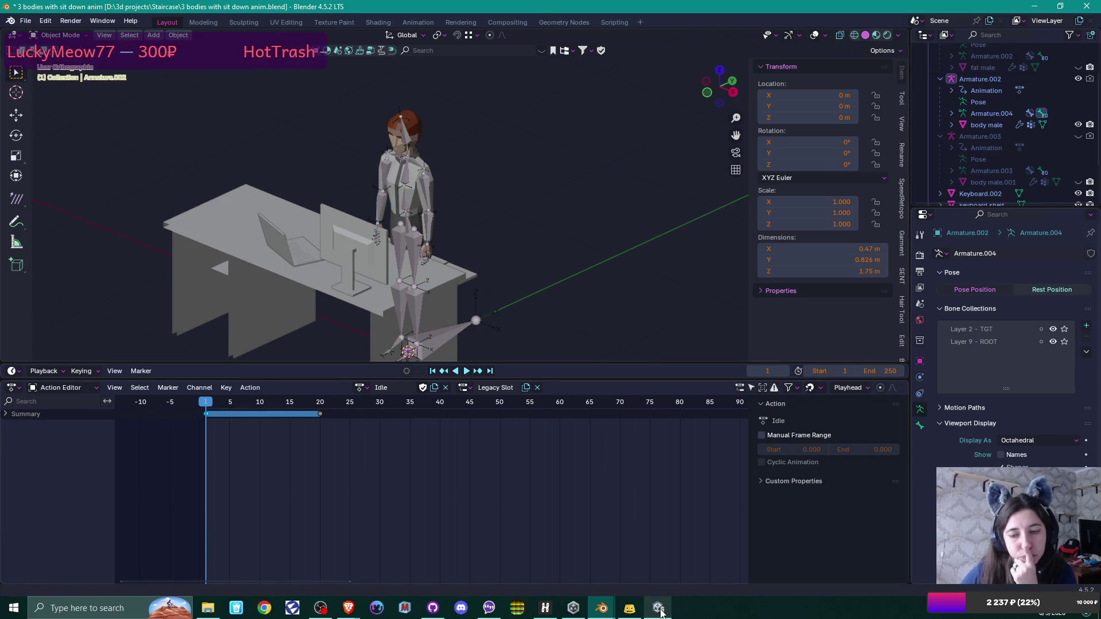
click(658, 608)
mouse_move(524, 249)
mouse_down()
mouse_move(774, 196)
mouse_move(629, 184)
mouse_up()
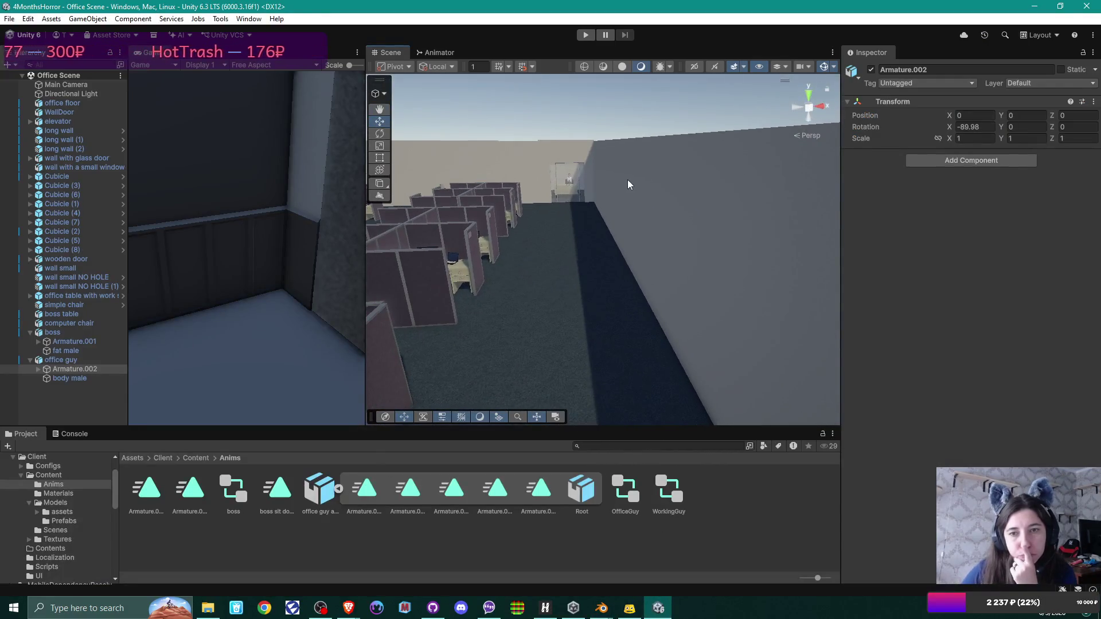
Step: Inspect the boss object's Armature.001 and fat male mesh in the Hierarchy
click(53, 333)
click(59, 342)
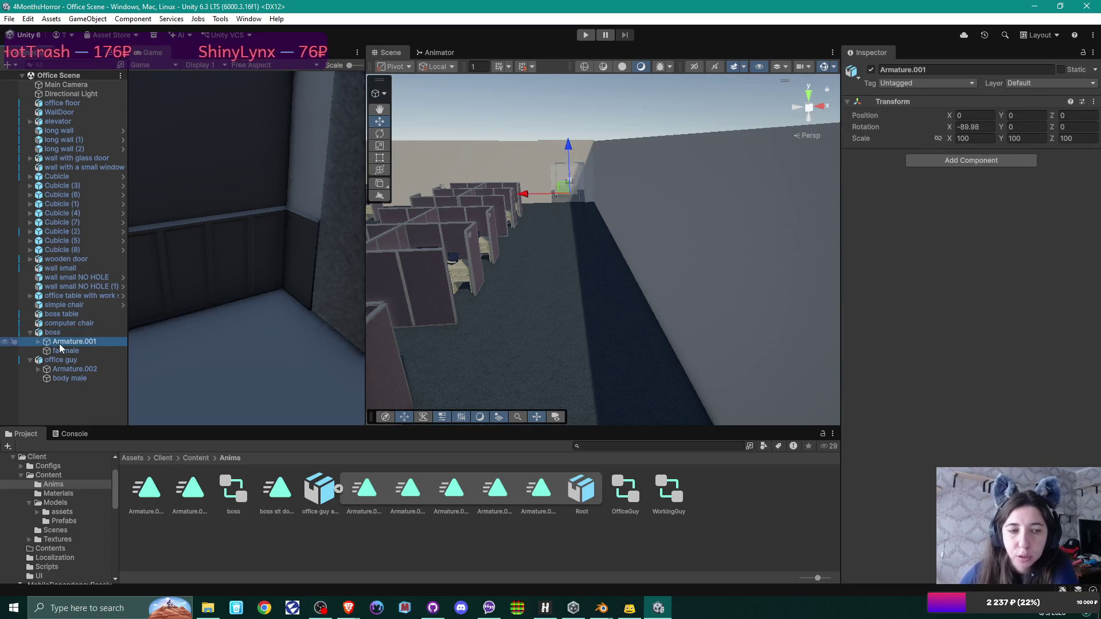
click(64, 354)
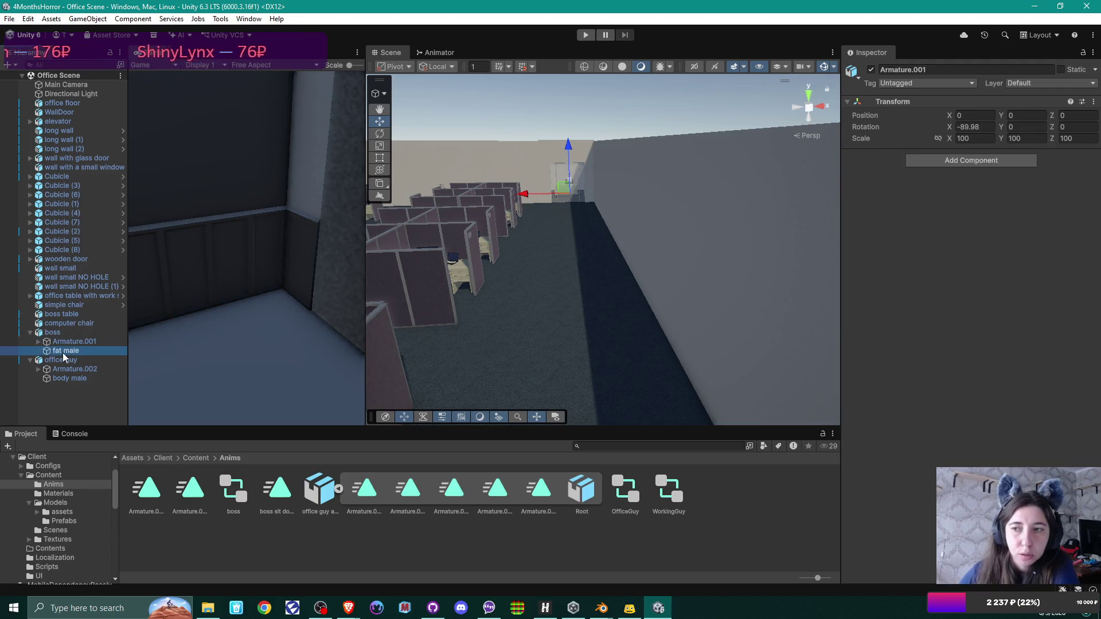
click(52, 332)
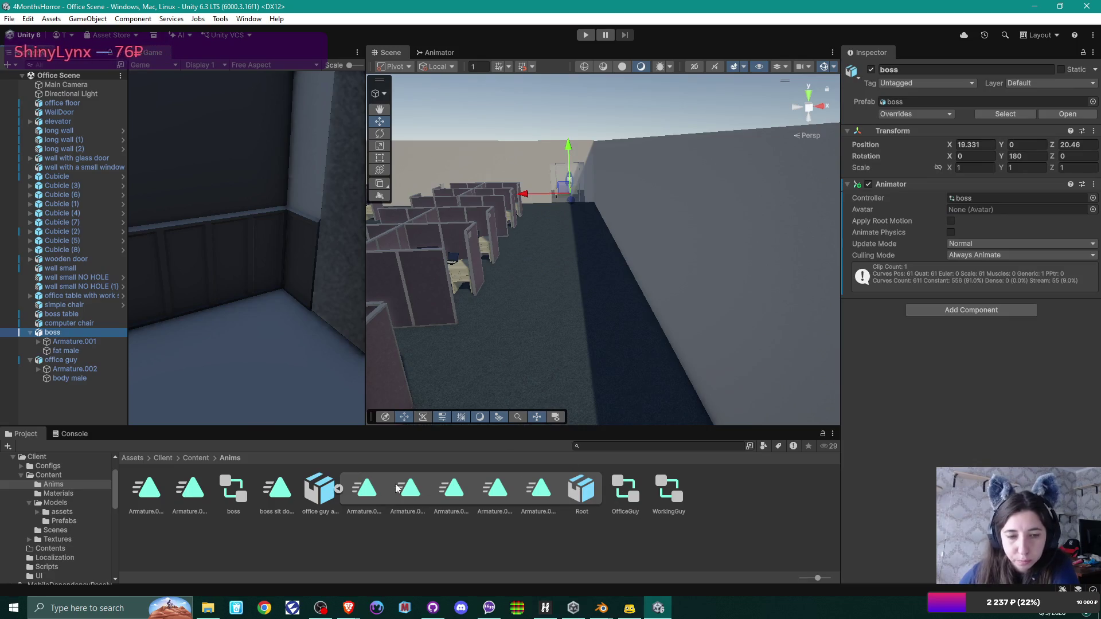
Step: Open the boss animator controller's state graph and frame all its states
double_click(232, 491)
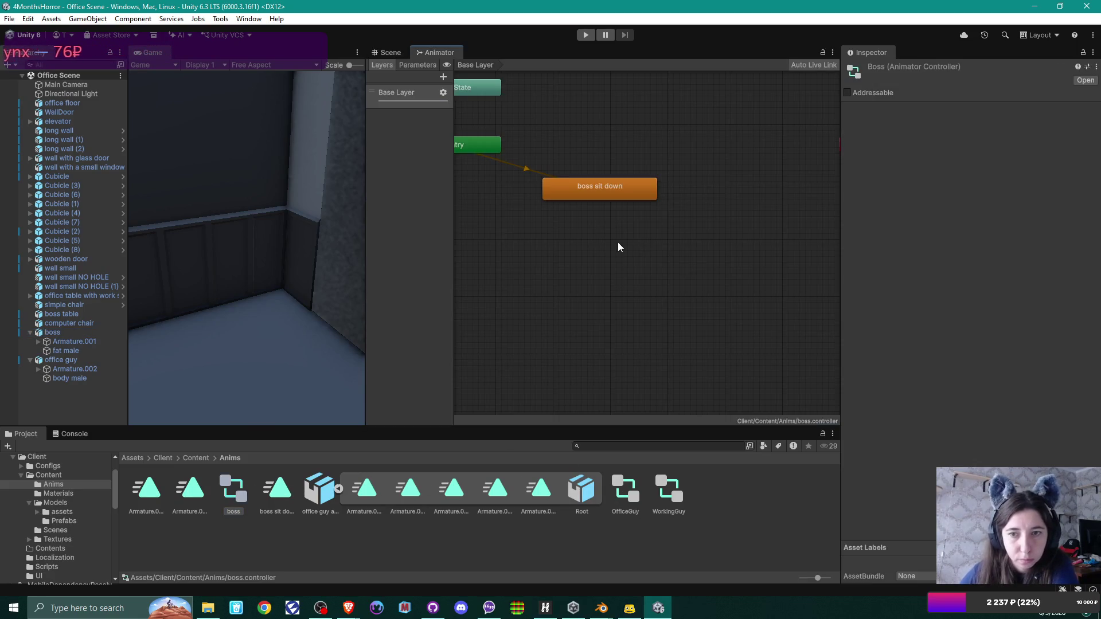
right_click(678, 300)
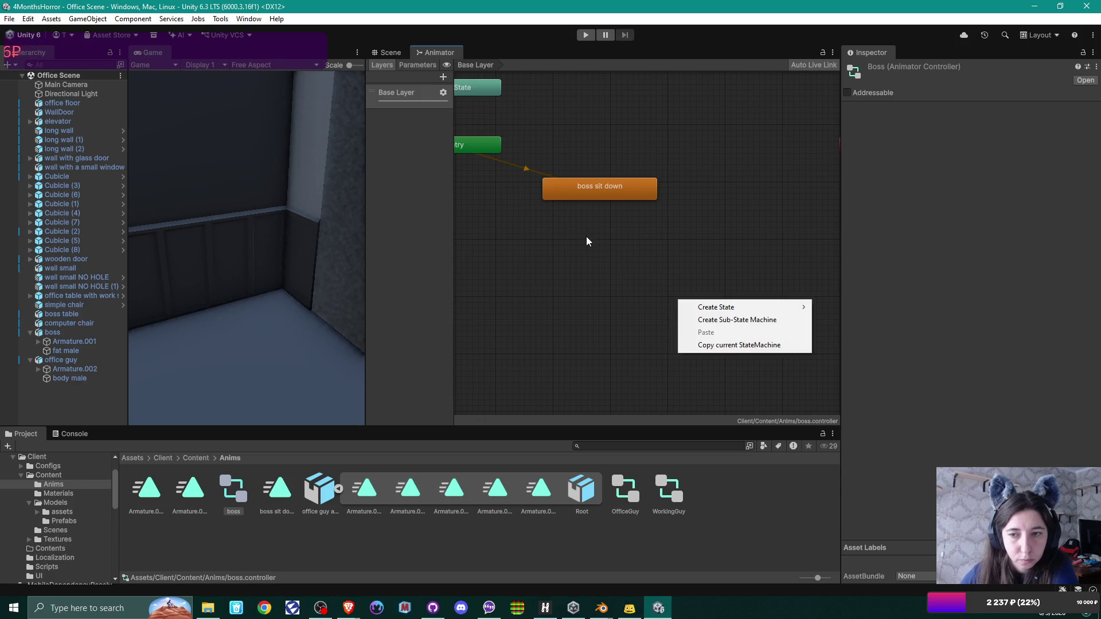
click(586, 234)
key(a)
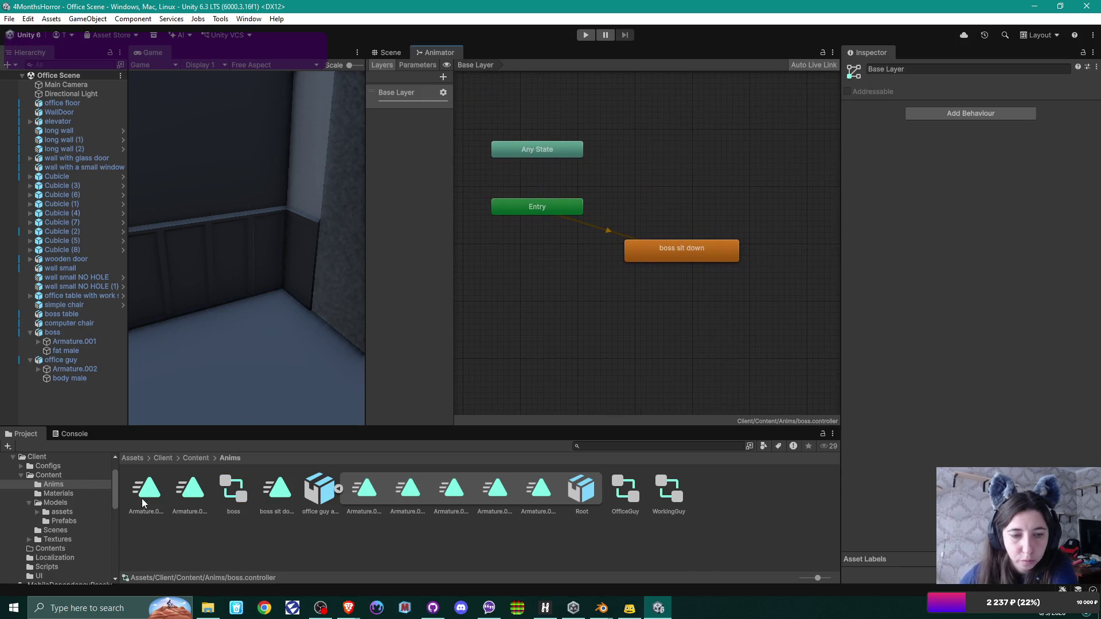
Step: Review the boss sit down clip and the office guy anims model and animation import settings
click(275, 492)
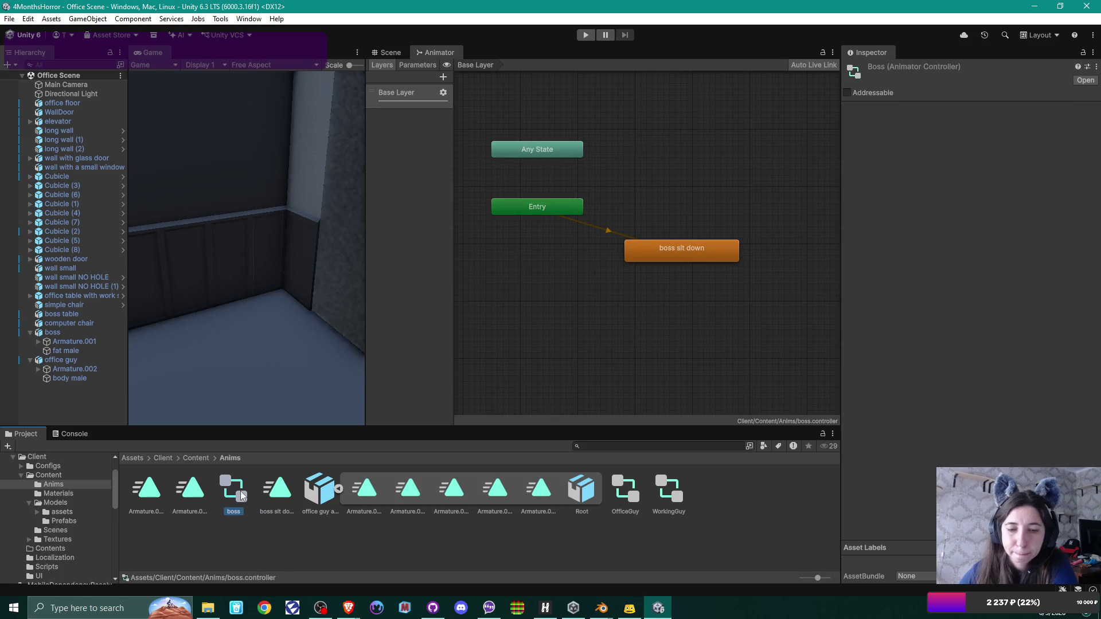
click(323, 490)
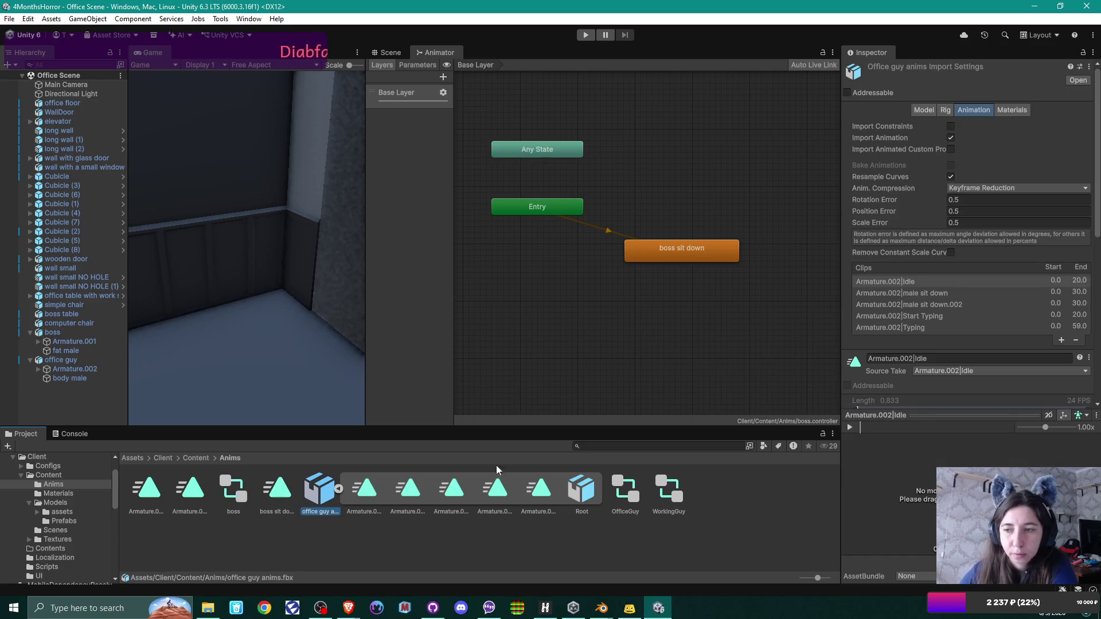
click(923, 110)
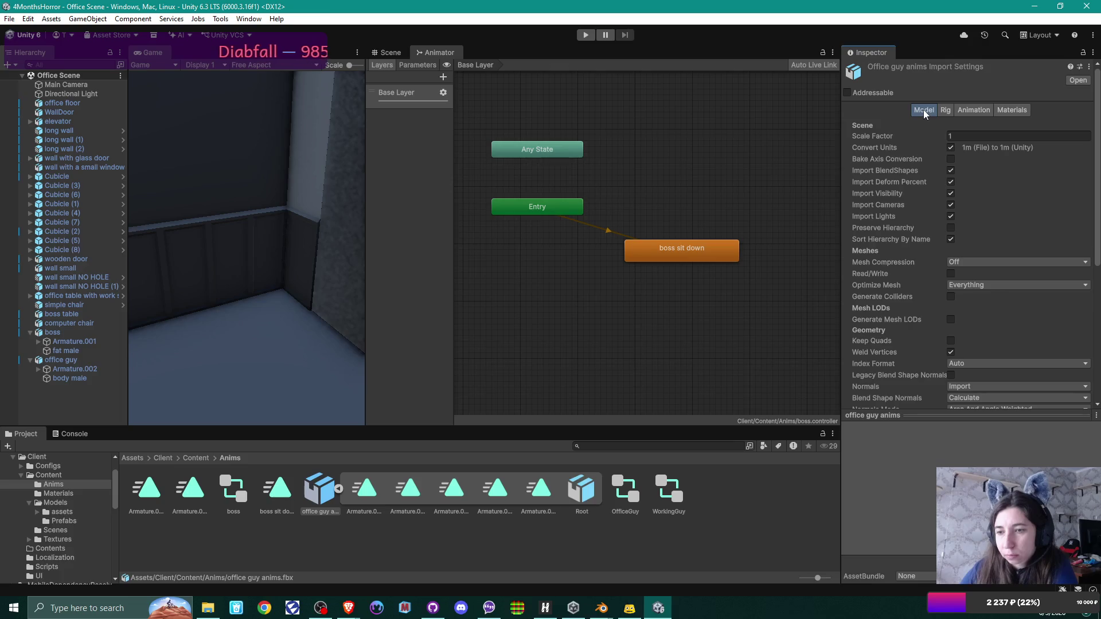
click(971, 111)
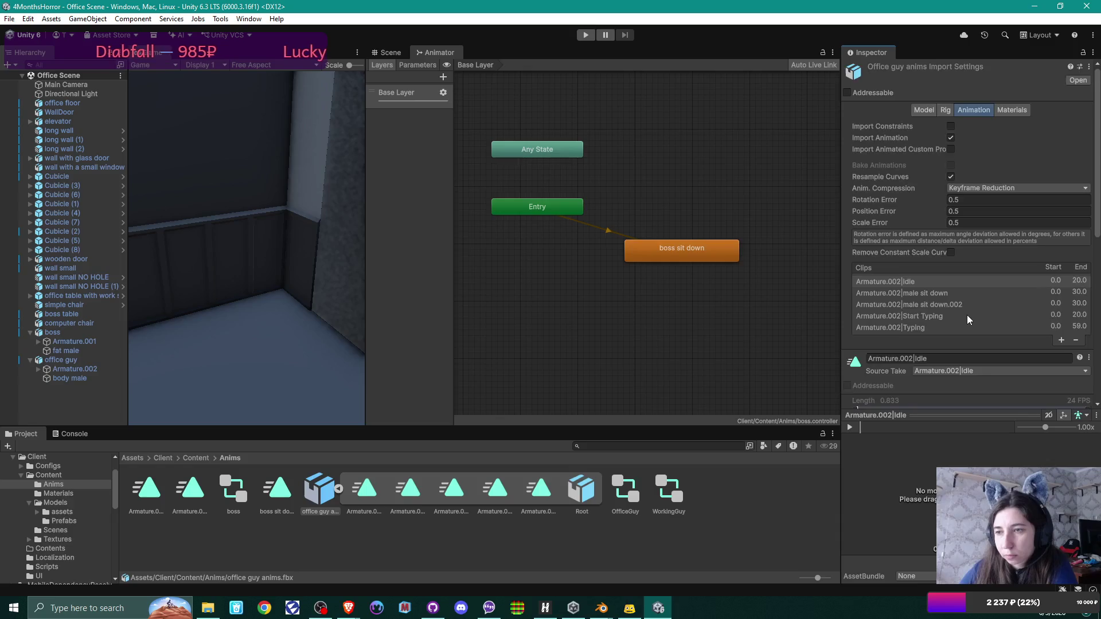
scroll(966, 315, down, 1)
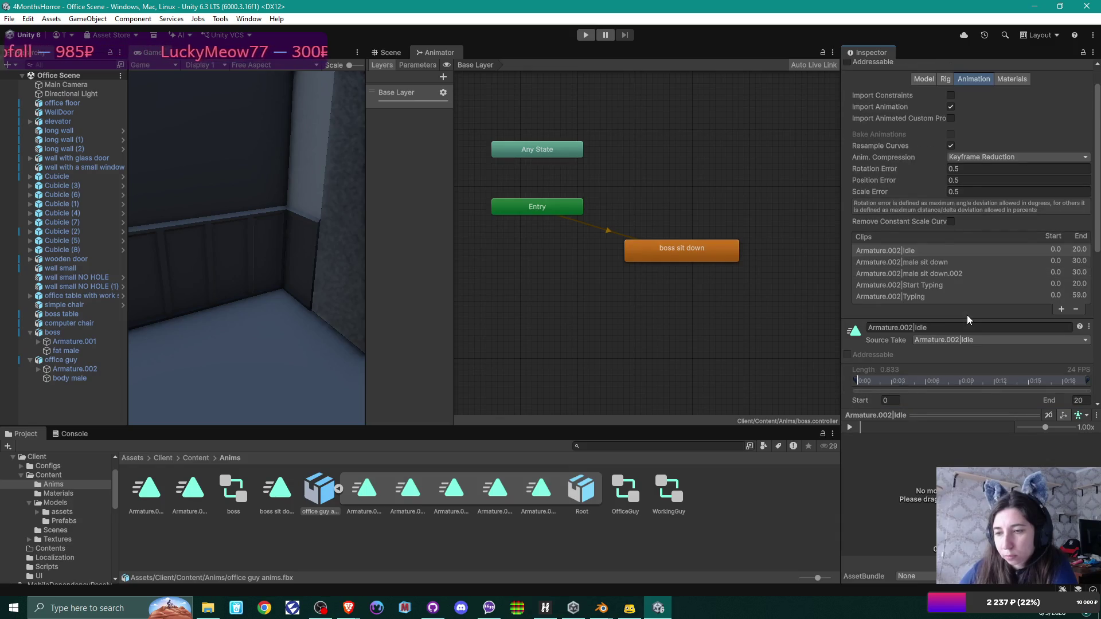
scroll(966, 315, up, 1)
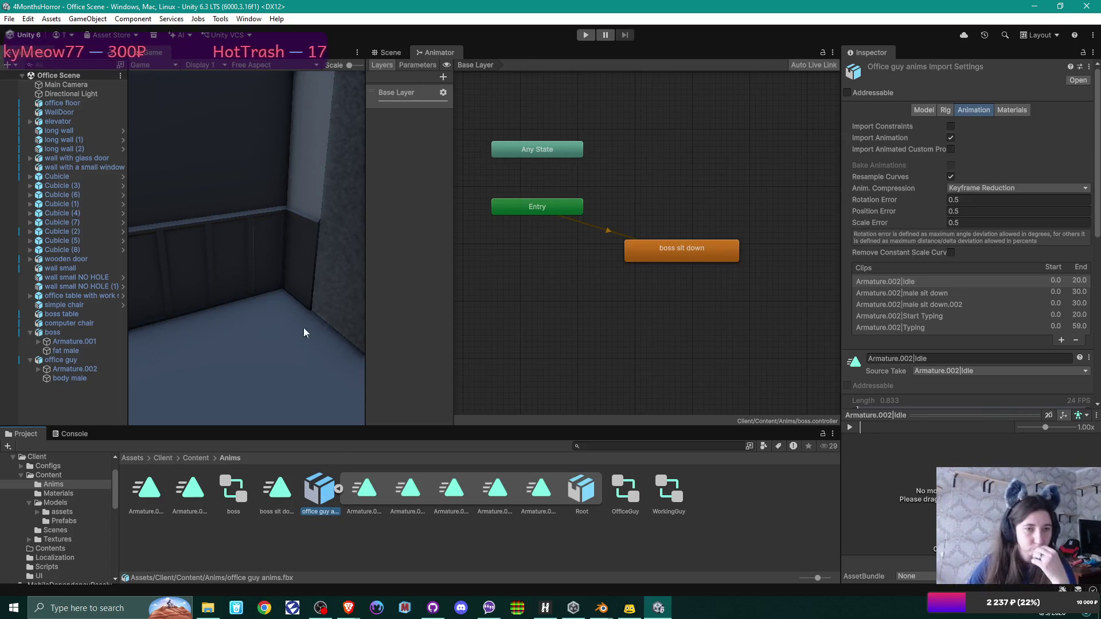
Step: Check the office guy model's import settings in Content > Models, then return to Blender
click(194, 458)
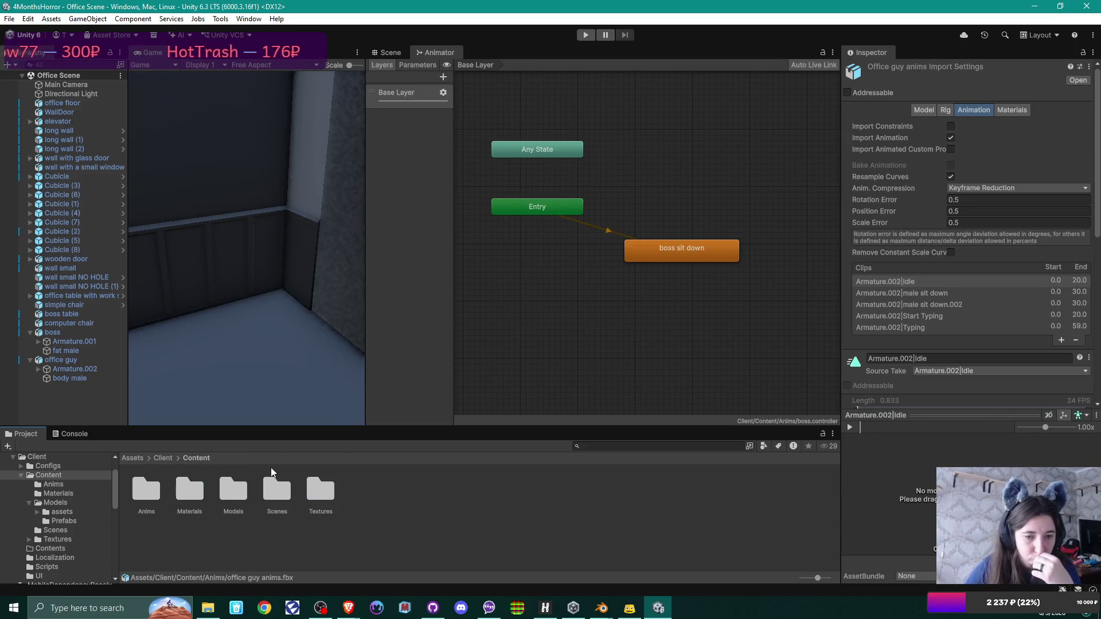
double_click(233, 490)
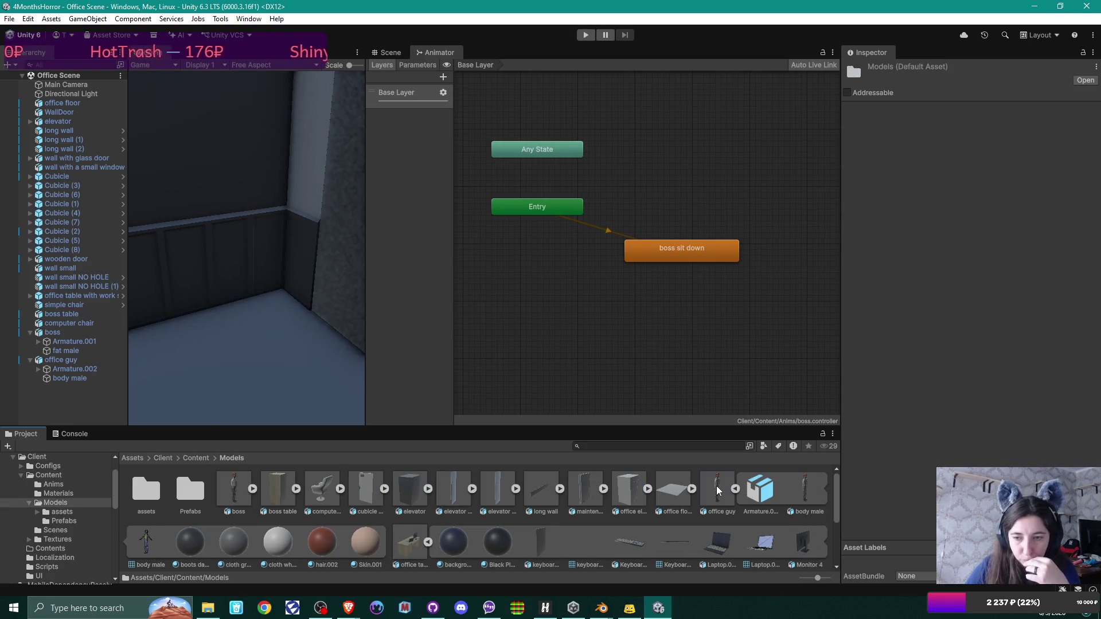
click(721, 493)
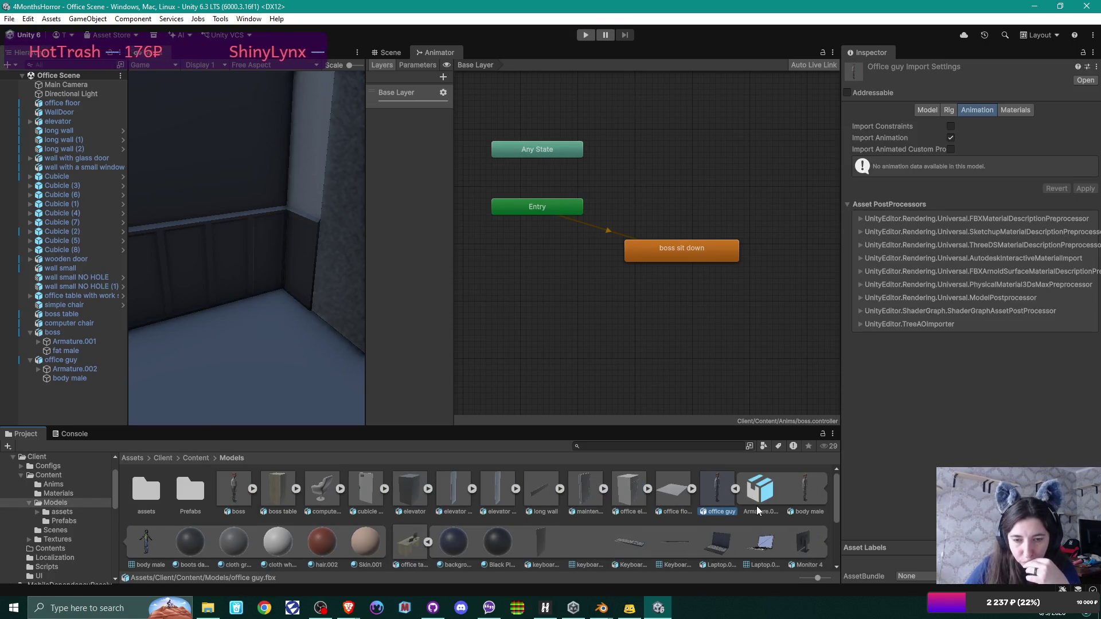
click(601, 608)
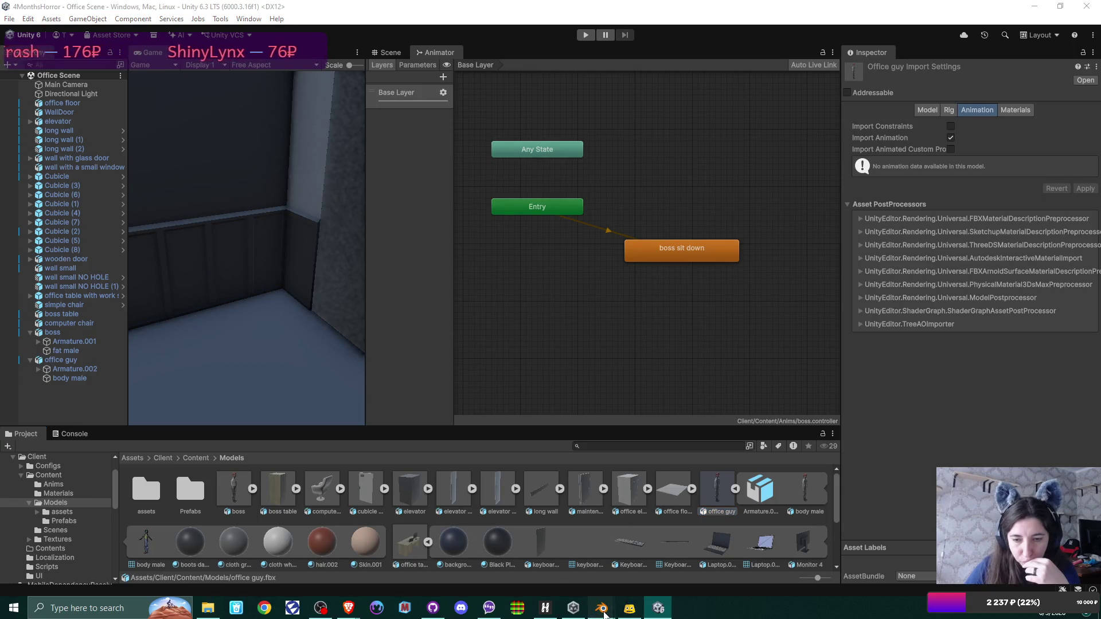
click(534, 553)
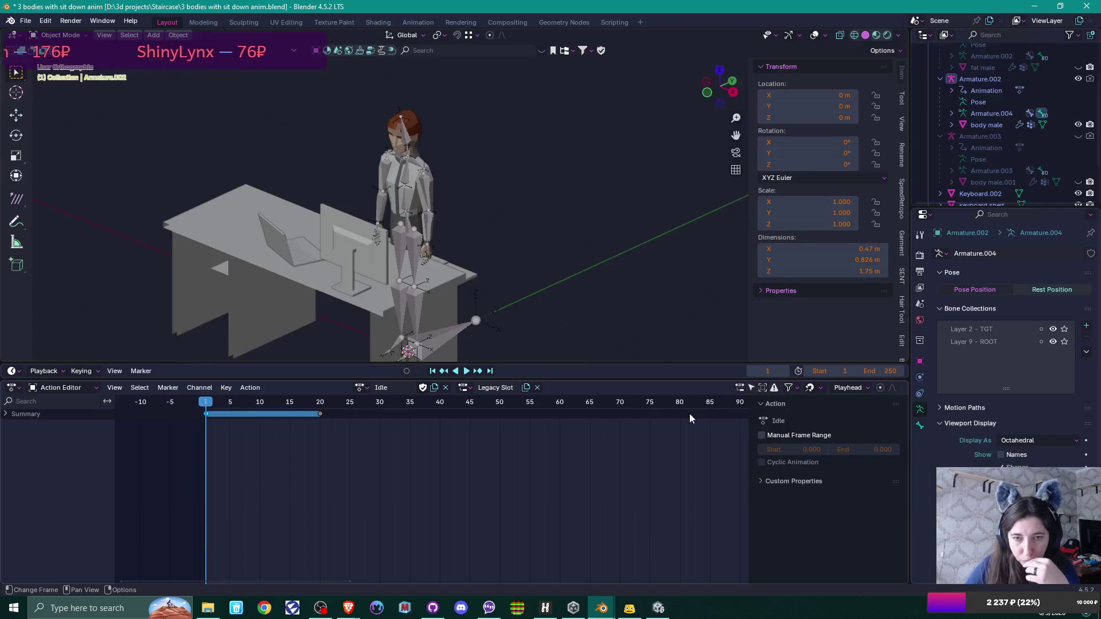
Step: Select the character's body mesh and start an FBX export into the Unity Content\Models folder
click(417, 159)
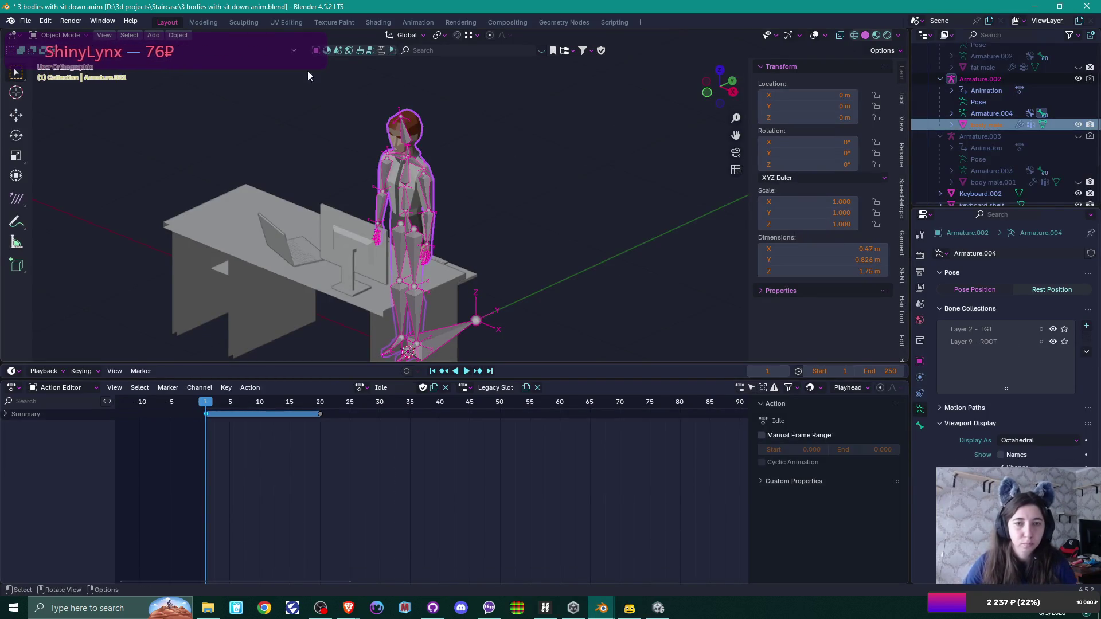
click(26, 20)
mouse_move(58, 195)
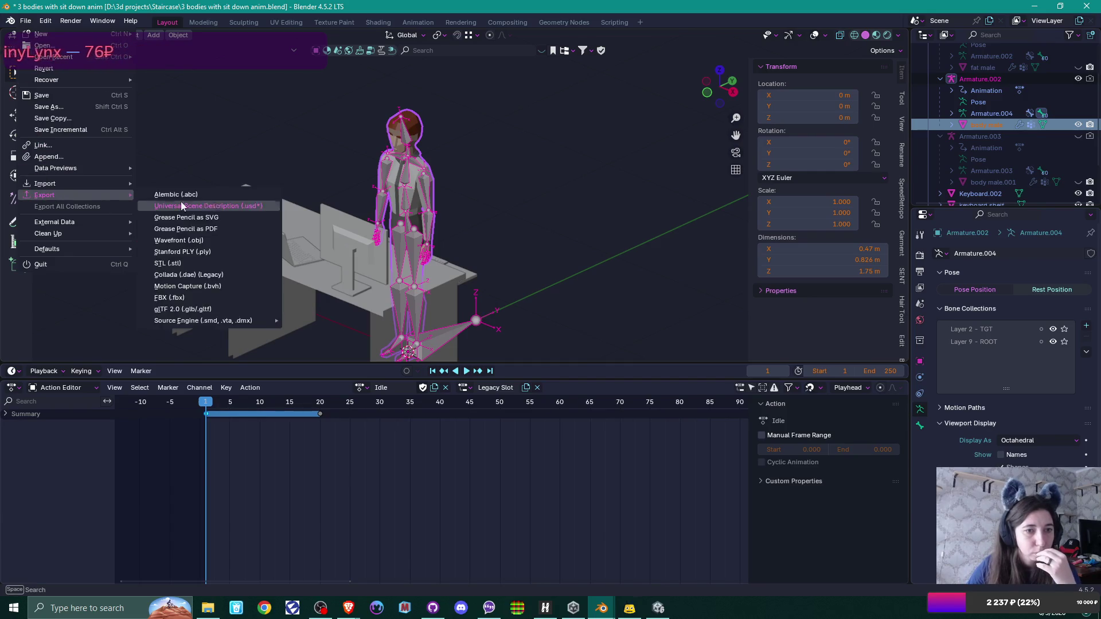
click(172, 298)
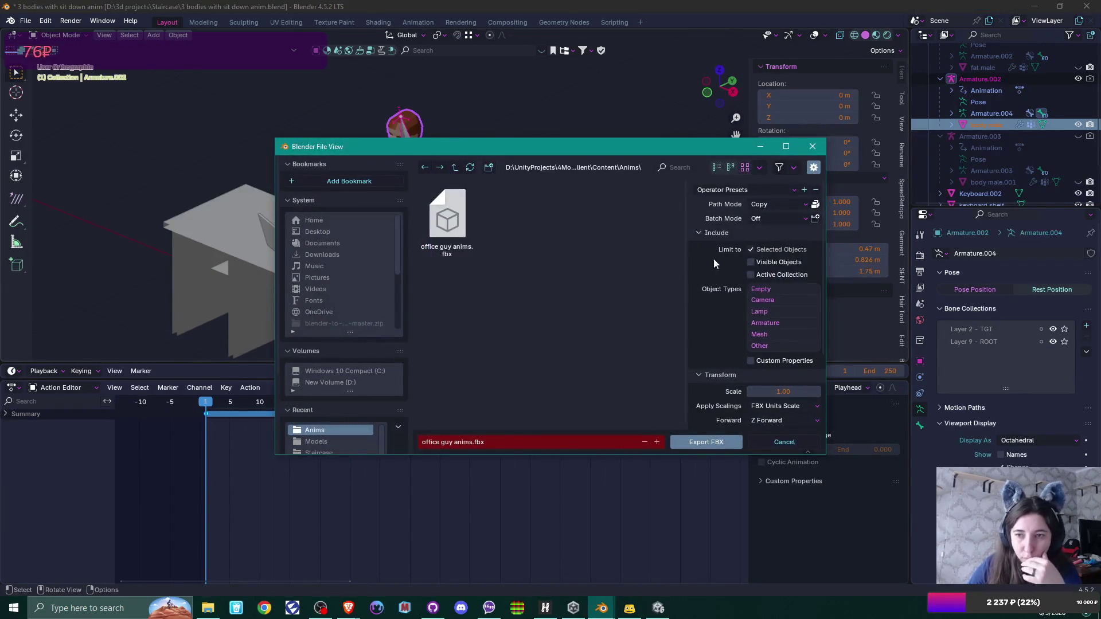
click(455, 167)
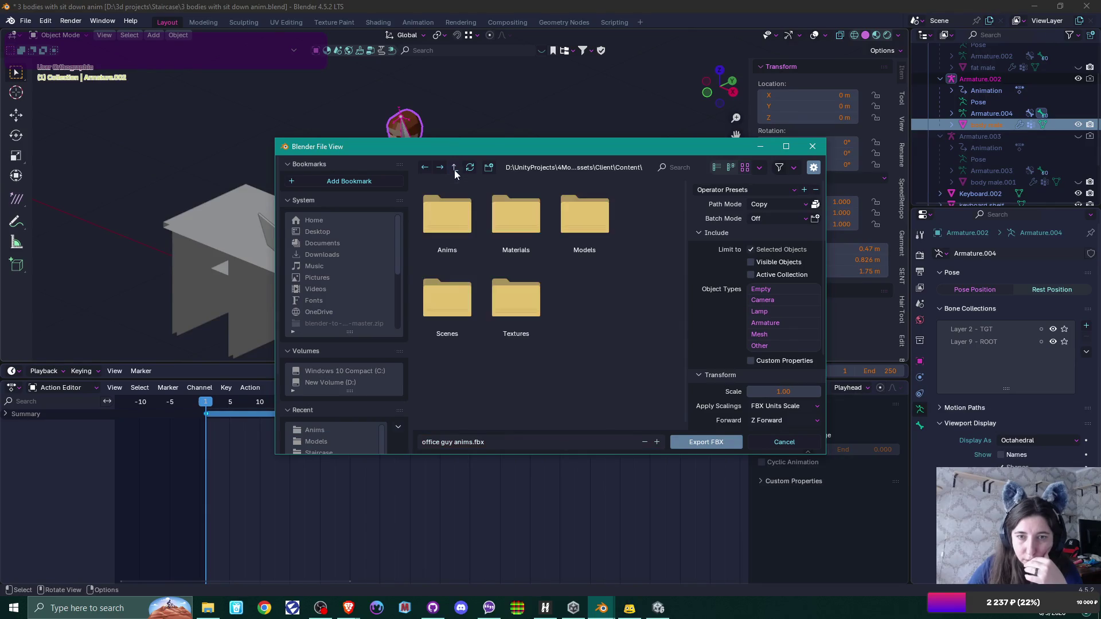
double_click(603, 238)
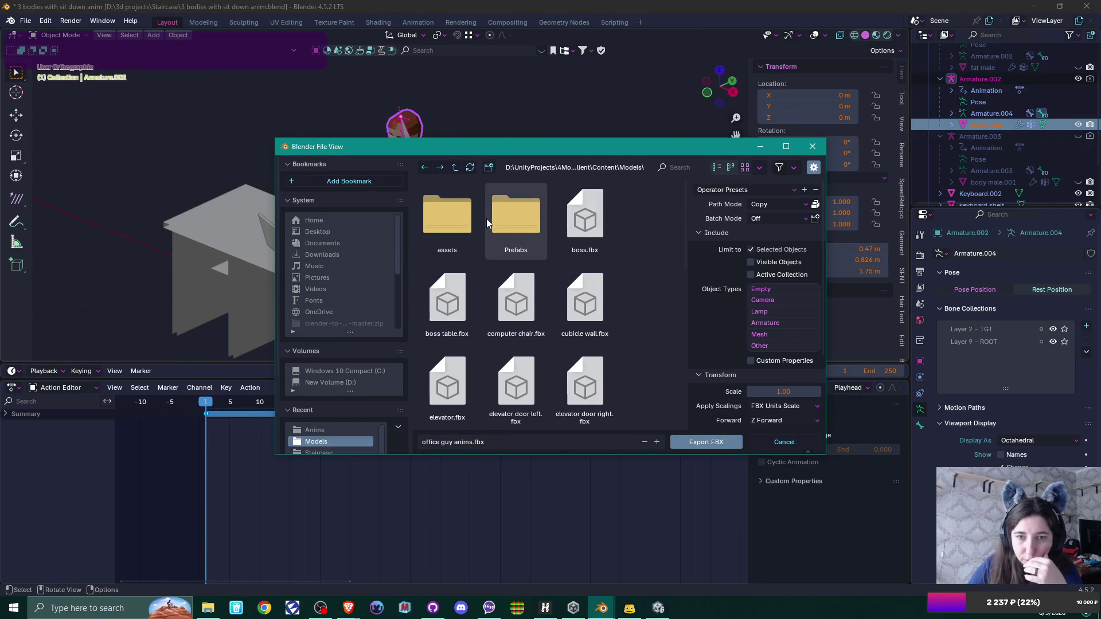
Step: Overwrite office guy.fbx with Apply Transform unchecked, then go back to Unity
scroll(641, 279, down, 5)
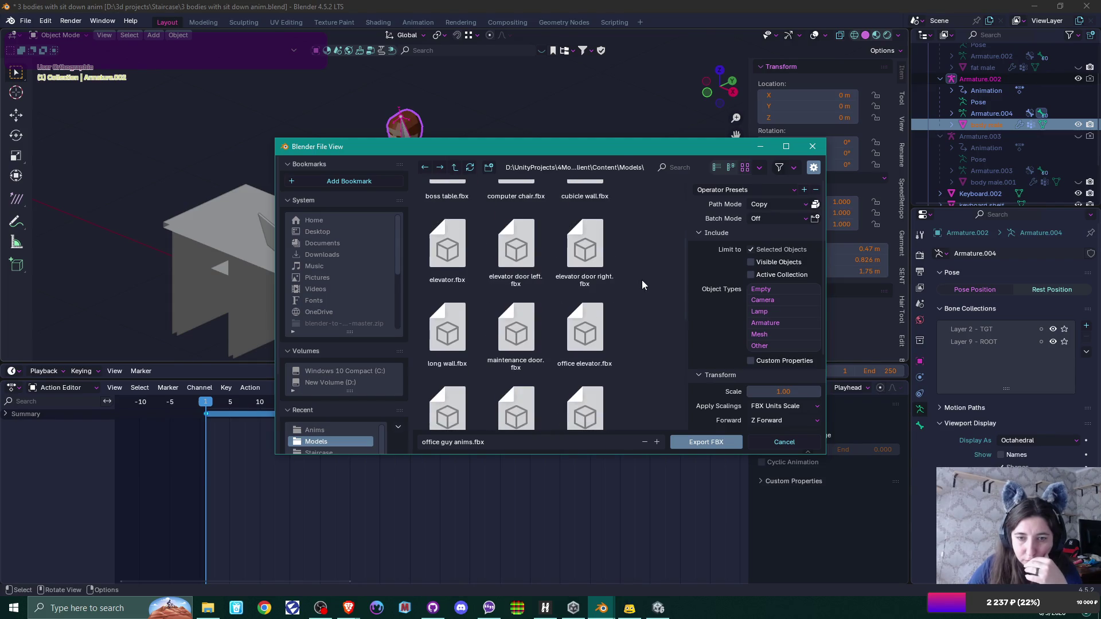
scroll(641, 280, down, 3)
click(516, 344)
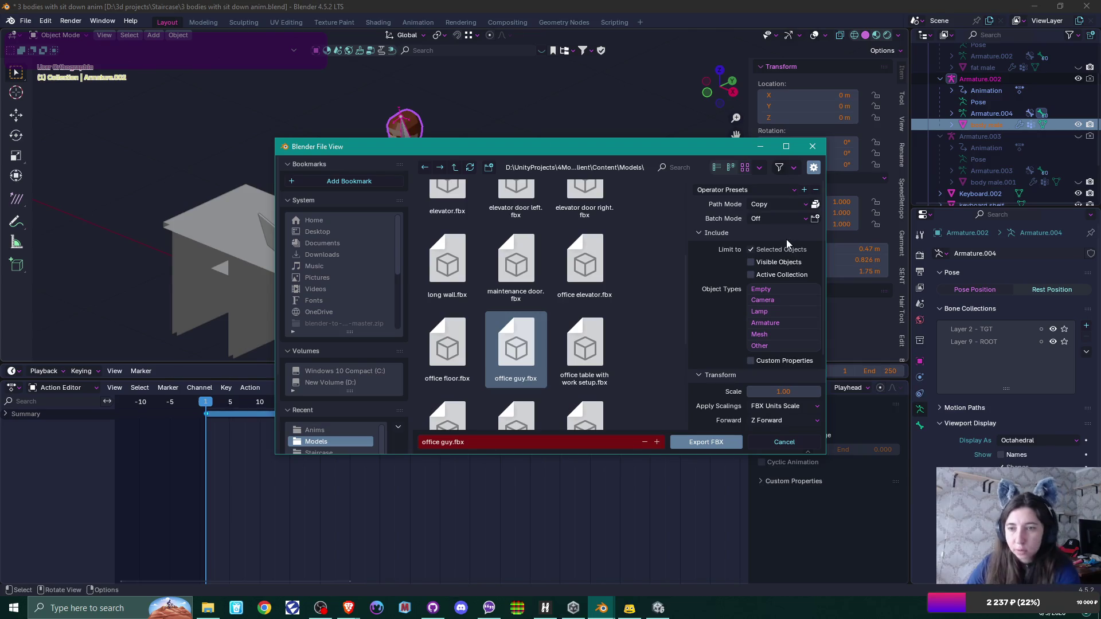
scroll(783, 241, down, 4)
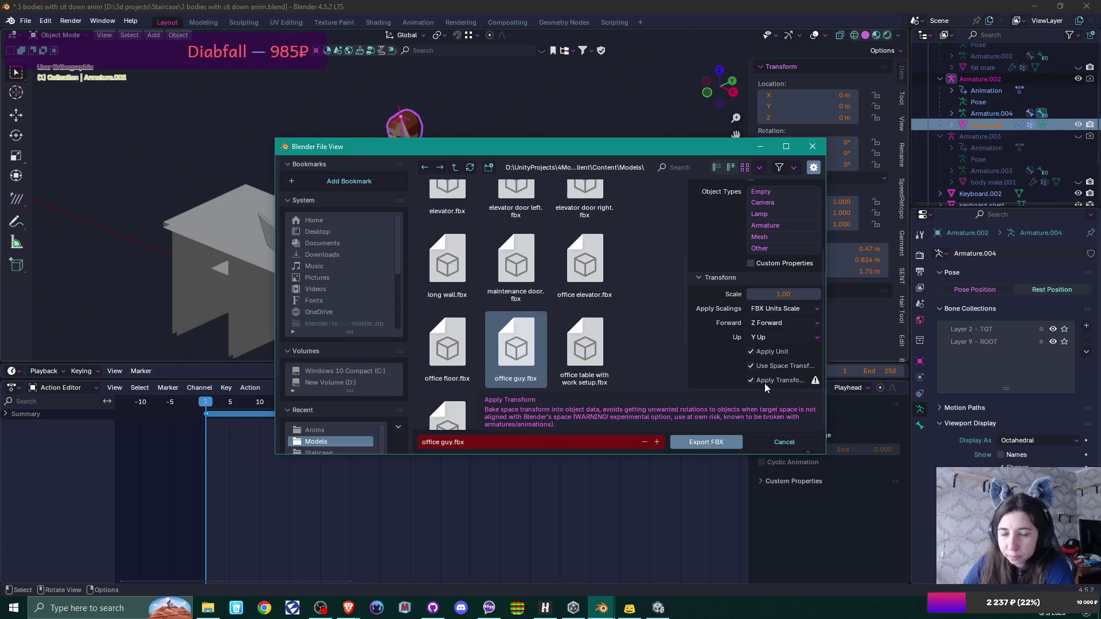
click(750, 380)
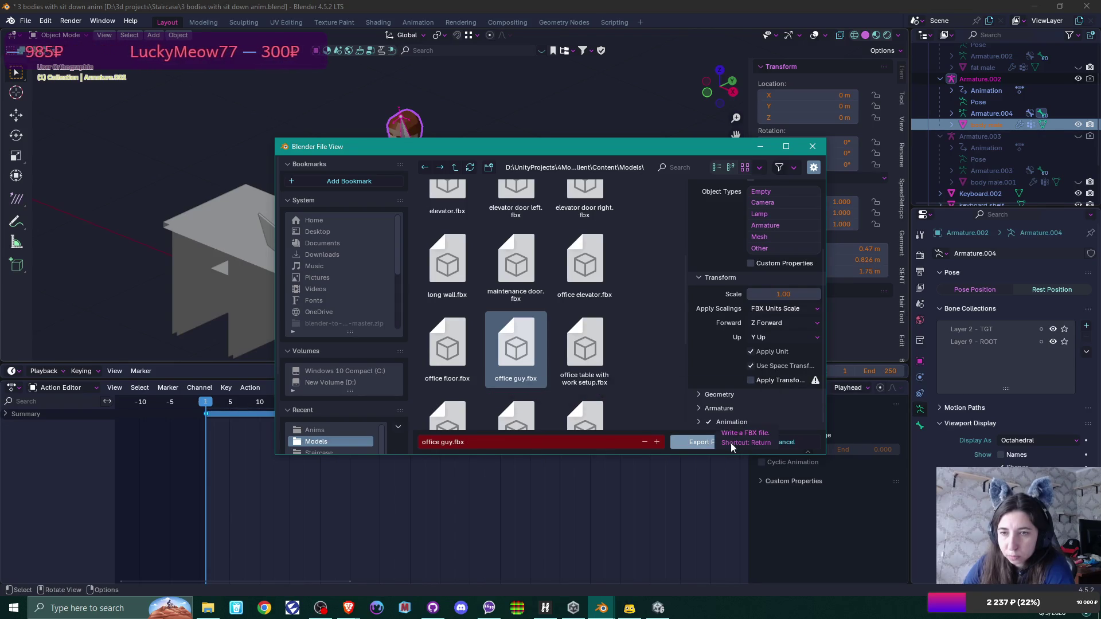
scroll(763, 321, up, 3)
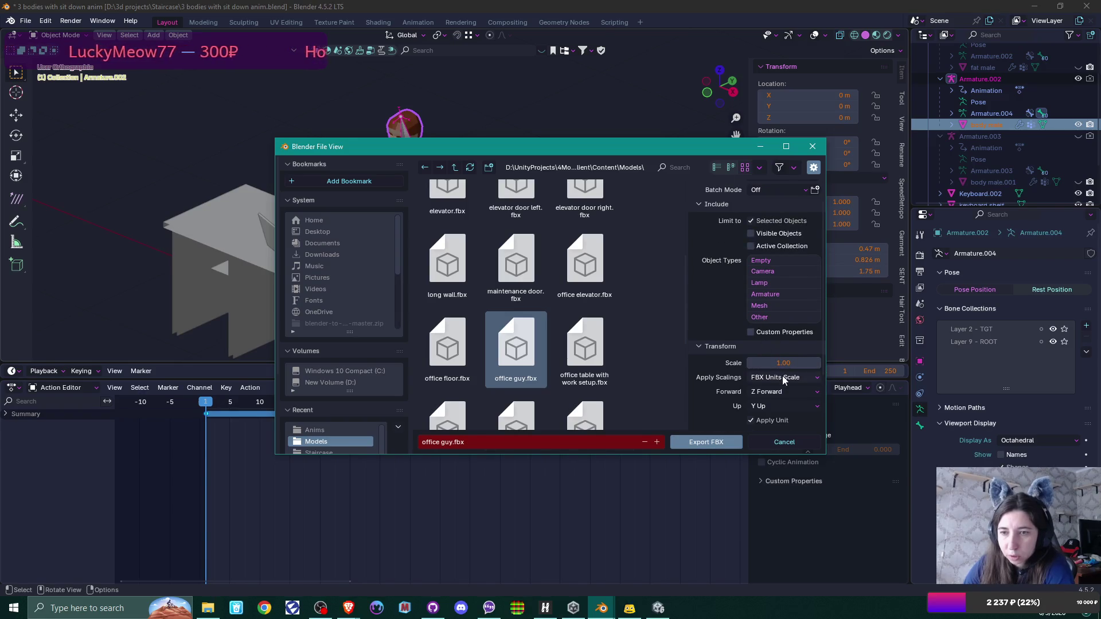
click(692, 445)
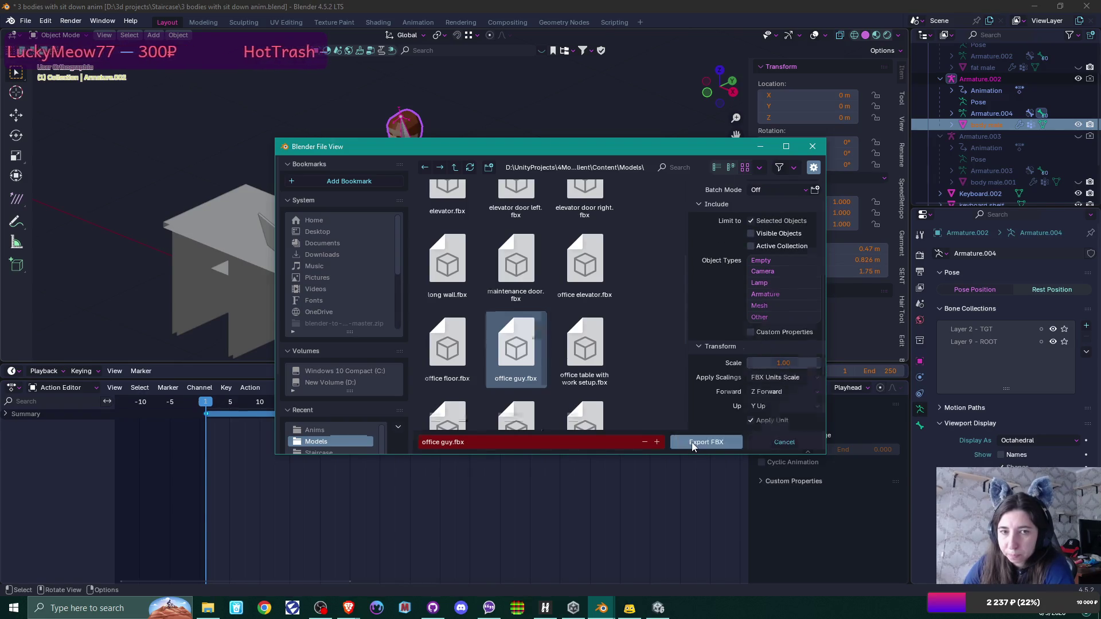
click(657, 609)
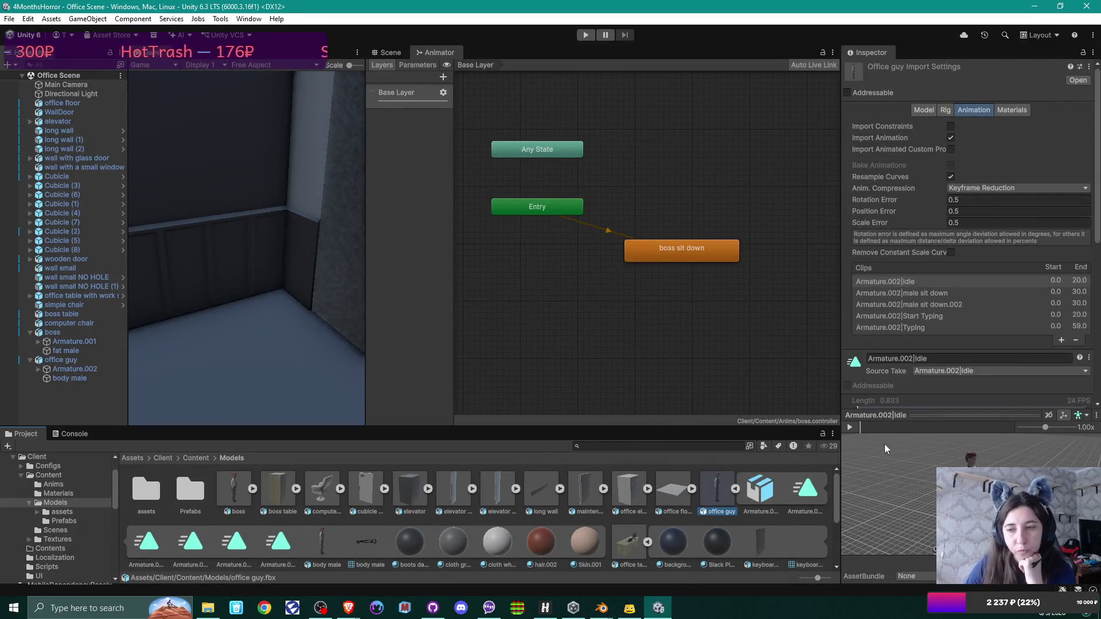
Step: Inspect the imported Idle, male sit down.002 and Start Typing clips, previewing Start Typing
click(808, 489)
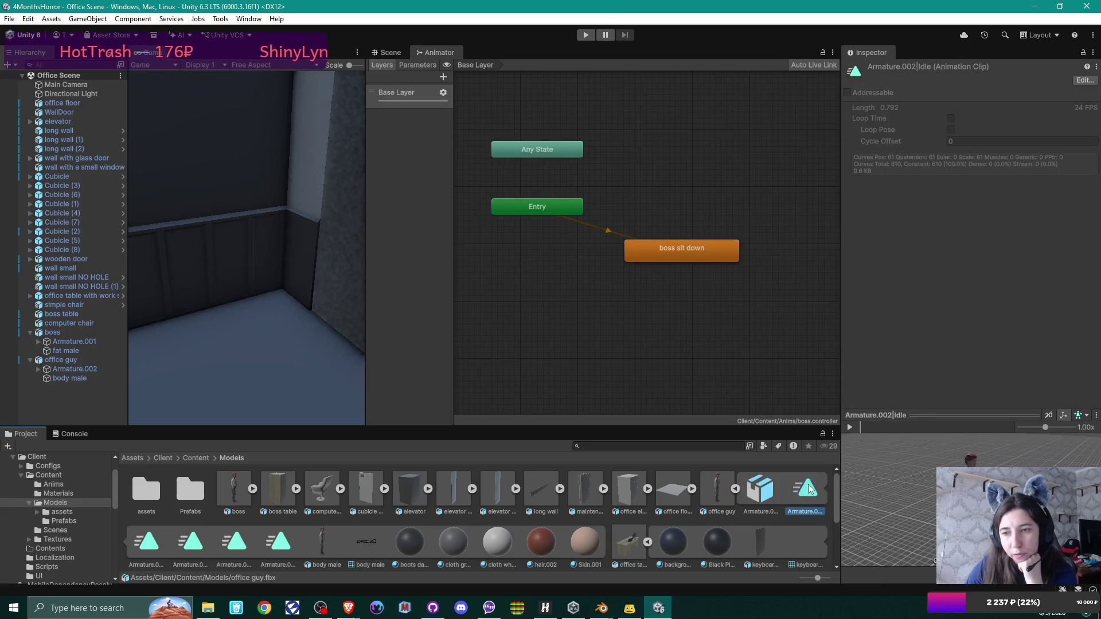
click(177, 540)
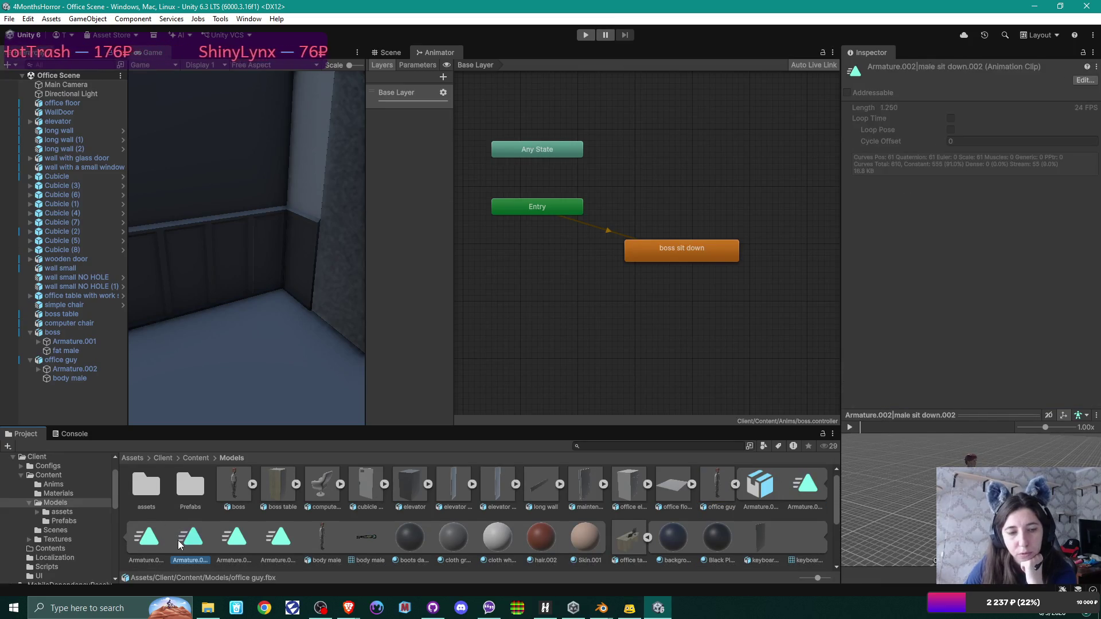
click(235, 538)
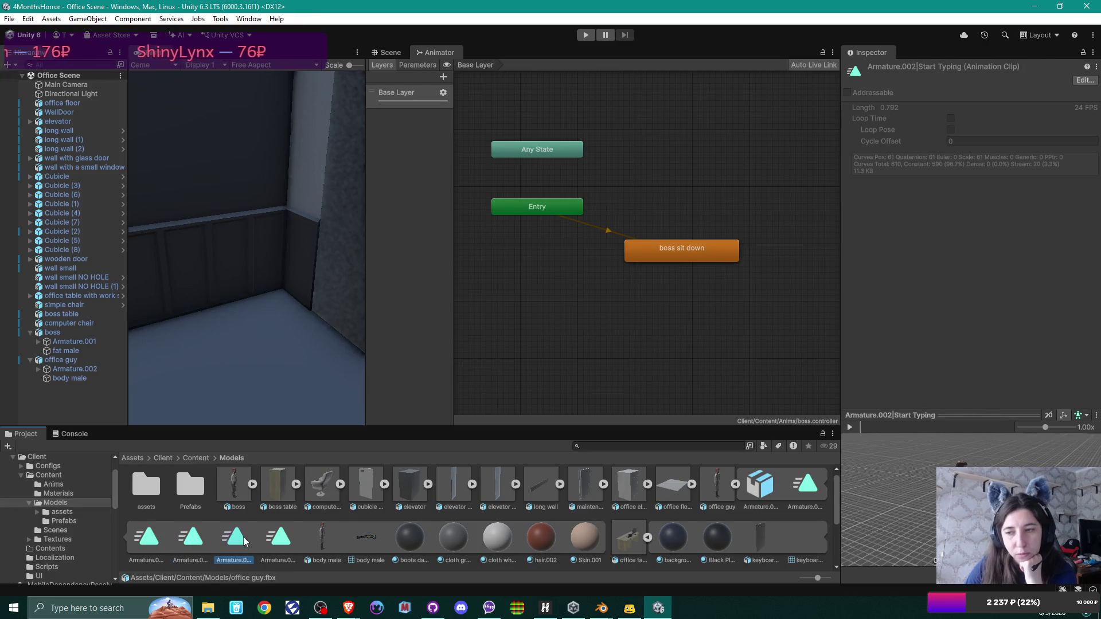
click(850, 427)
click(850, 427)
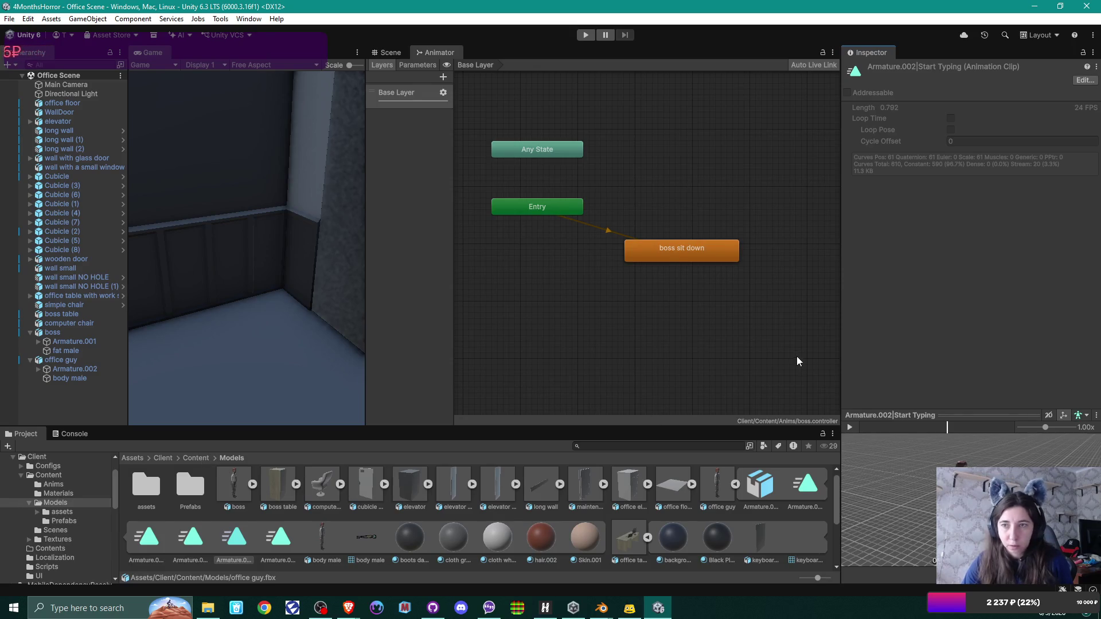
Step: Enable Loop Time on office guy's Idle clip and save the changed import settings
click(726, 481)
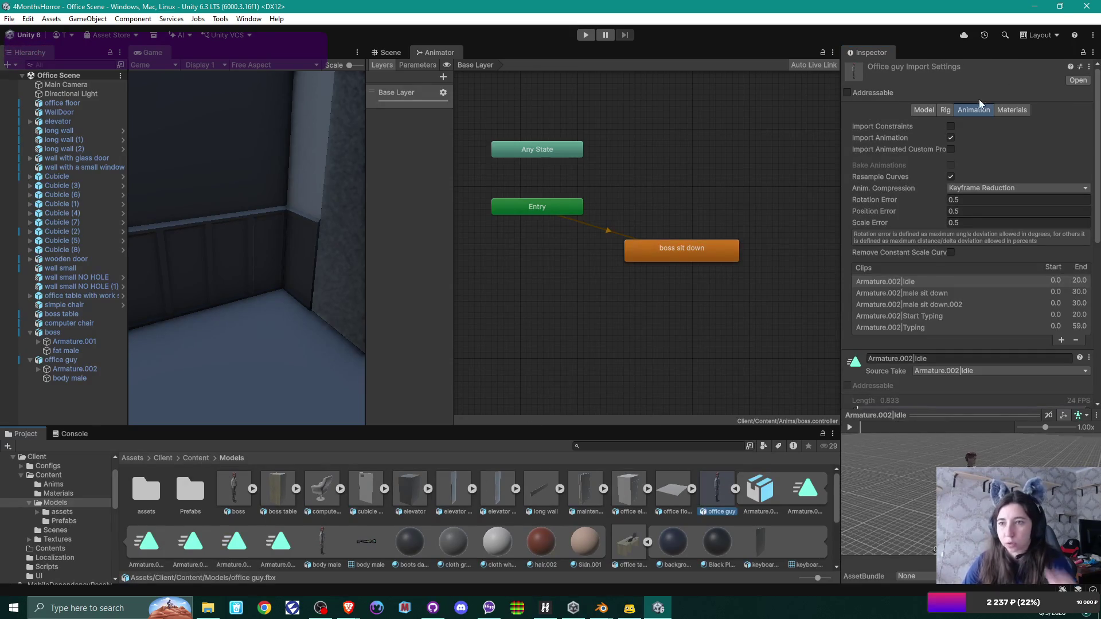
scroll(996, 306, down, 3)
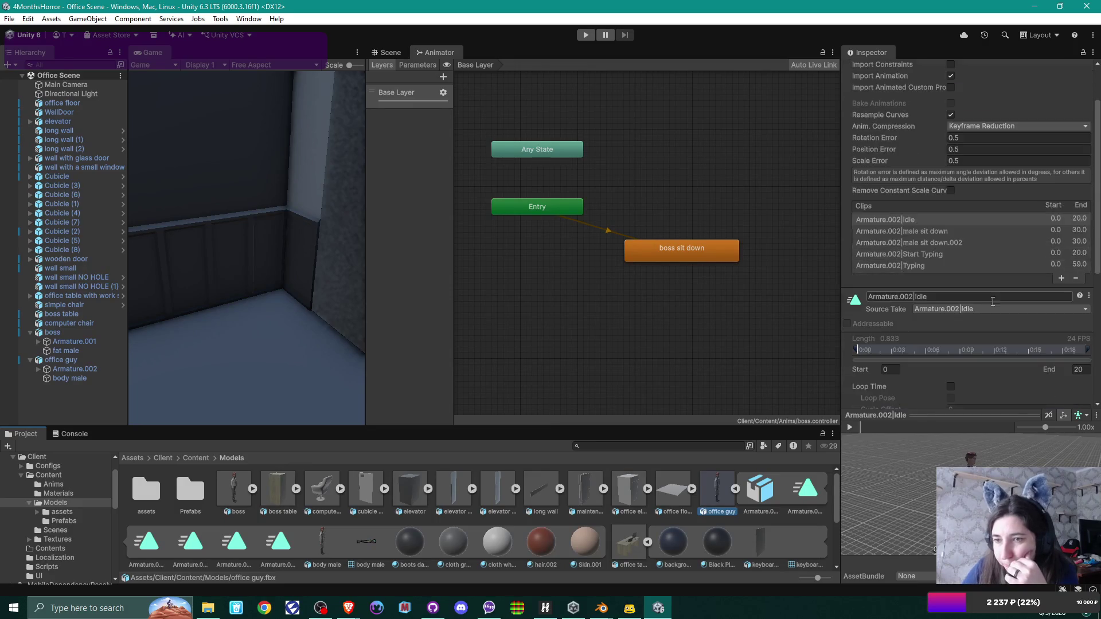
click(921, 266)
scroll(962, 289, down, 3)
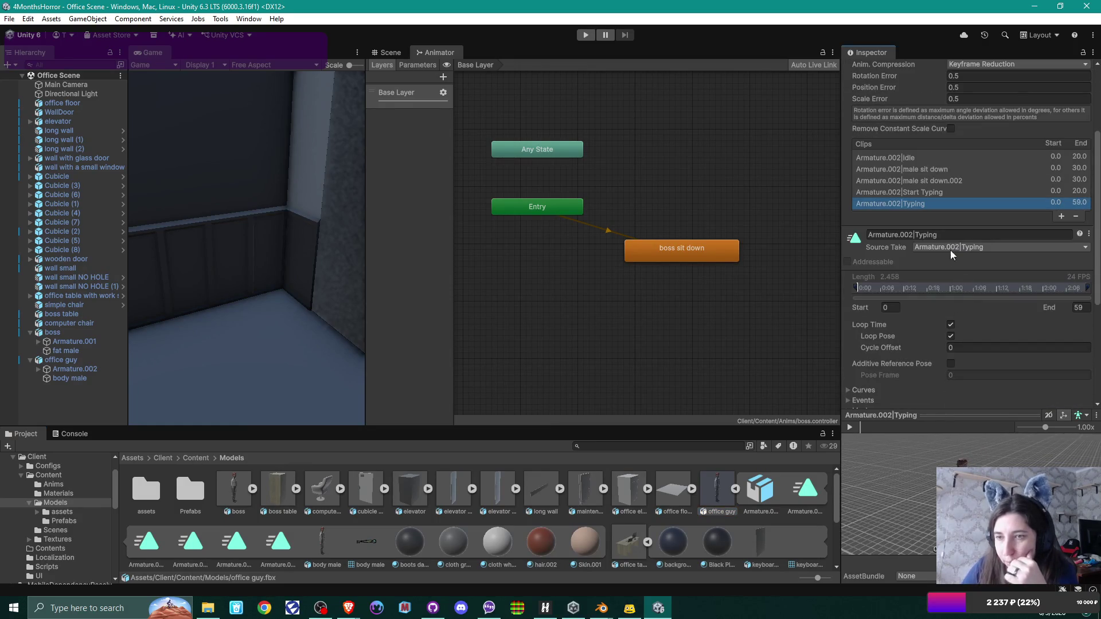
click(915, 192)
click(913, 181)
click(910, 170)
click(904, 158)
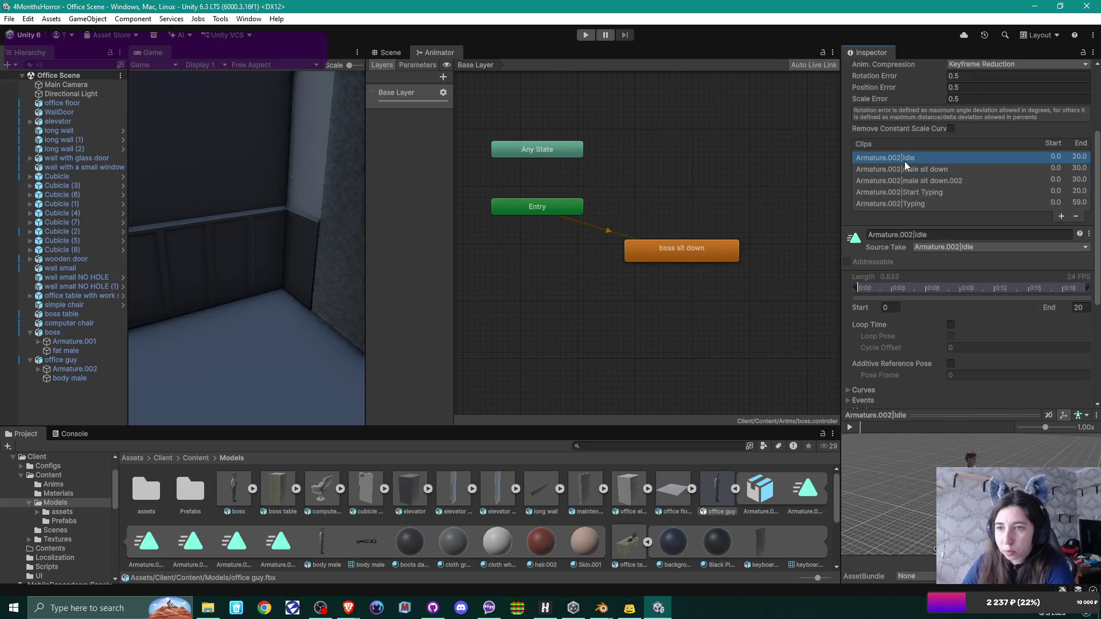
click(950, 325)
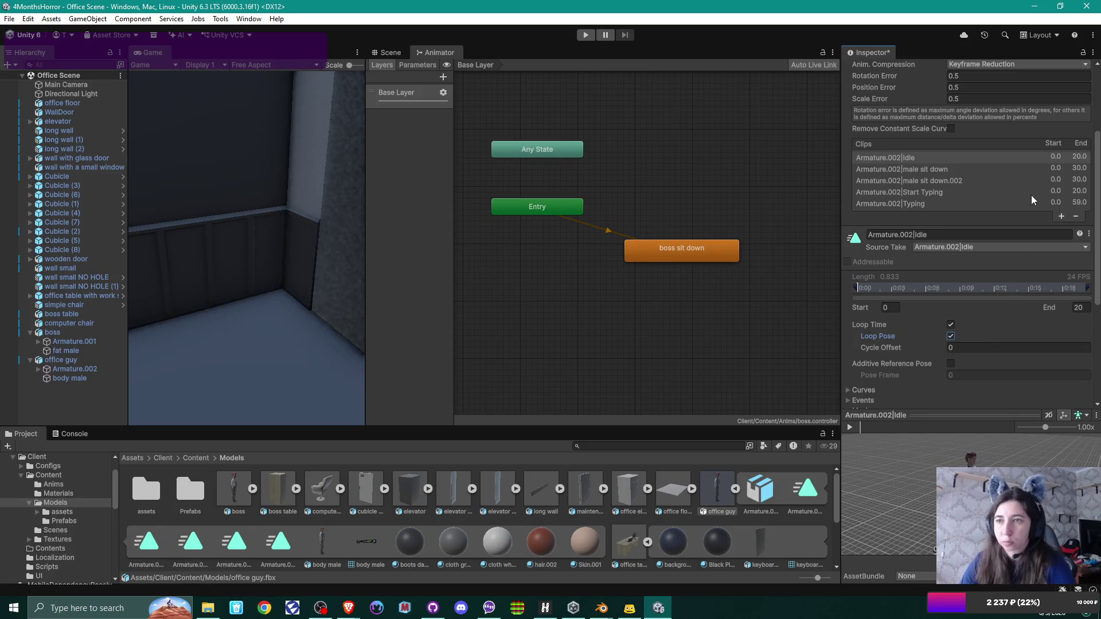
click(777, 487)
click(515, 321)
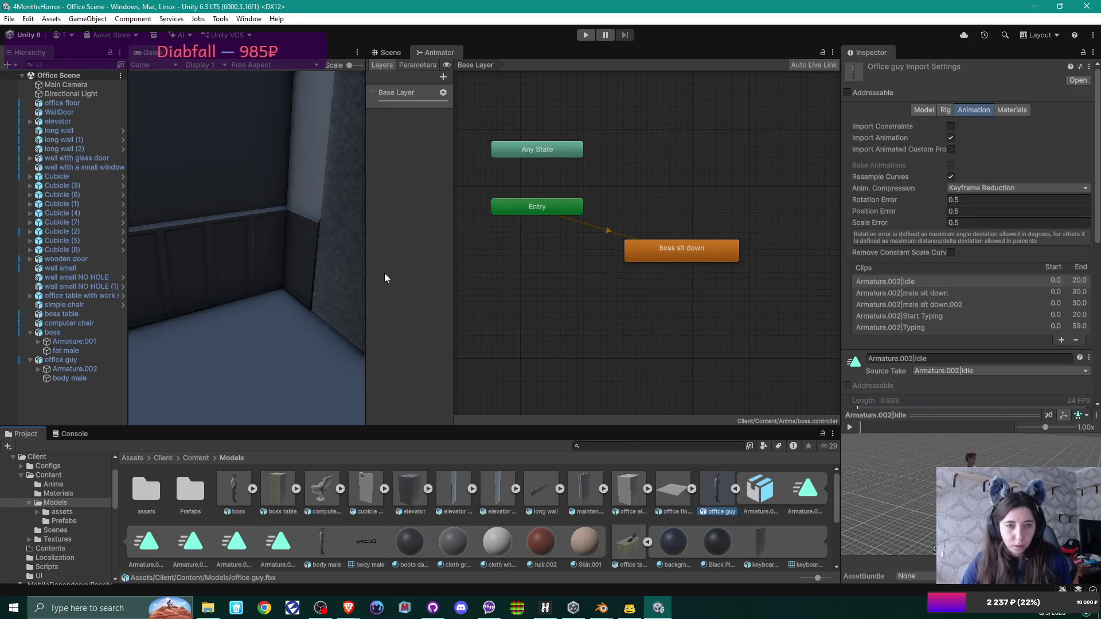
Step: Open Content > Anims and select the old office guy anims file
click(197, 458)
double_click(146, 488)
click(320, 493)
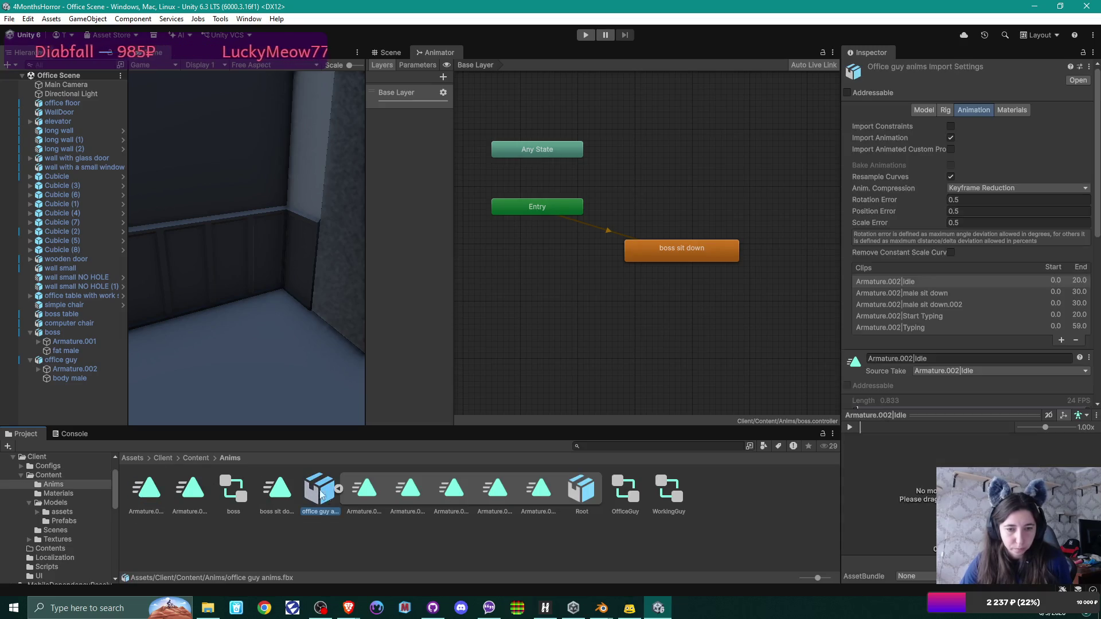
Step: Delete the old office guy anims file and clear WorkingGuy's sit down, Start Typing and Typing states
key(Delete)
key(Return)
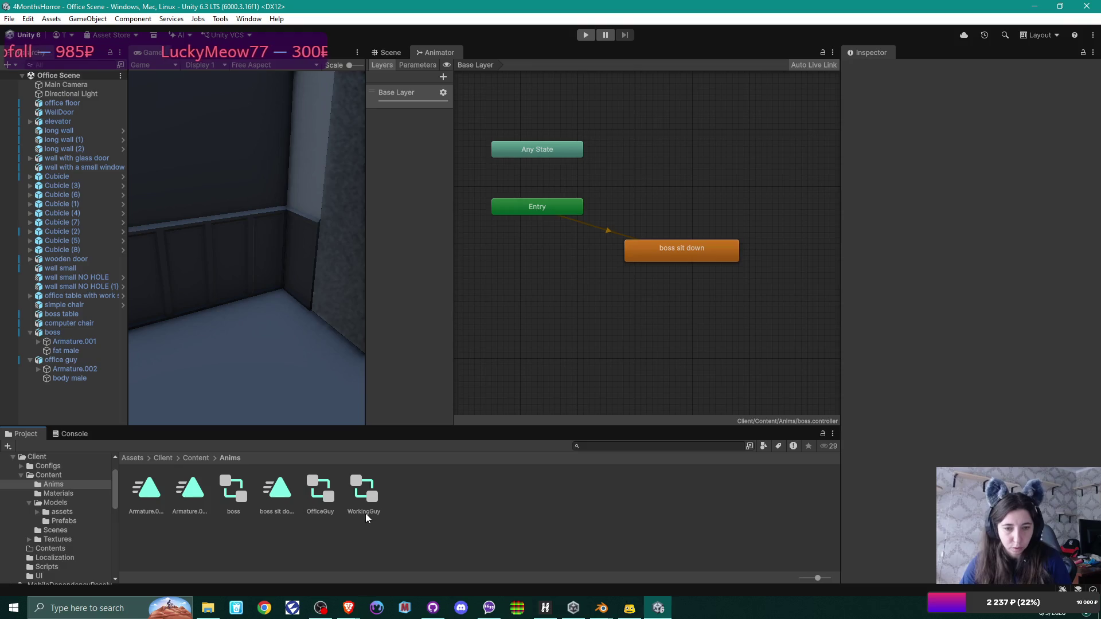
click(364, 491)
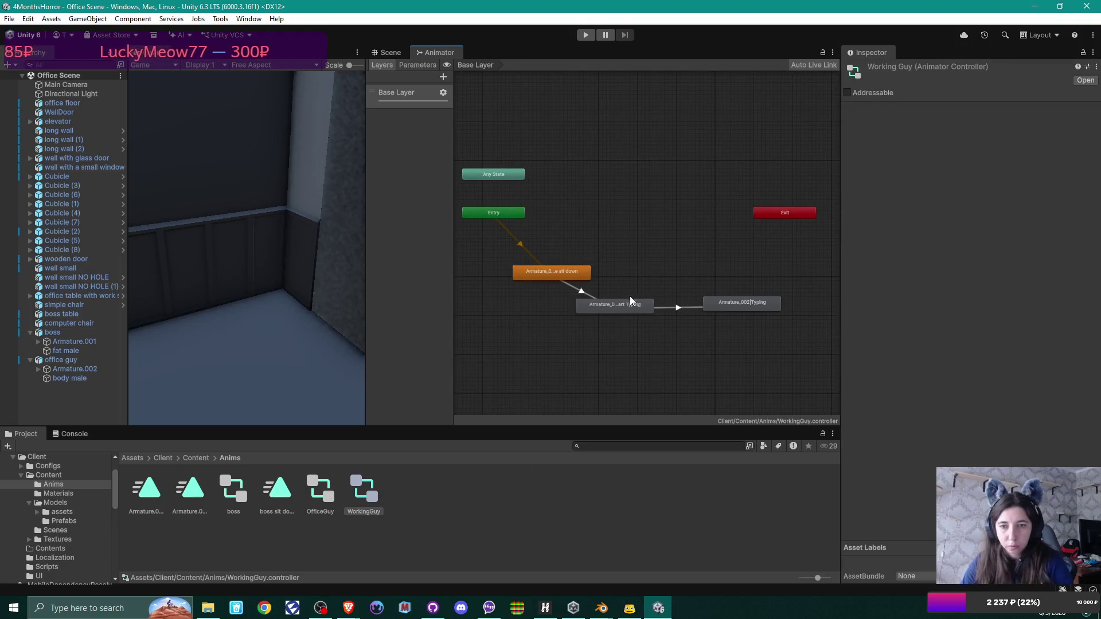
click(620, 309)
key(Delete)
click(721, 305)
key(Delete)
click(552, 271)
key(Delete)
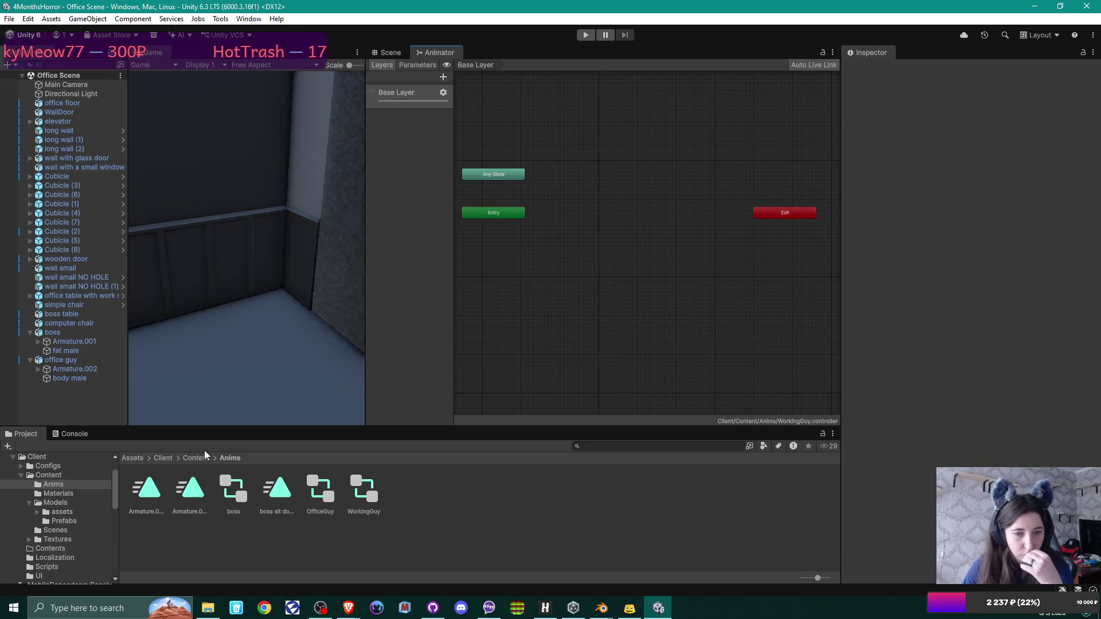
Step: Add the male sit down, Start Typing and Typing clips from Models as WorkingGuy states
click(202, 457)
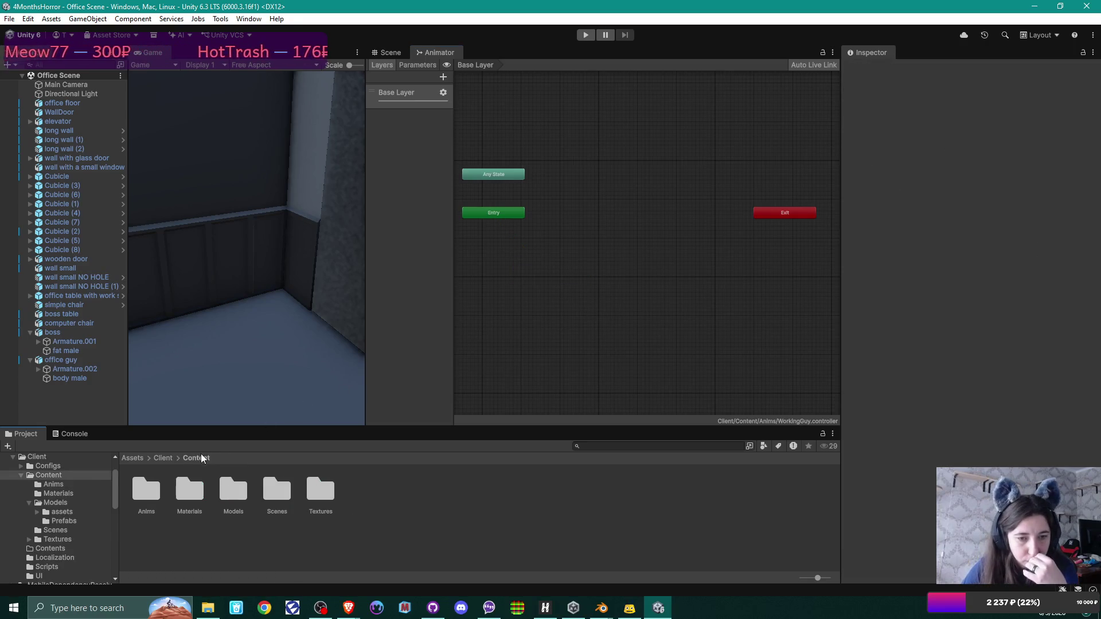
double_click(234, 496)
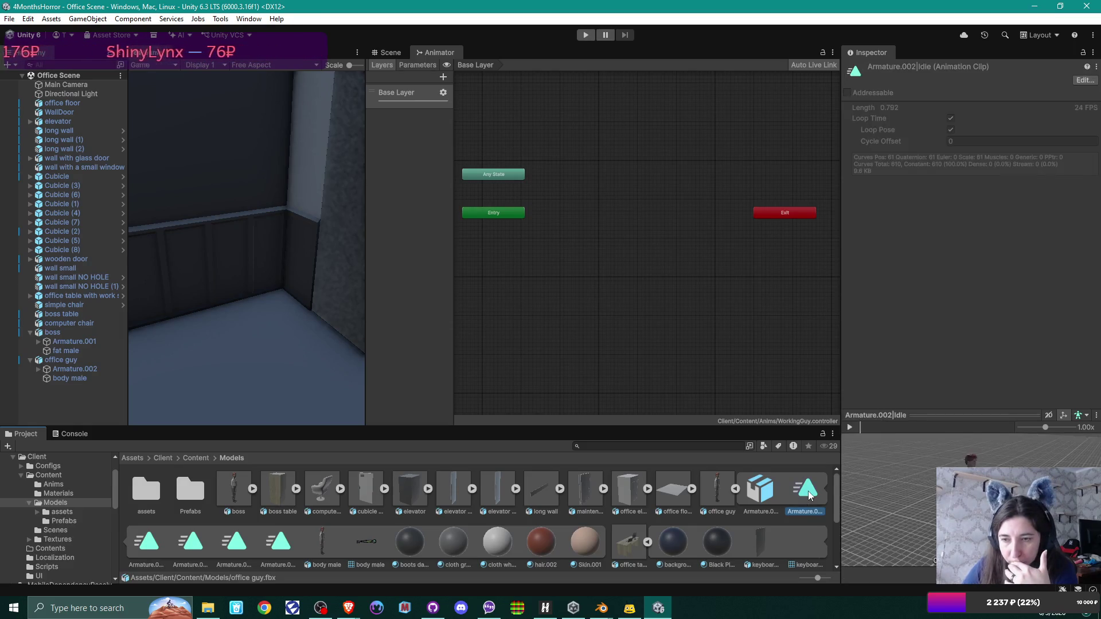
scroll(205, 544, down, 1)
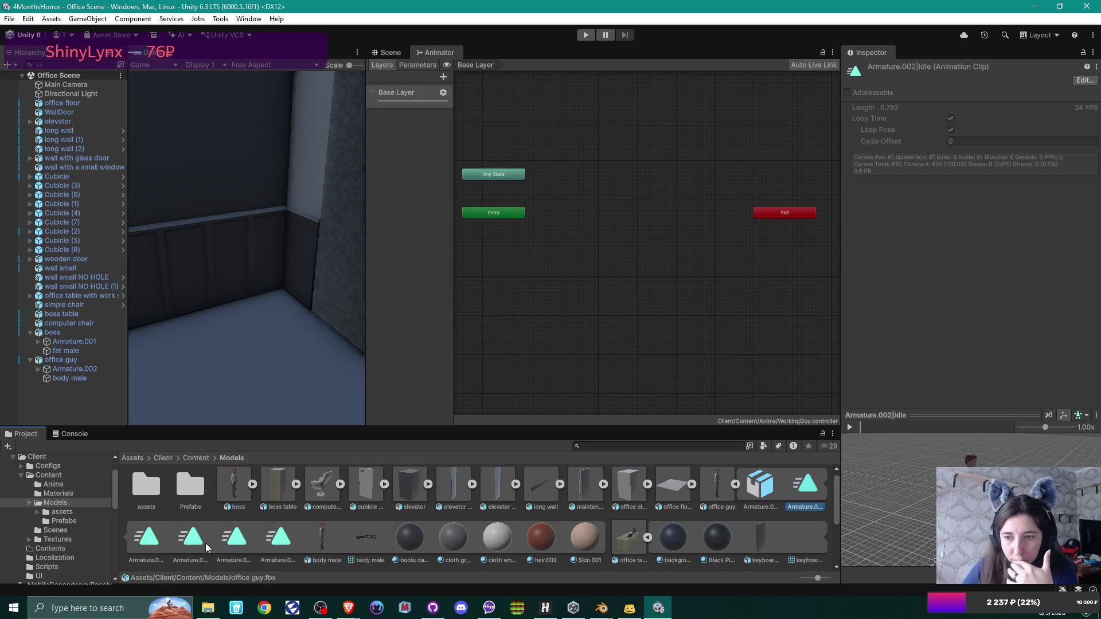
click(164, 543)
mouse_move(183, 541)
mouse_down()
mouse_move(187, 459)
mouse_move(512, 250)
mouse_up()
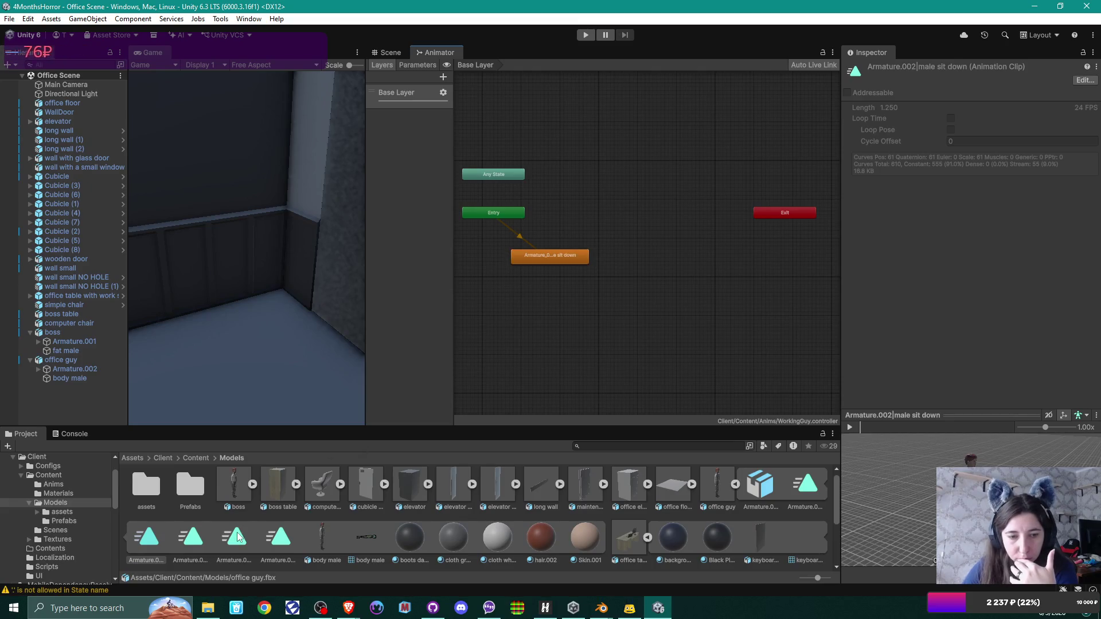
mouse_move(236, 540)
mouse_down()
mouse_move(500, 348)
mouse_move(587, 312)
mouse_up()
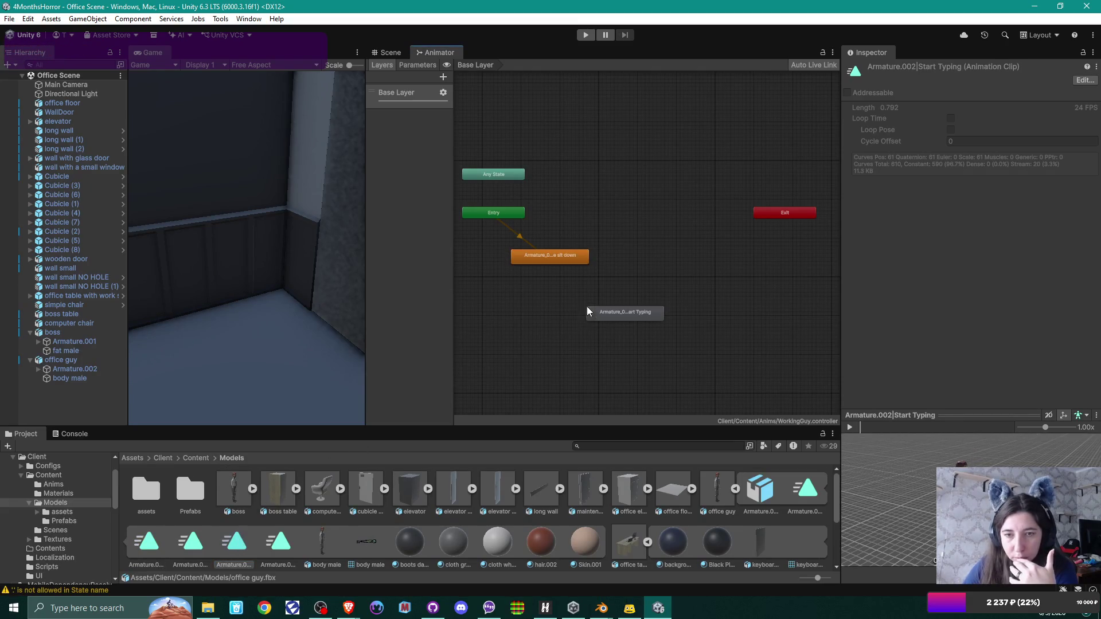
drag(297, 531, 734, 298)
drag(638, 315, 658, 305)
Step: Chain transitions from male sit down to Start Typing to Typing
right_click(582, 262)
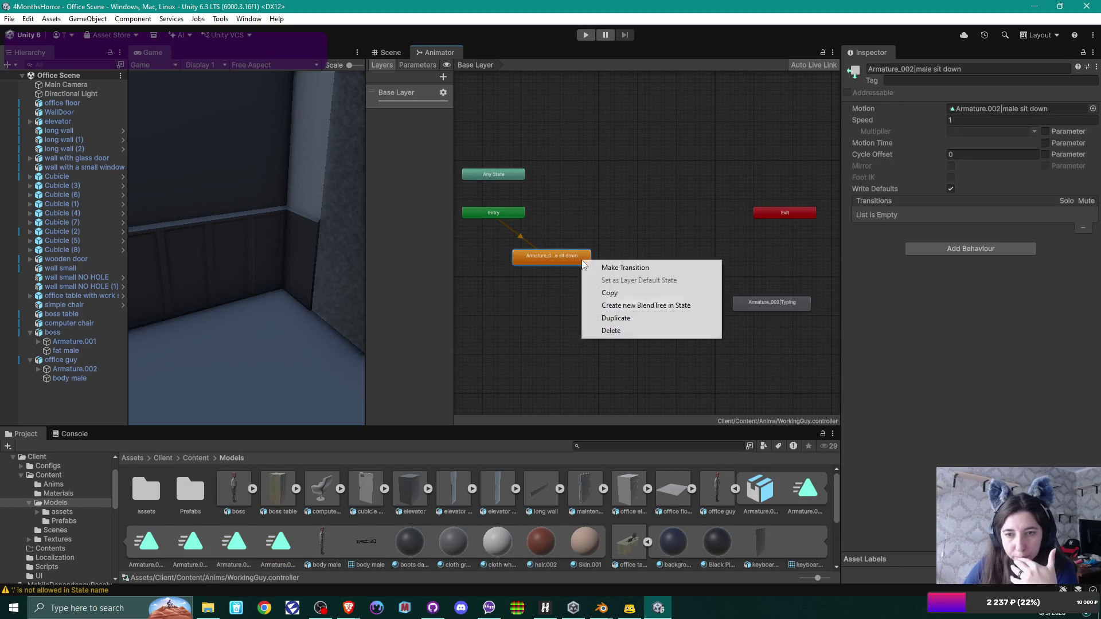
click(602, 268)
click(650, 302)
right_click(651, 303)
click(668, 308)
click(769, 303)
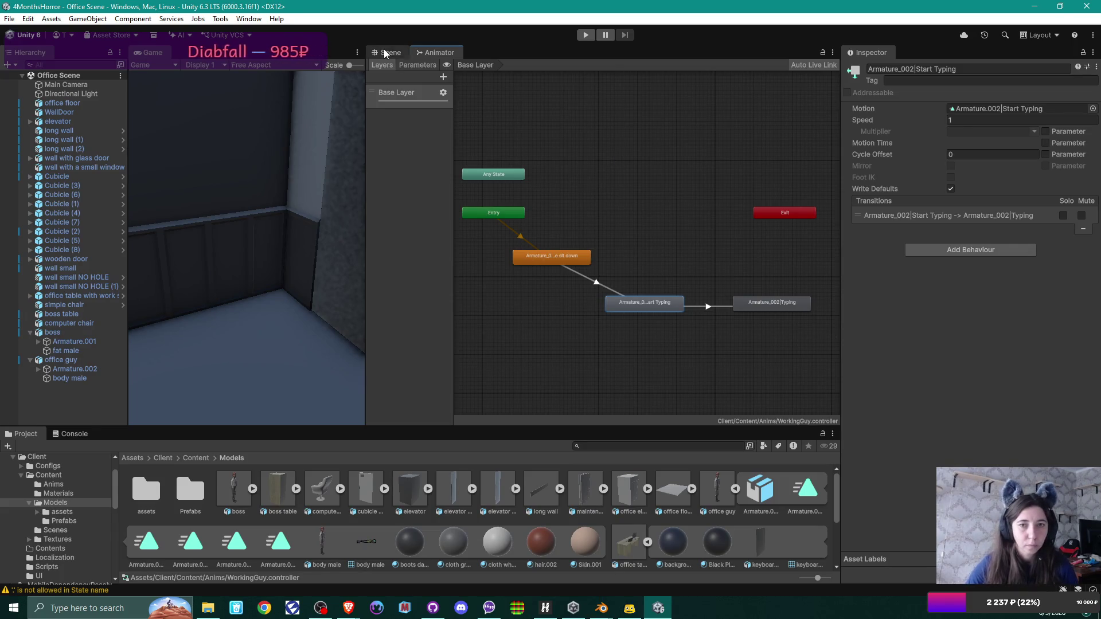
key(ctrl+1)
Step: Frame and select the office guy at his desk, then enter Play mode
key(f)
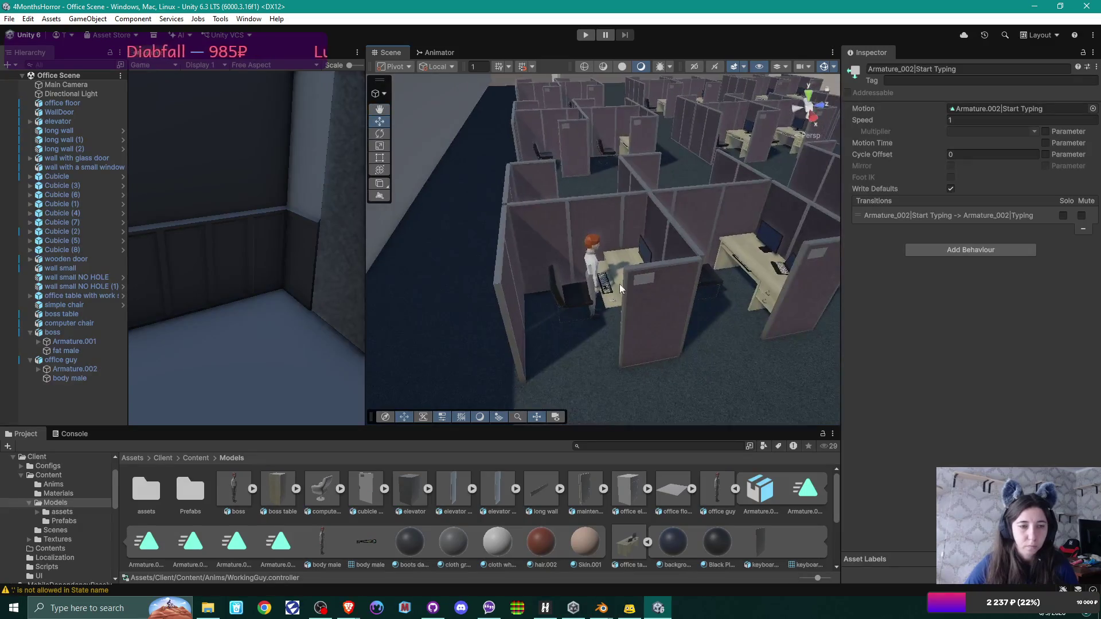
click(77, 360)
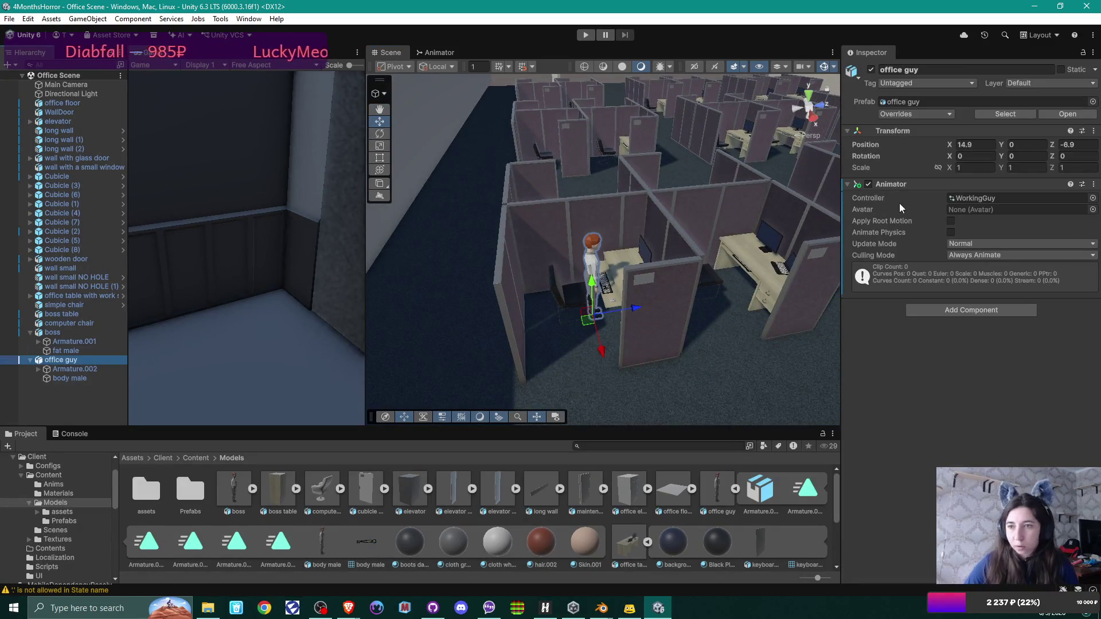
click(585, 36)
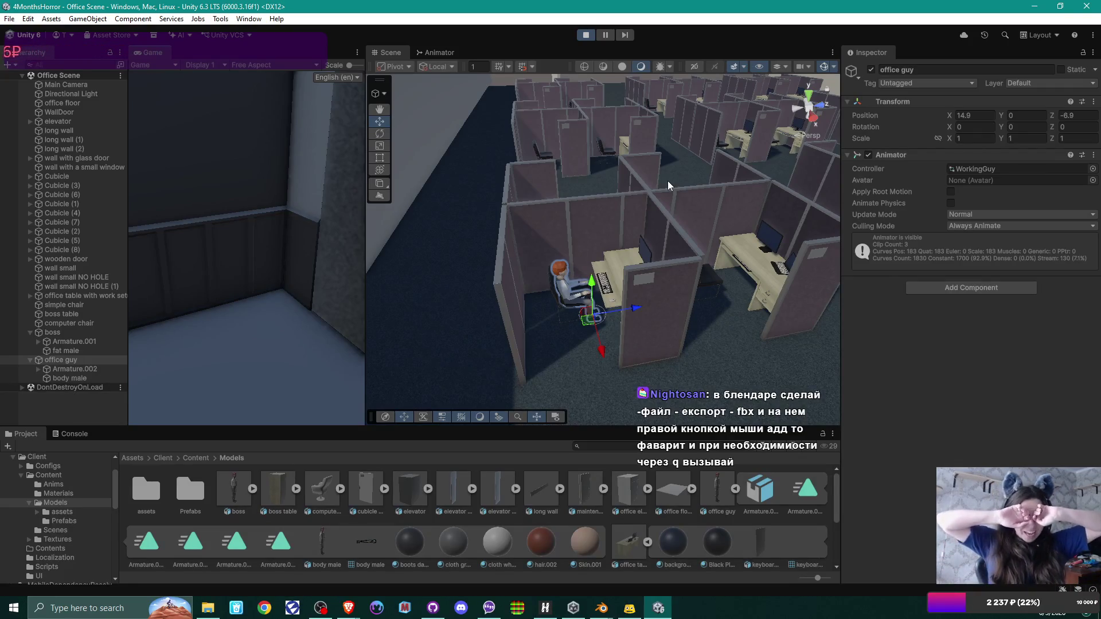
Step: Orbit and zoom around the seated office guy to check his pose, then stop Play mode
mouse_move(621, 289)
mouse_down()
mouse_move(635, 277)
mouse_move(649, 288)
mouse_up()
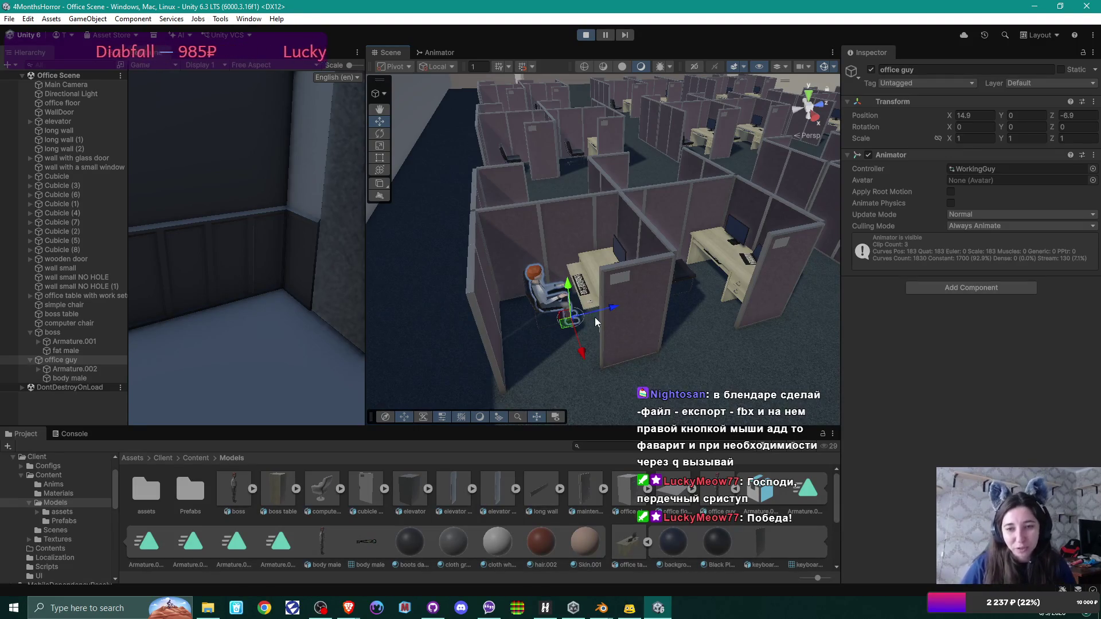
drag(605, 326, 595, 359)
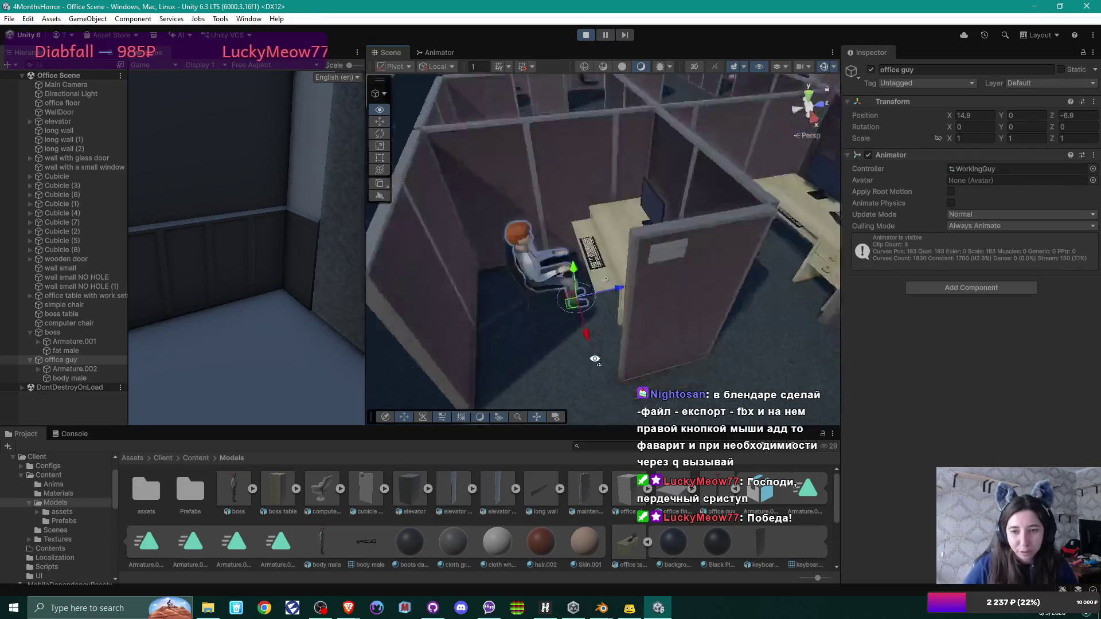
key(f)
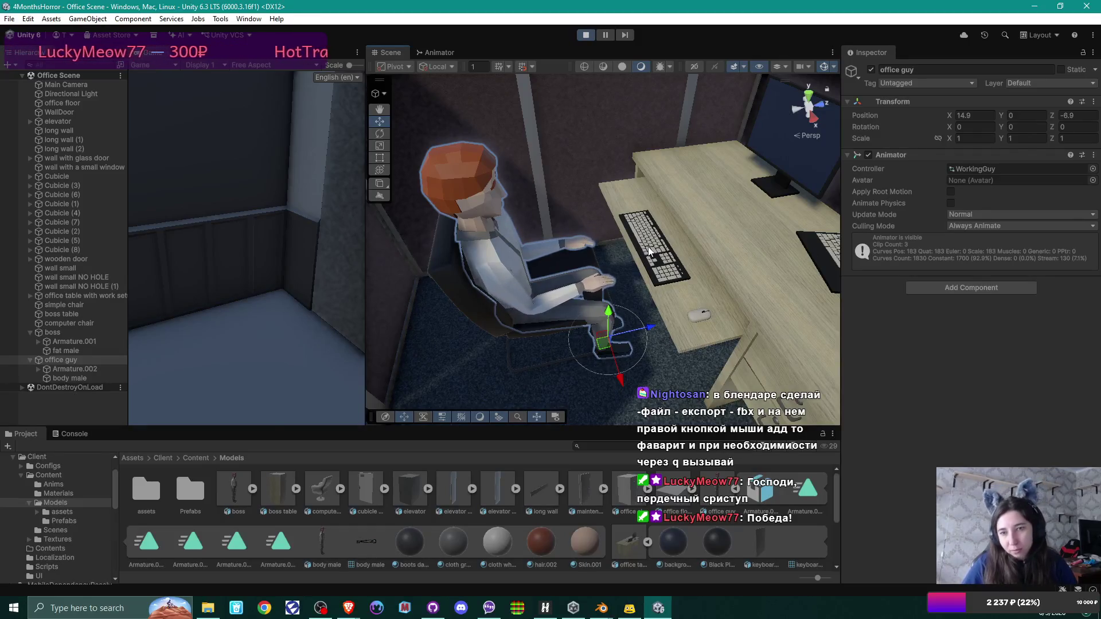
mouse_move(649, 251)
mouse_down()
mouse_move(619, 247)
mouse_move(573, 263)
mouse_move(555, 230)
mouse_move(587, 352)
mouse_move(622, 338)
mouse_move(609, 239)
mouse_move(683, 205)
mouse_up()
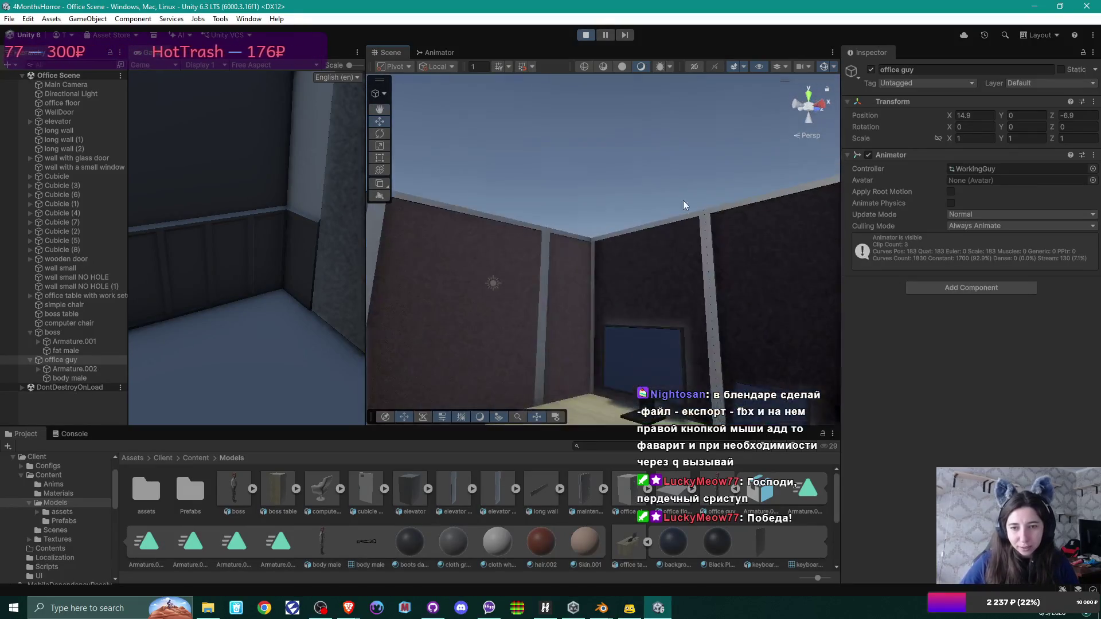
key(f)
mouse_move(631, 258)
mouse_down()
mouse_move(587, 301)
mouse_move(561, 298)
mouse_up()
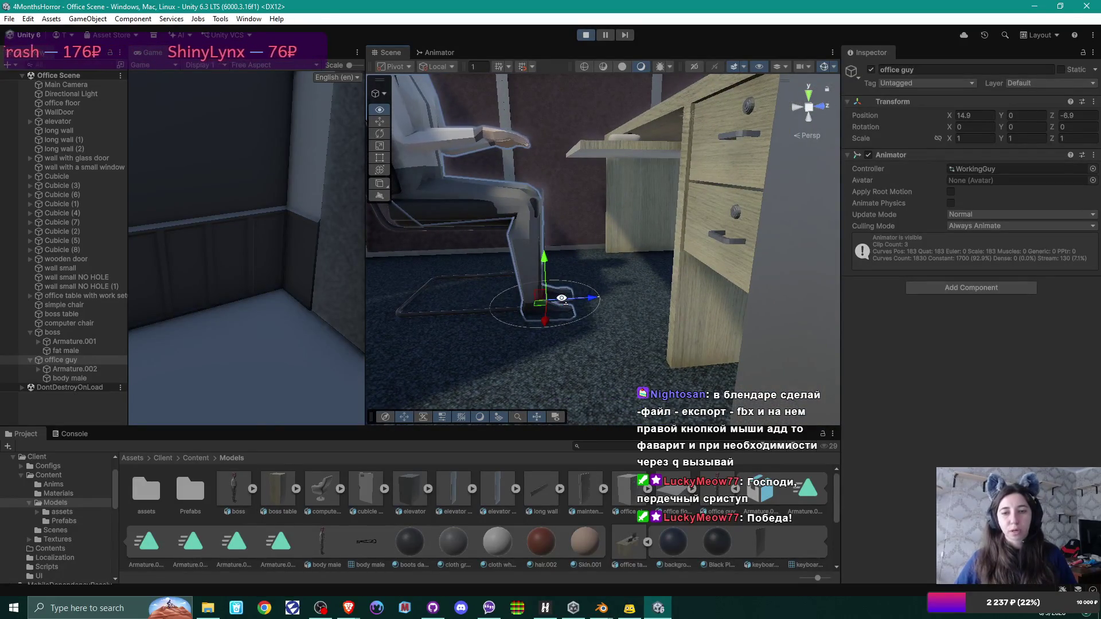
click(585, 35)
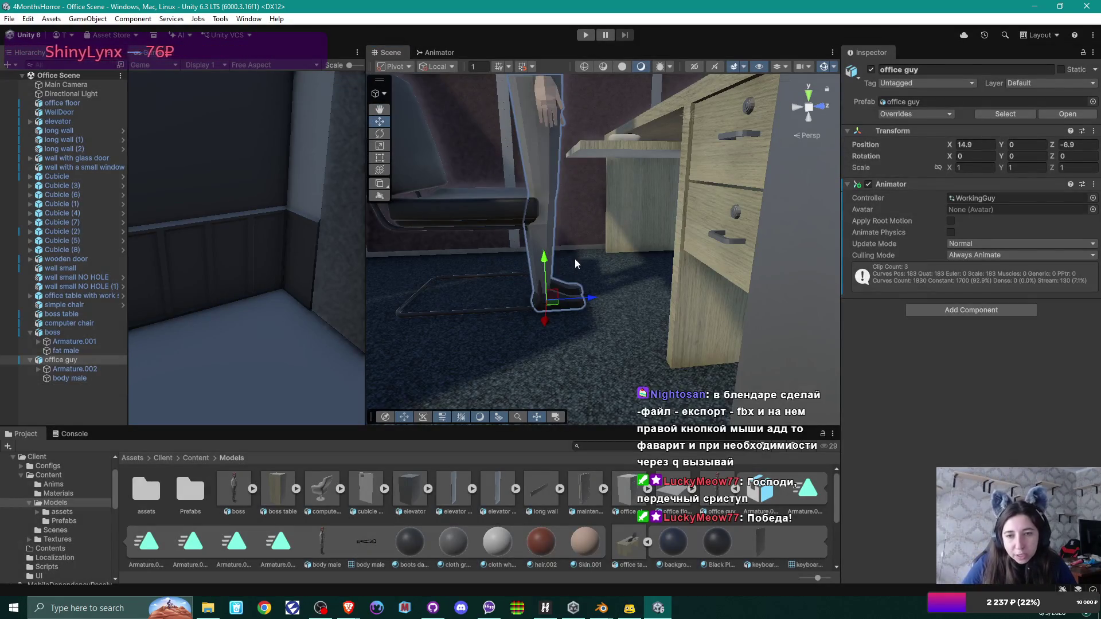
Step: Reposition the office guy to Y 0.025, Z -6.746 and play the scene to inspect his feet
drag(599, 297, 630, 296)
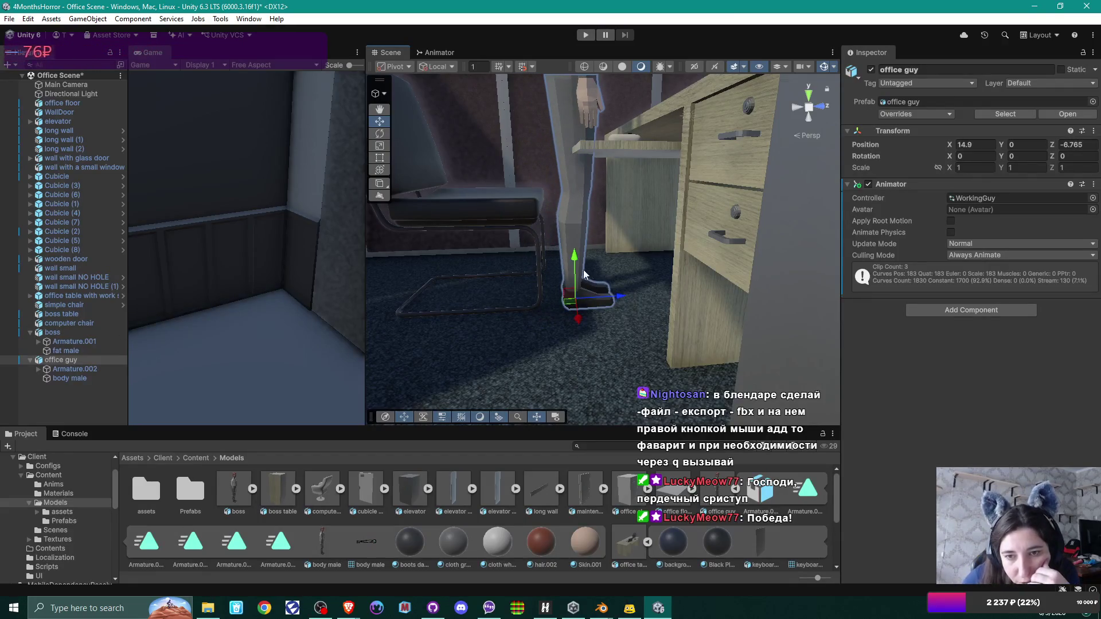
drag(573, 256, 574, 252)
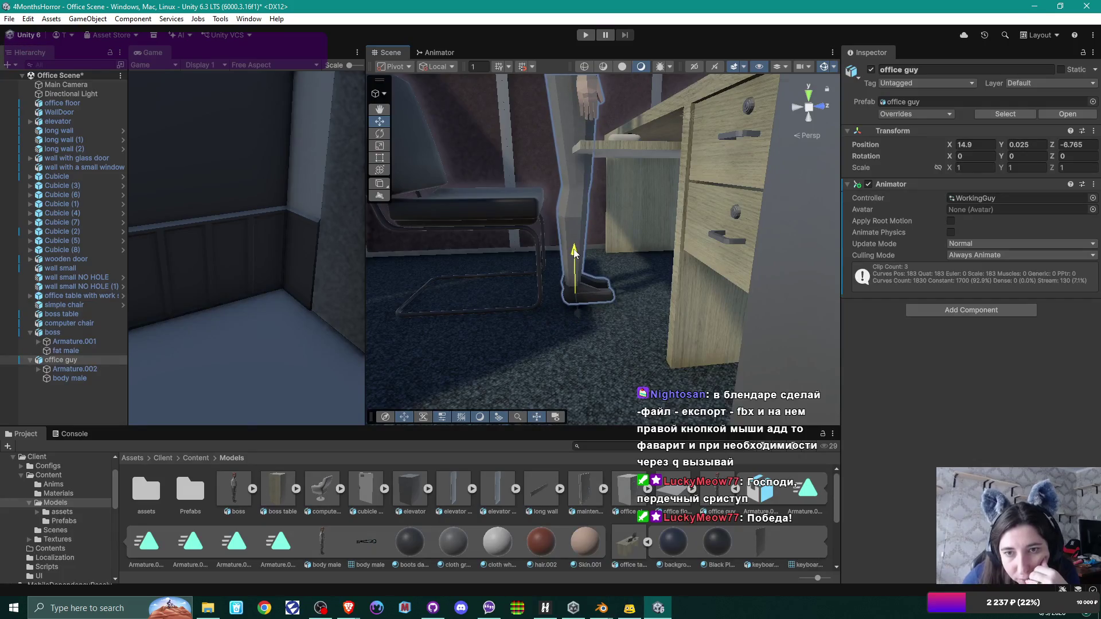
drag(628, 291, 632, 266)
click(587, 35)
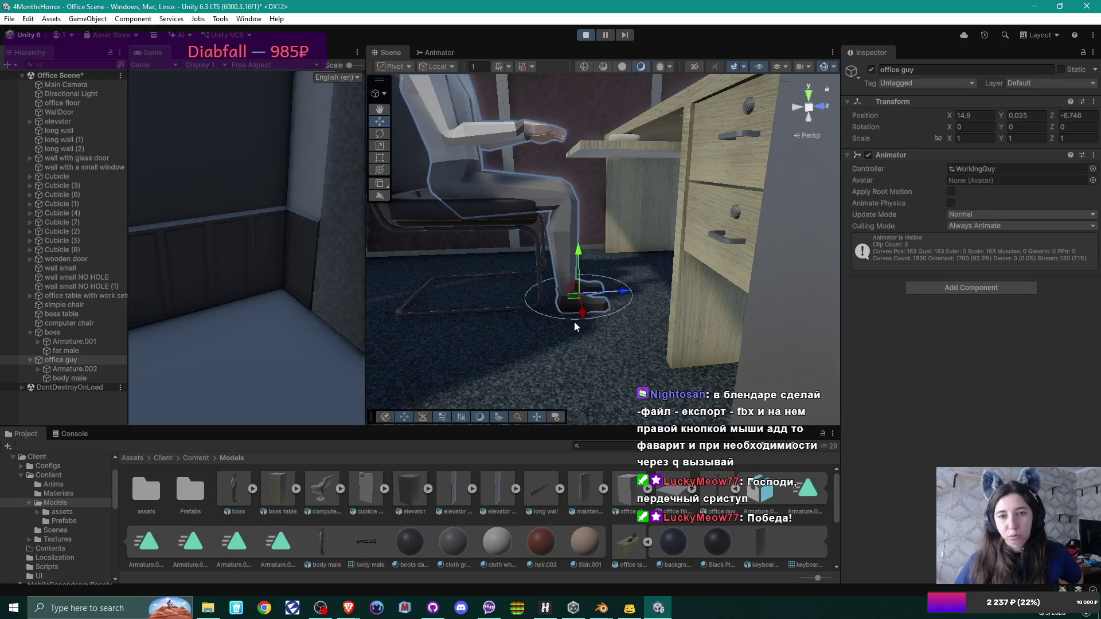
mouse_move(526, 160)
mouse_down()
mouse_move(540, 228)
mouse_move(547, 237)
mouse_move(541, 201)
mouse_move(570, 225)
mouse_move(569, 248)
mouse_up()
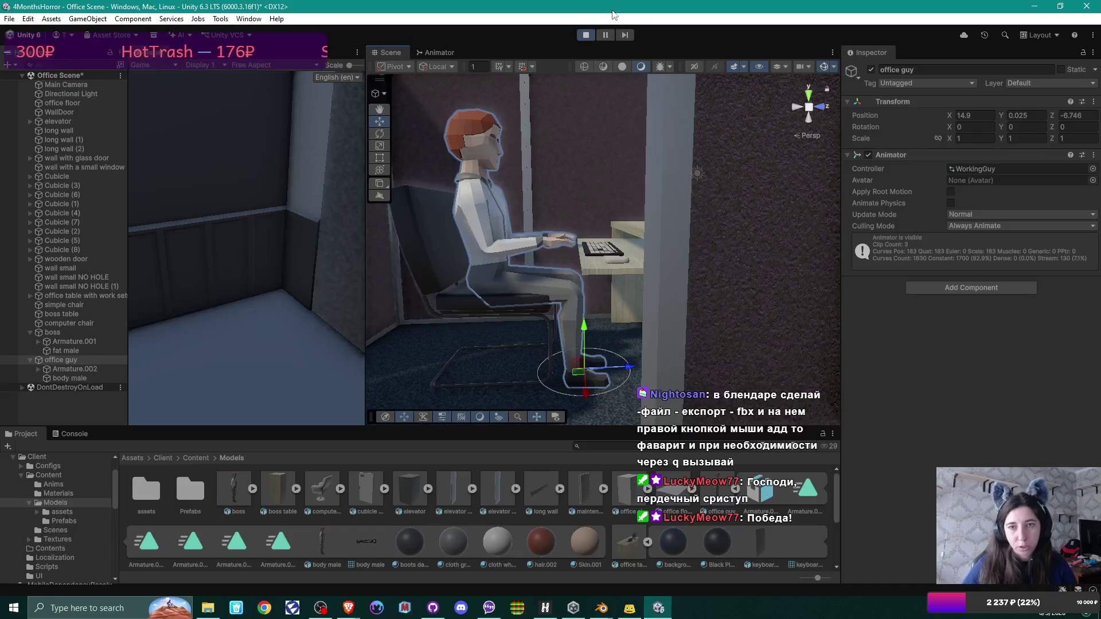
Step: Shift the office guy to Z -6.655, replay the scene and orbit around his typing pose
click(586, 35)
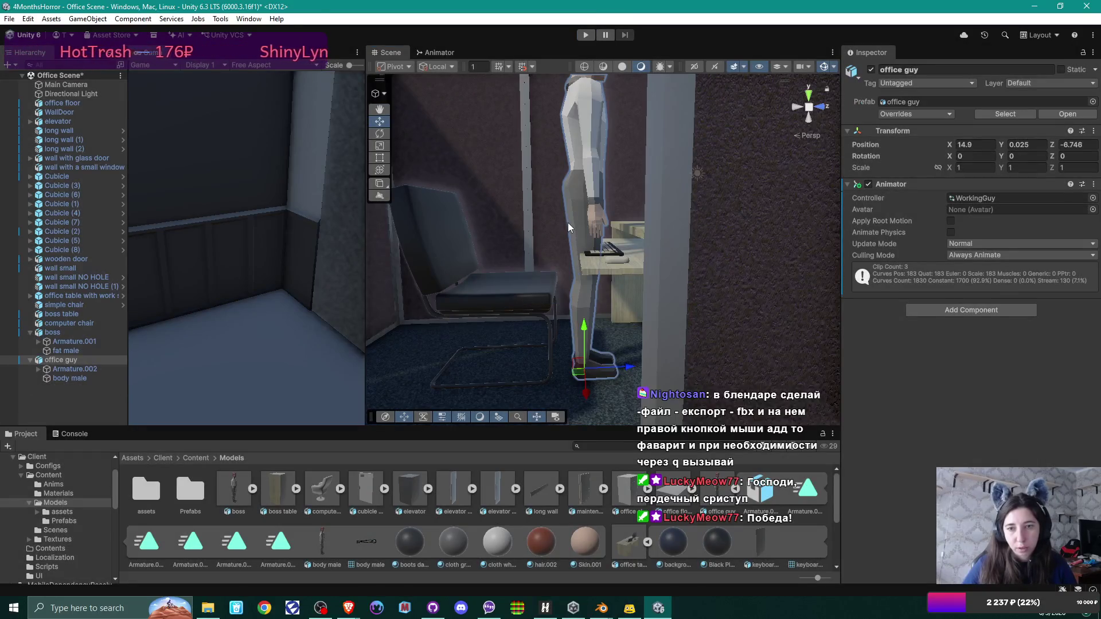
mouse_move(629, 370)
mouse_down()
mouse_move(640, 367)
mouse_move(625, 291)
mouse_move(596, 376)
mouse_move(633, 322)
mouse_move(563, 313)
mouse_up()
mouse_move(584, 208)
mouse_down()
mouse_move(659, 301)
mouse_move(681, 307)
mouse_move(648, 293)
mouse_move(631, 245)
mouse_move(672, 241)
mouse_up()
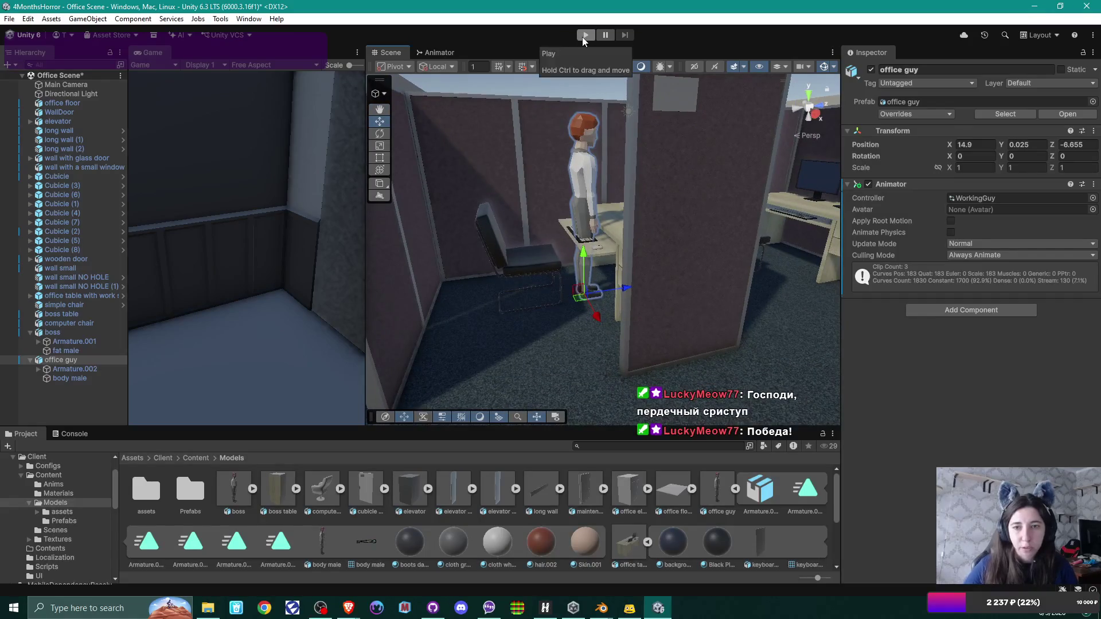
click(583, 37)
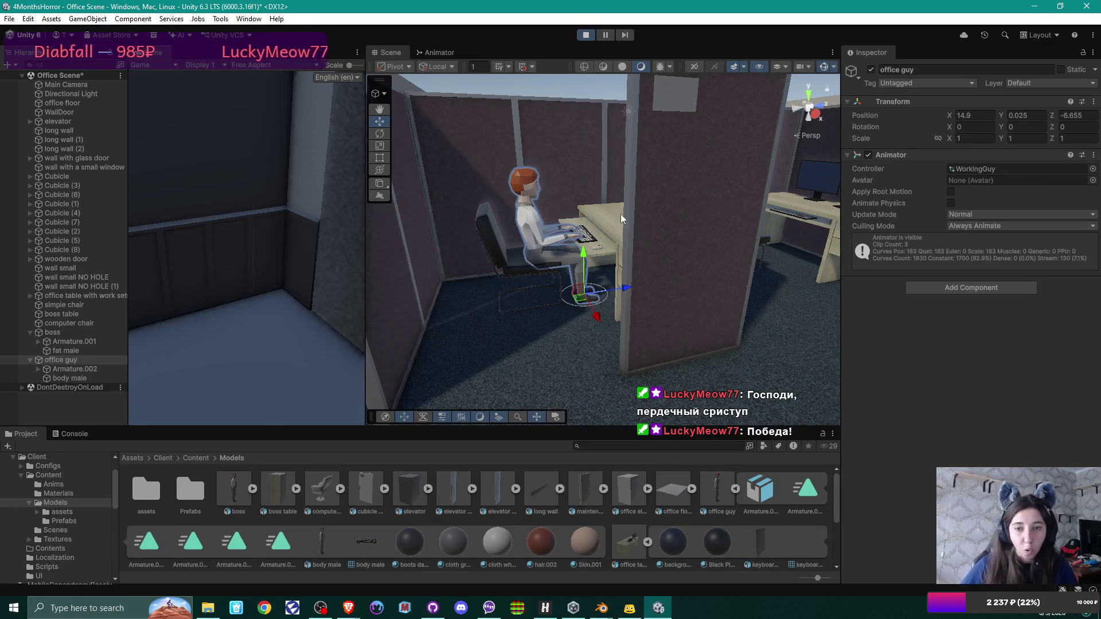
mouse_move(580, 293)
mouse_down()
mouse_move(597, 309)
mouse_move(507, 203)
mouse_move(510, 220)
mouse_move(484, 228)
mouse_move(457, 197)
mouse_move(448, 133)
mouse_up()
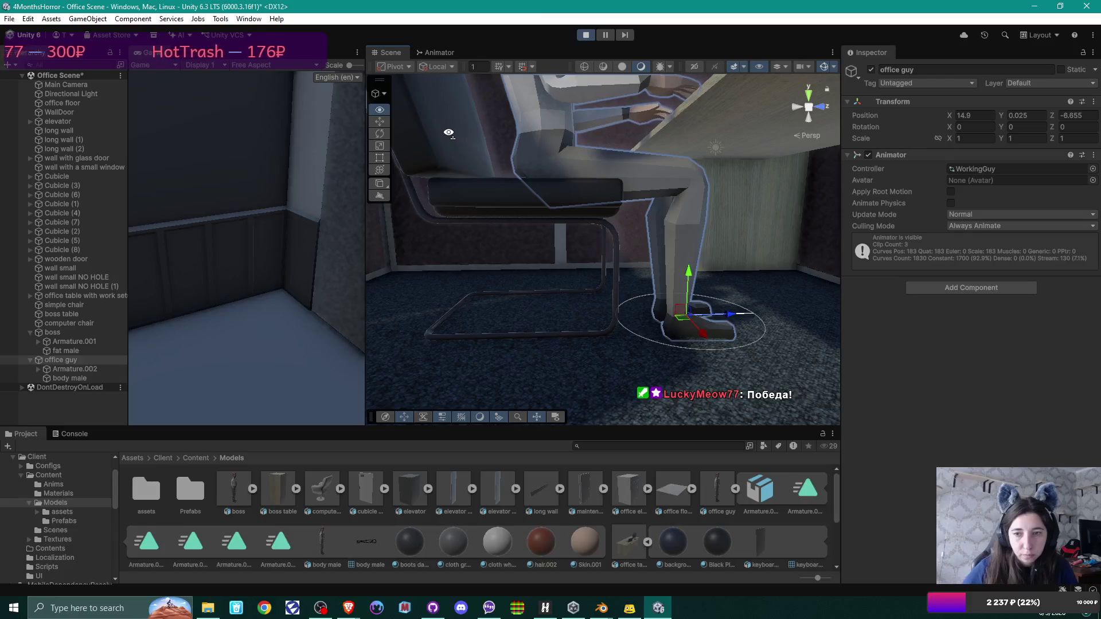
mouse_move(448, 133)
mouse_down()
mouse_move(537, 184)
mouse_move(541, 226)
mouse_move(515, 224)
mouse_move(598, 227)
mouse_move(587, 274)
mouse_move(677, 329)
mouse_up()
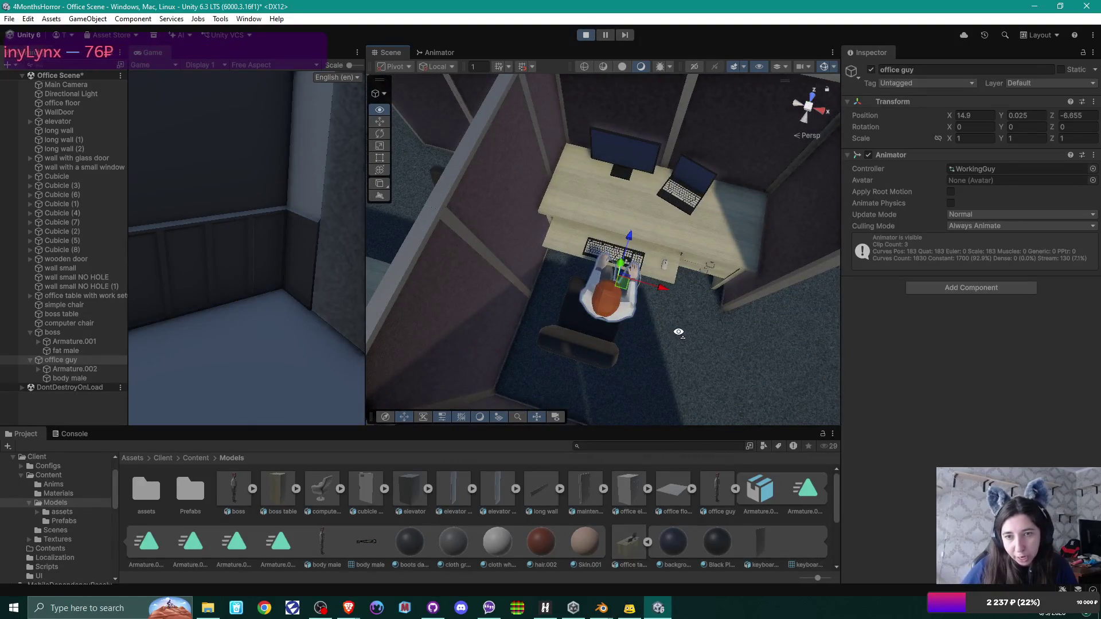
click(585, 35)
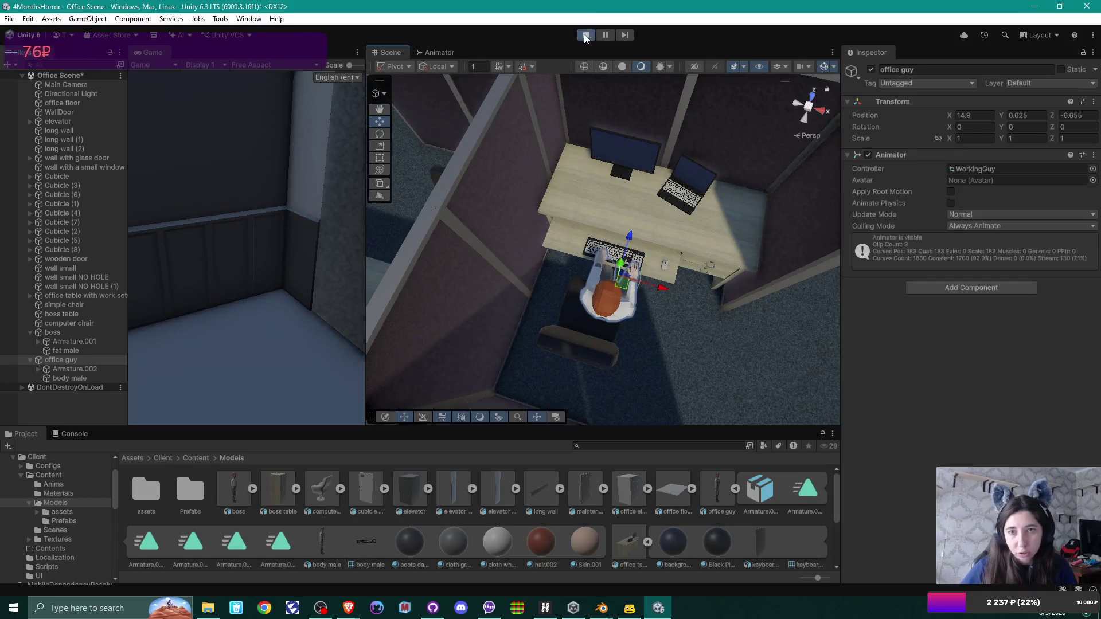
Step: Nudge the office guy to X 14.785 and save the office scene
drag(665, 290, 653, 287)
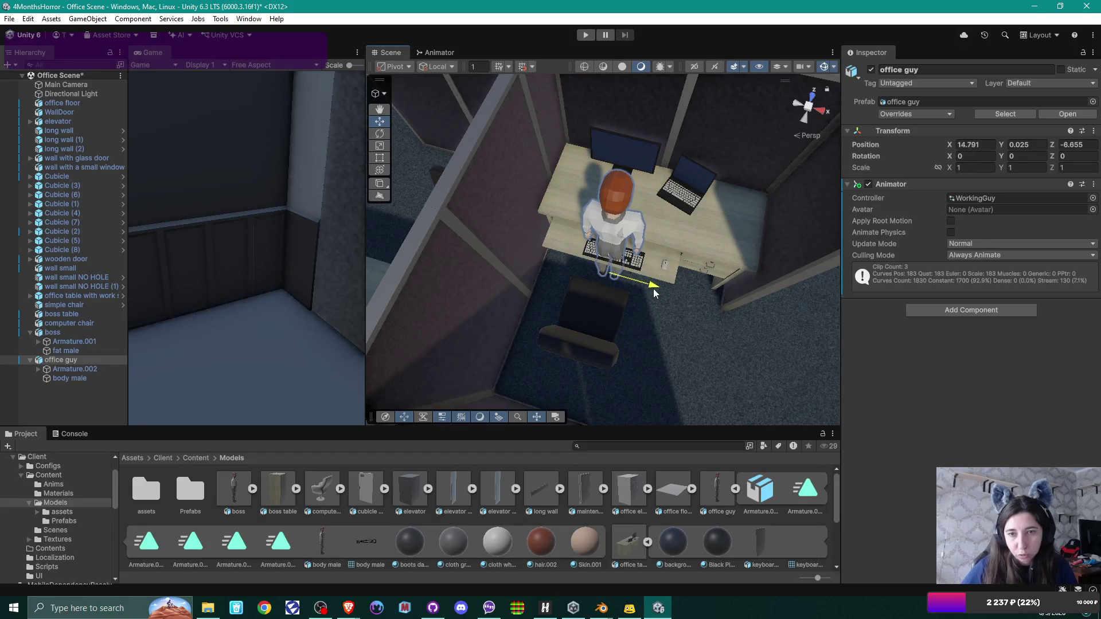
mouse_move(669, 284)
mouse_down()
mouse_move(993, 150)
mouse_move(926, 129)
mouse_move(370, 138)
mouse_move(522, 162)
mouse_up()
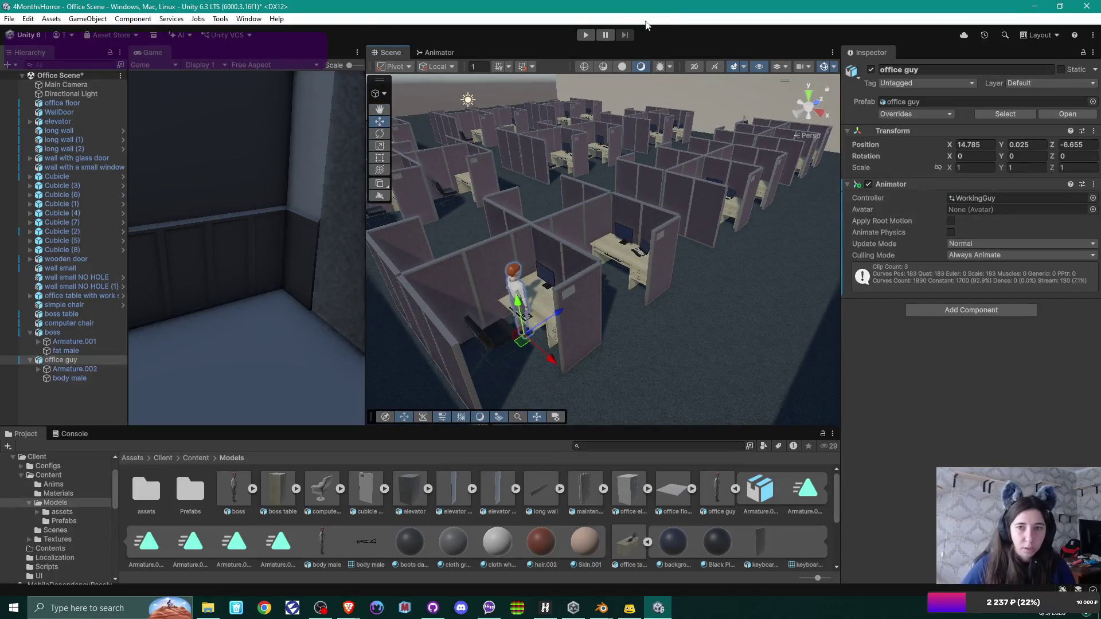
key(ctrl+s)
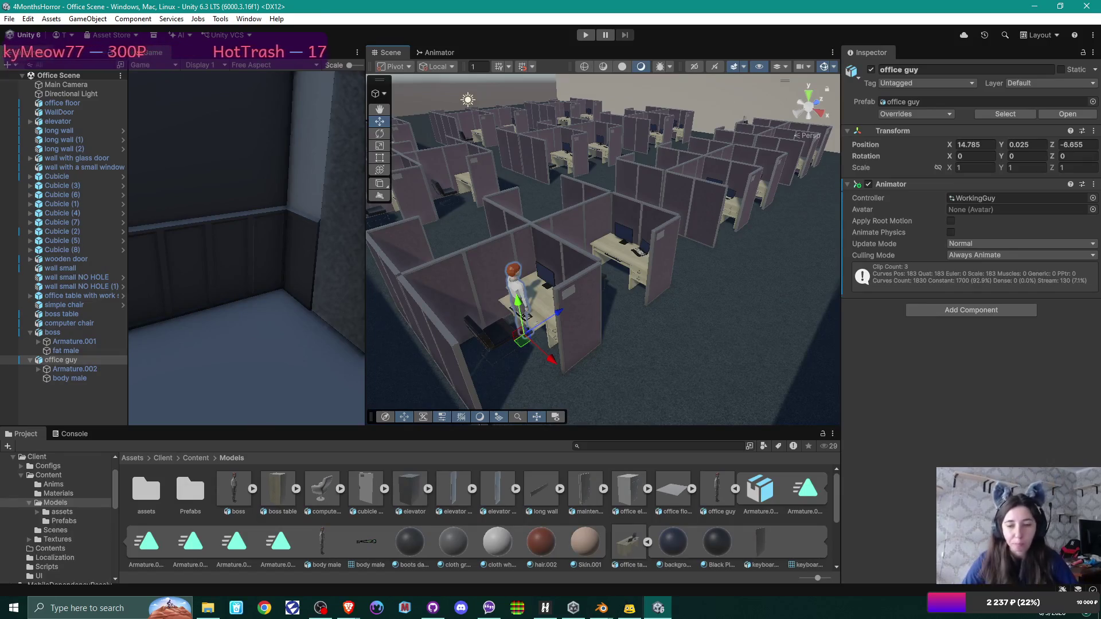
Step: Back in Blender, view the rig from the side and load the 'male sit down' action
mouse_move(601, 608)
click(646, 551)
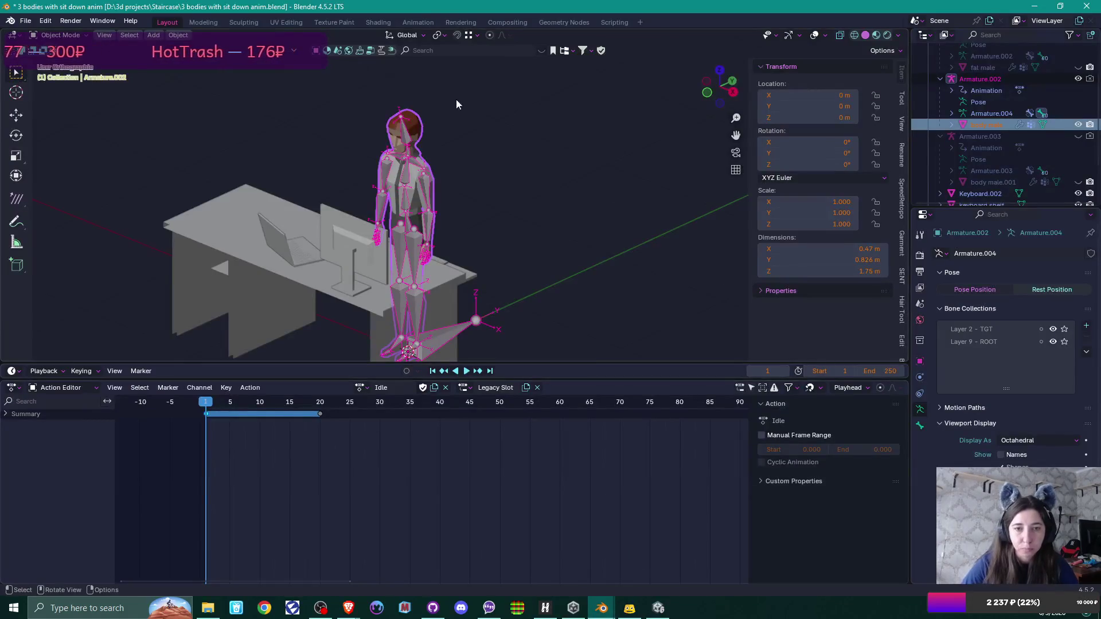
key(KP_3)
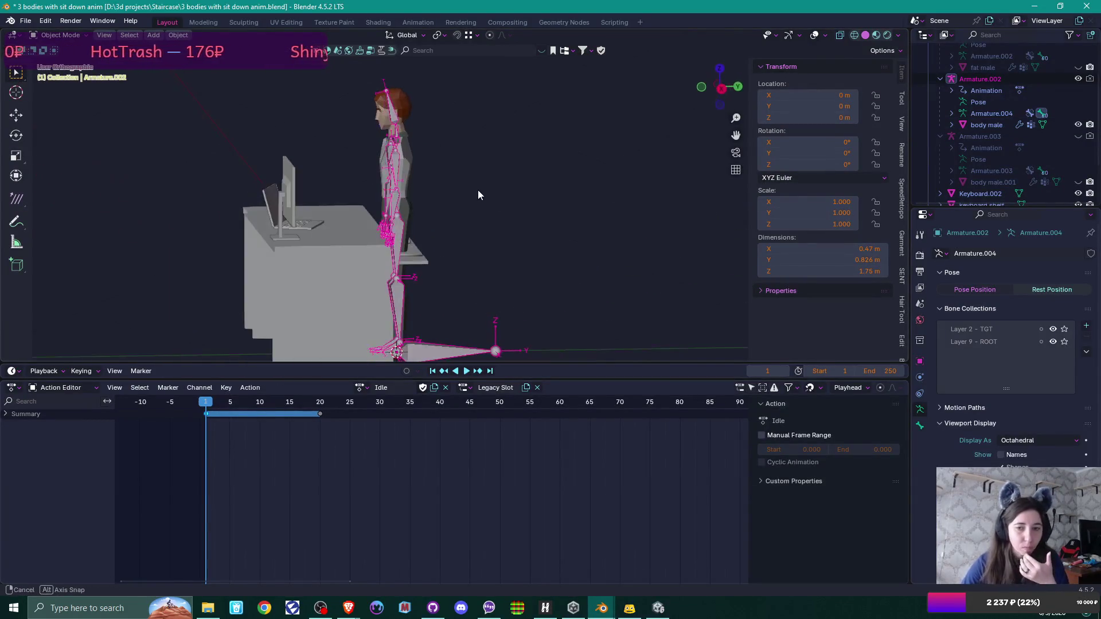
click(362, 388)
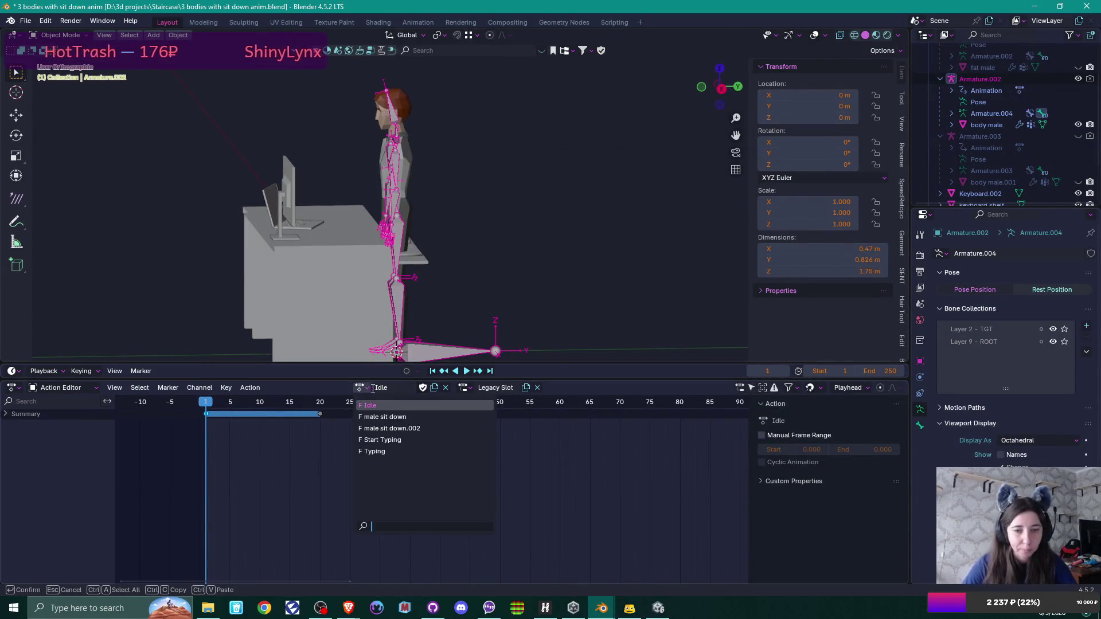
click(381, 417)
Step: Put the armature in Pose Mode and scrub the timeline to frame 21
mouse_move(503, 267)
mouse_down()
mouse_move(462, 278)
mouse_move(494, 214)
mouse_up()
key(ctrl+Tab)
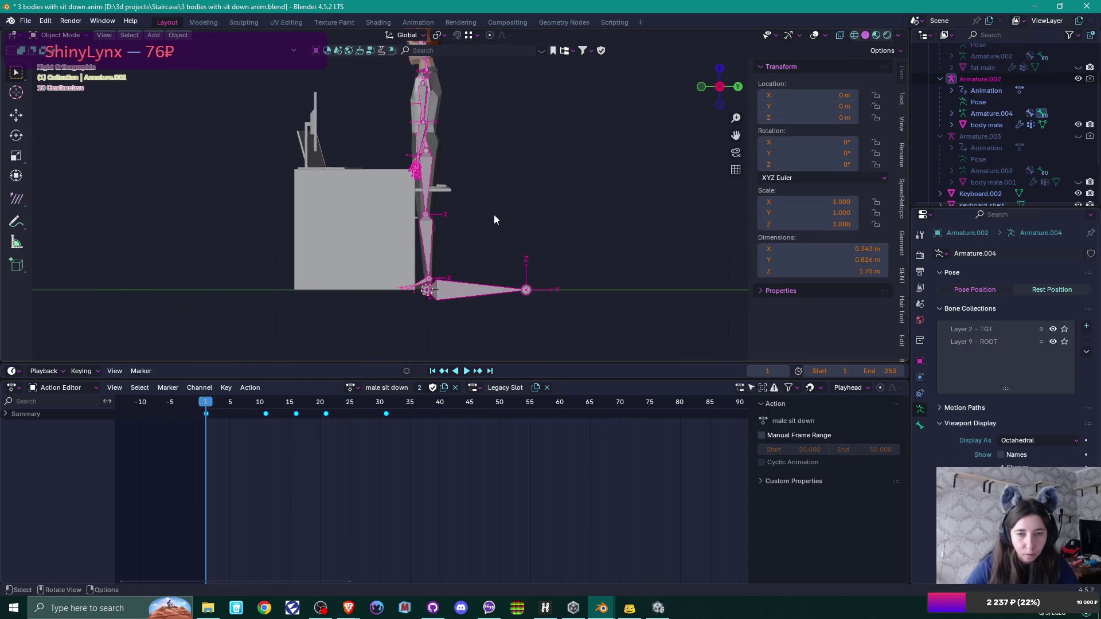
drag(486, 170, 484, 235)
drag(209, 405, 324, 405)
drag(537, 268, 541, 248)
scroll(541, 241, up, 5)
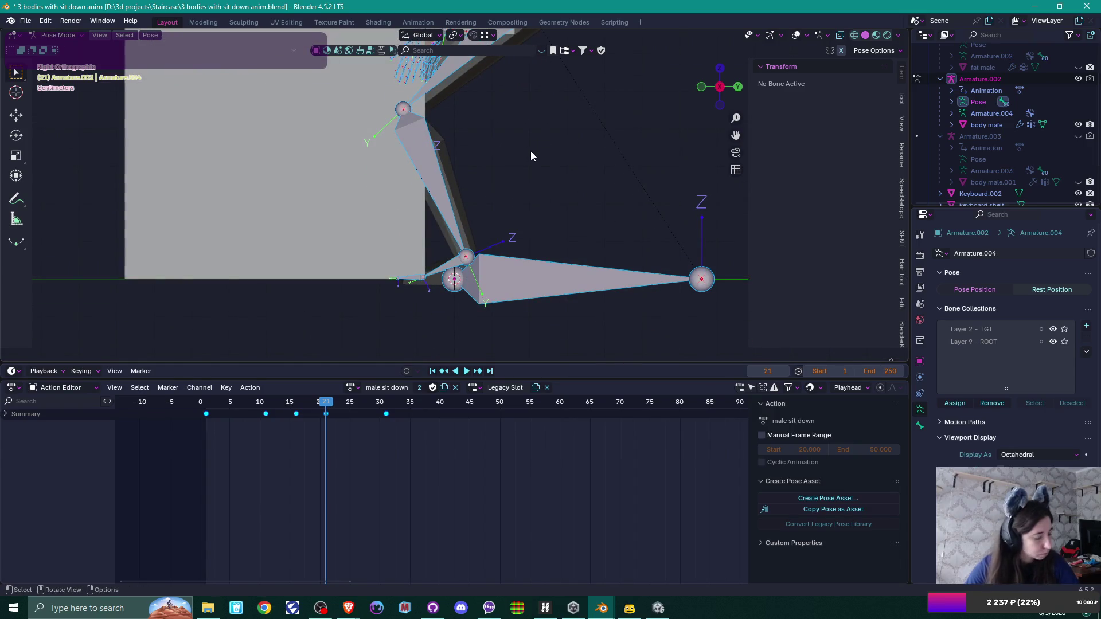
Step: At frame 21, raise the leg bones slightly along Z
shift+click(524, 273)
shift+click(529, 274)
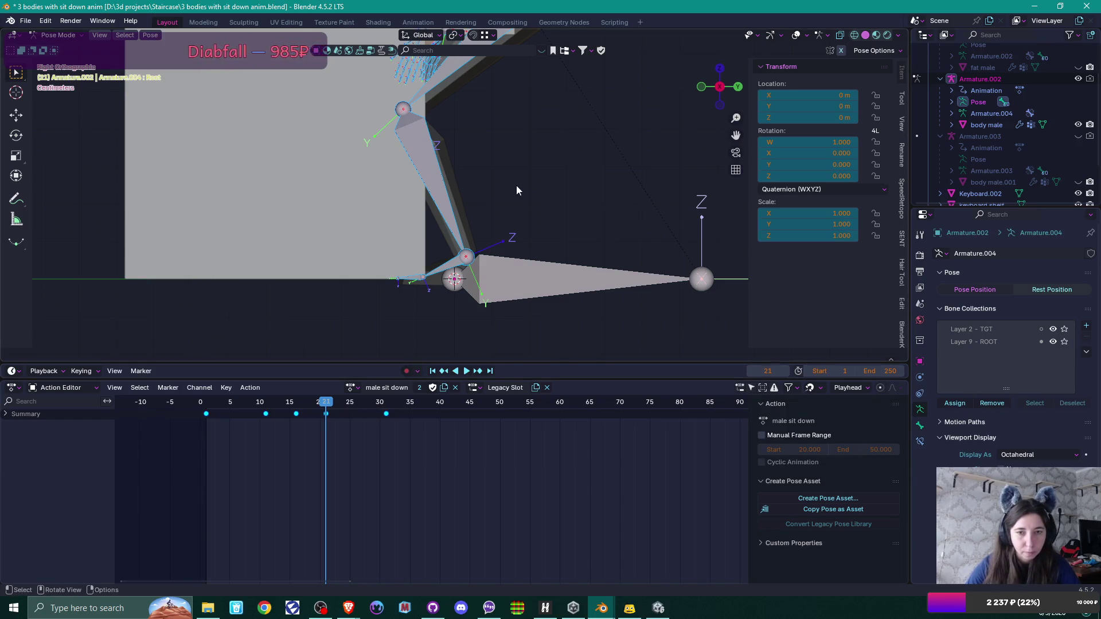
key(g)
key(z)
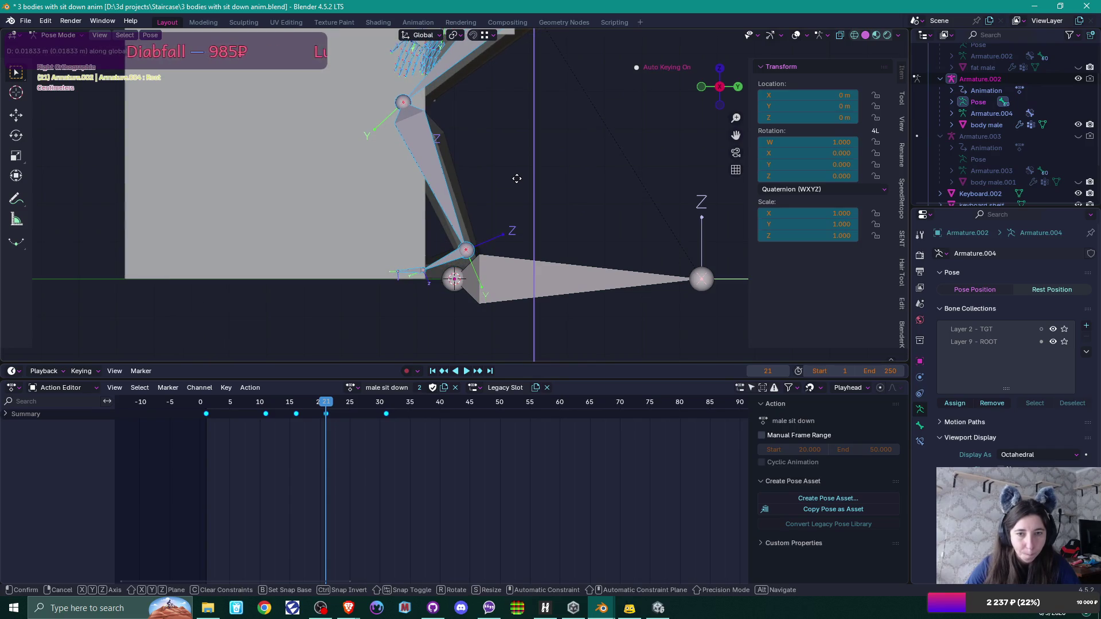
click(516, 178)
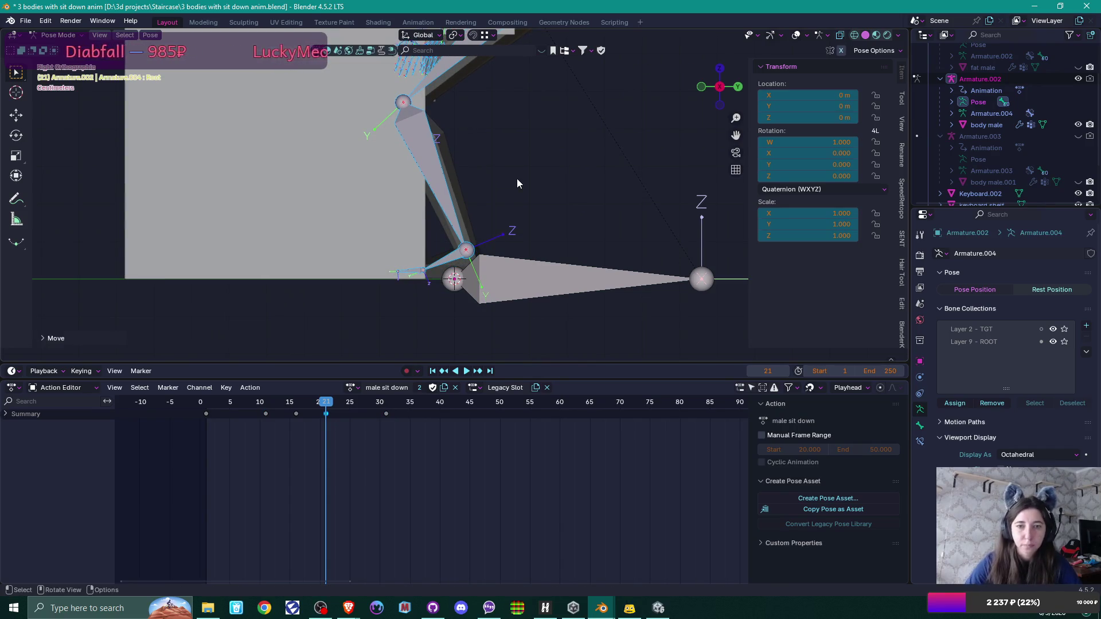
scroll(517, 183, down, 3)
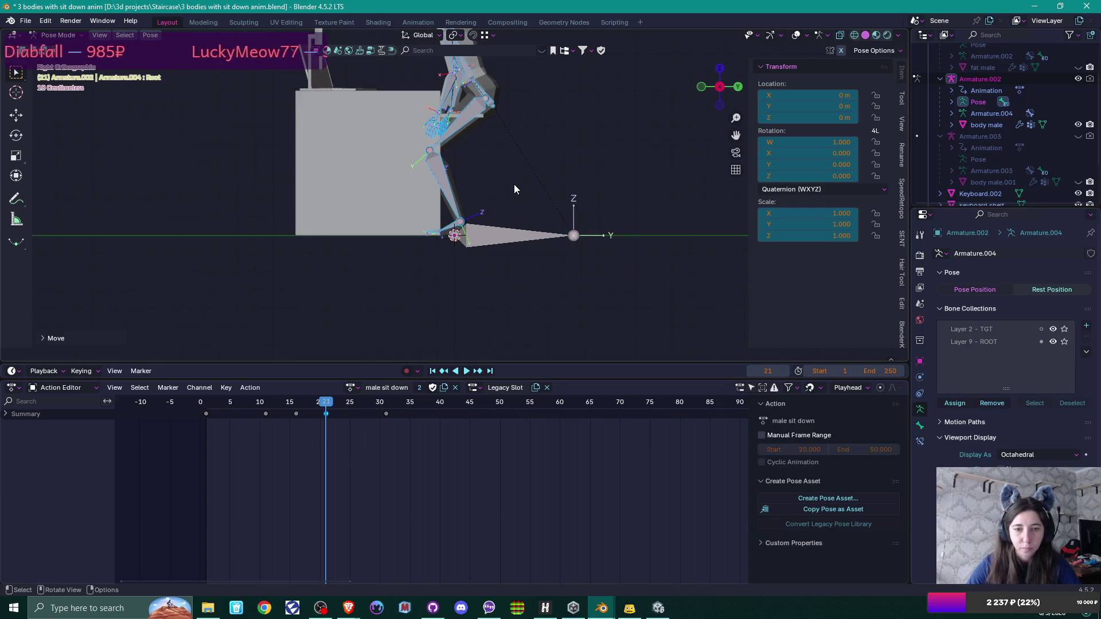
Step: Advance to frame 31 and raise the leg bone along Z again, keying that pose
drag(331, 405, 384, 398)
scroll(512, 252, up, 5)
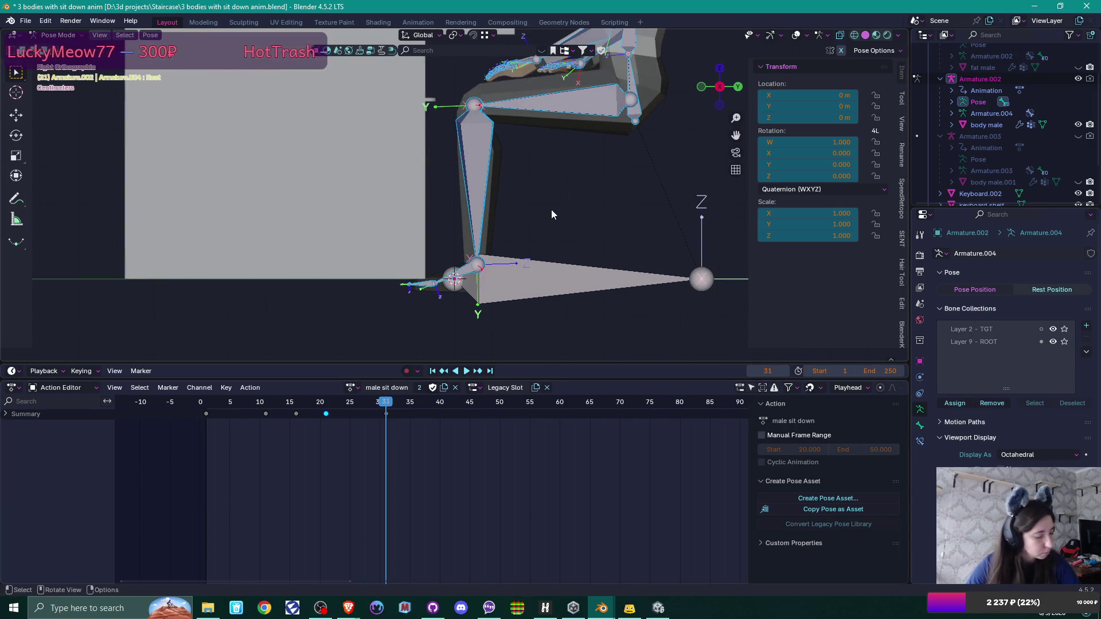
key(g)
key(z)
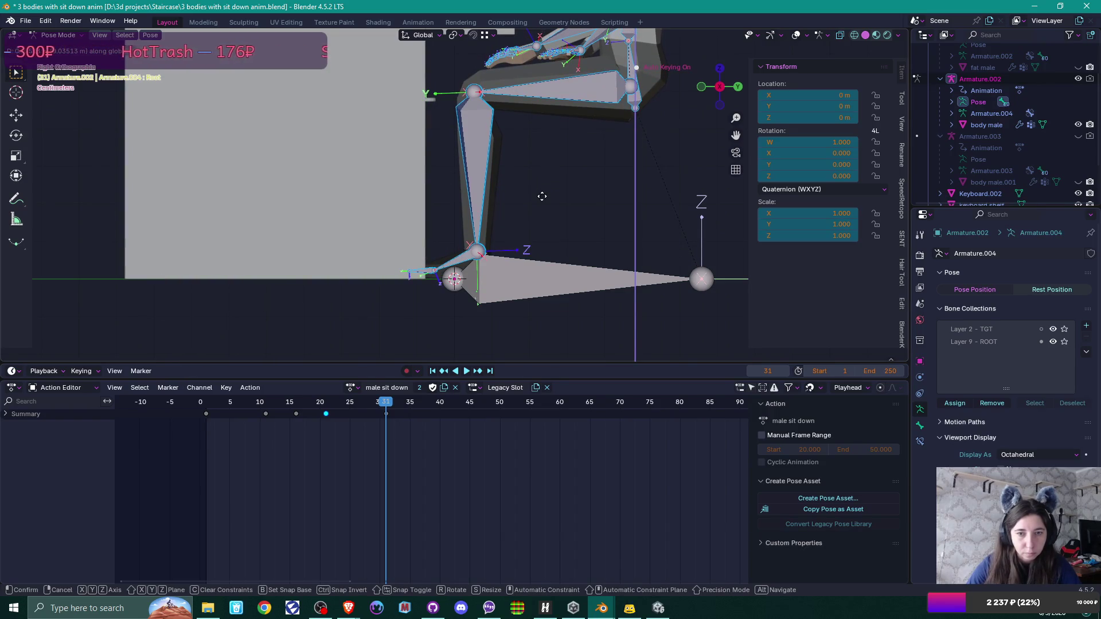
click(541, 197)
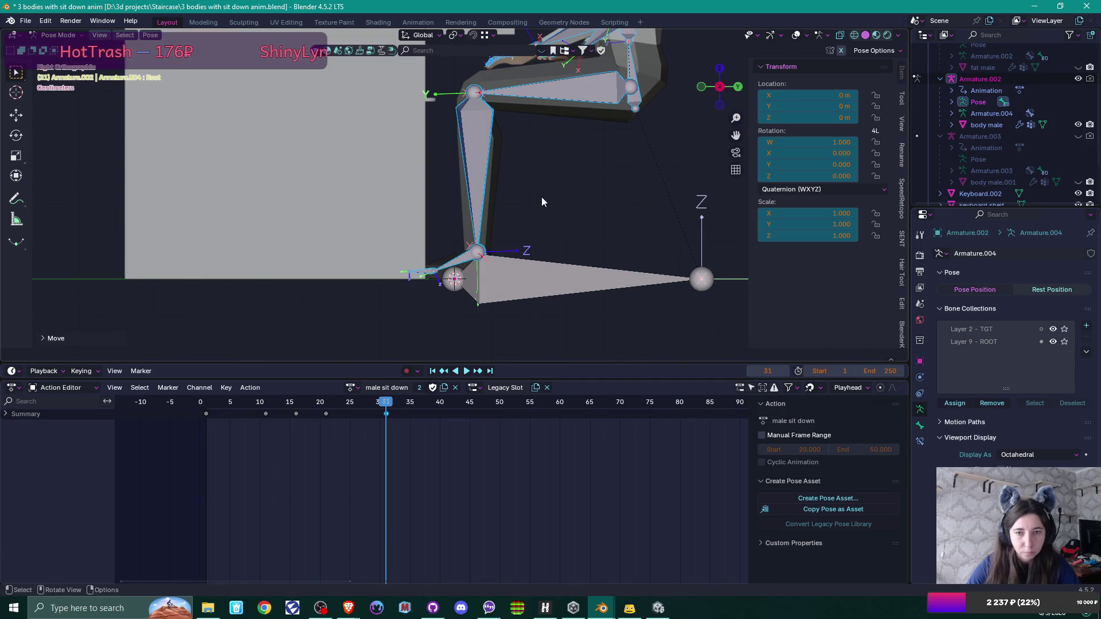
scroll(544, 197, down, 5)
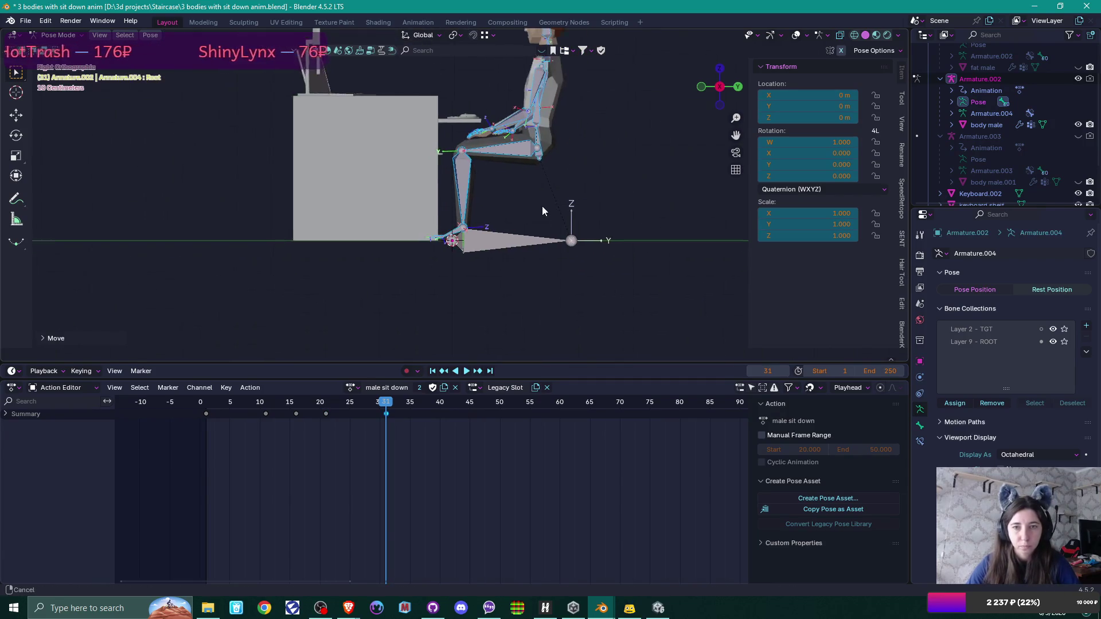
Step: Return to Object Mode and play the revised sit-down from frame 1 to the seated pose
key(ctrl+Tab)
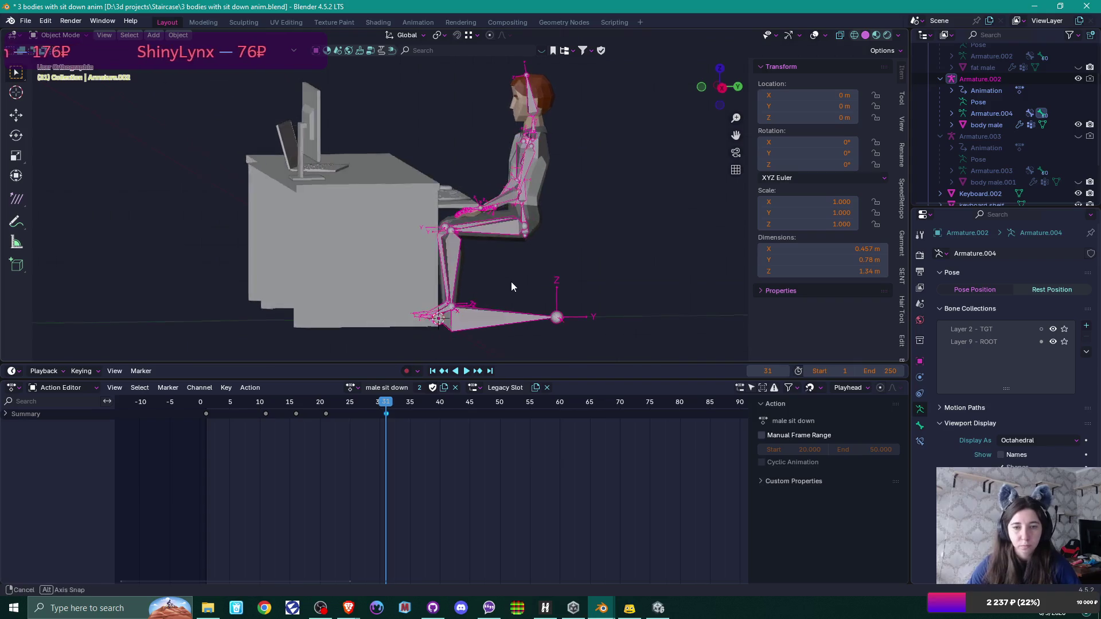
drag(383, 439, 205, 436)
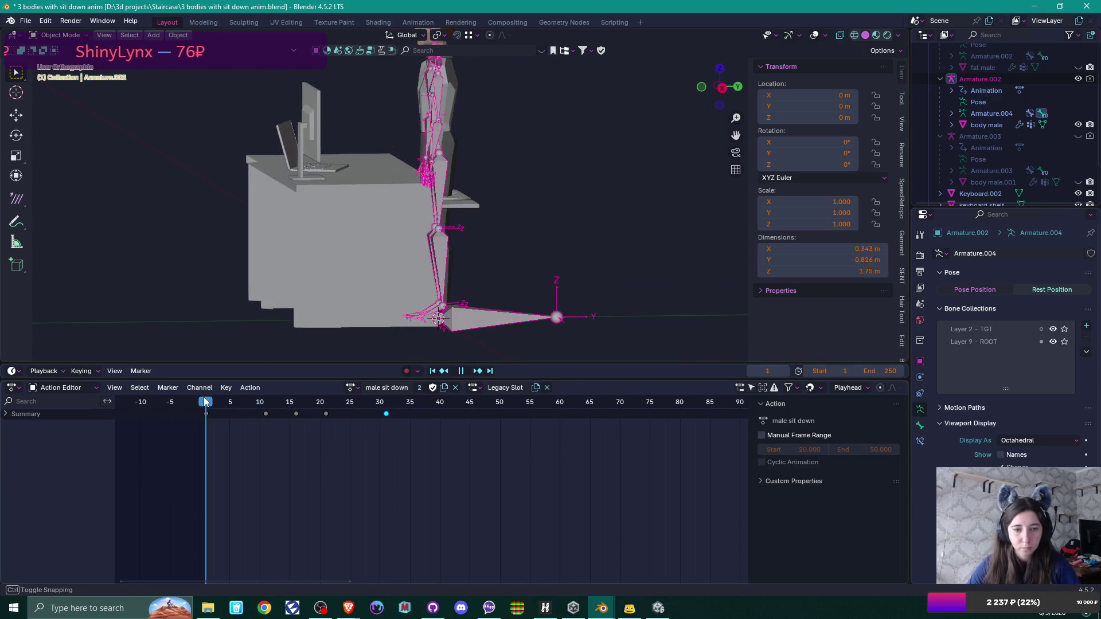
drag(516, 253, 533, 261)
key(space)
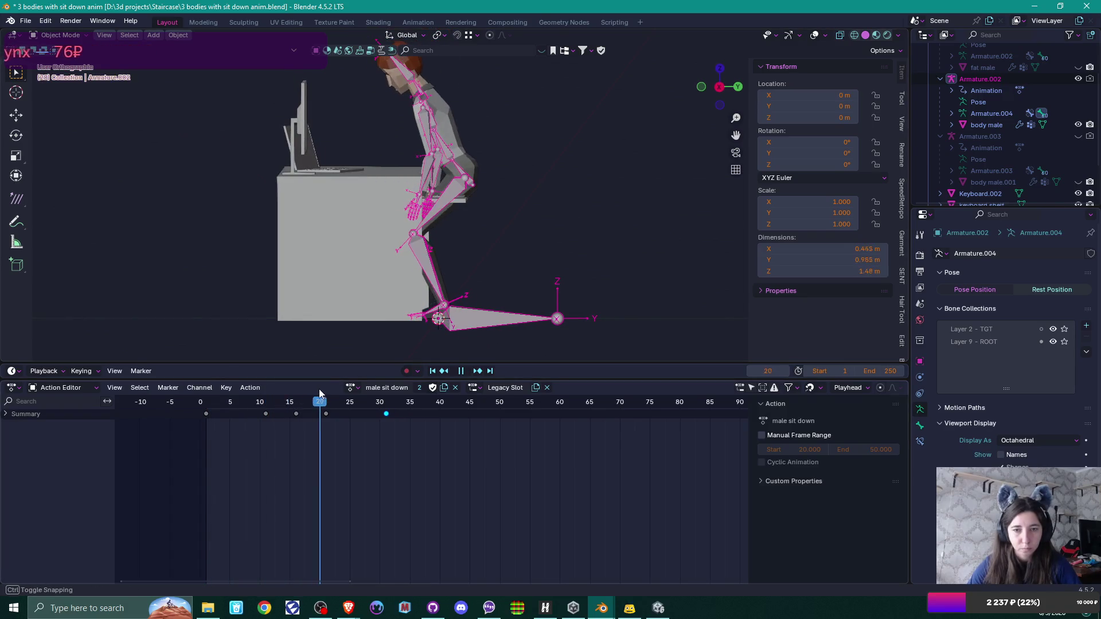
mouse_move(324, 393)
mouse_down()
mouse_move(386, 389)
mouse_move(206, 391)
mouse_up()
mouse_move(459, 159)
mouse_down()
mouse_move(548, 187)
mouse_move(453, 241)
mouse_up()
Step: Select the Armature.002 rig and bring up the File menu
click(422, 190)
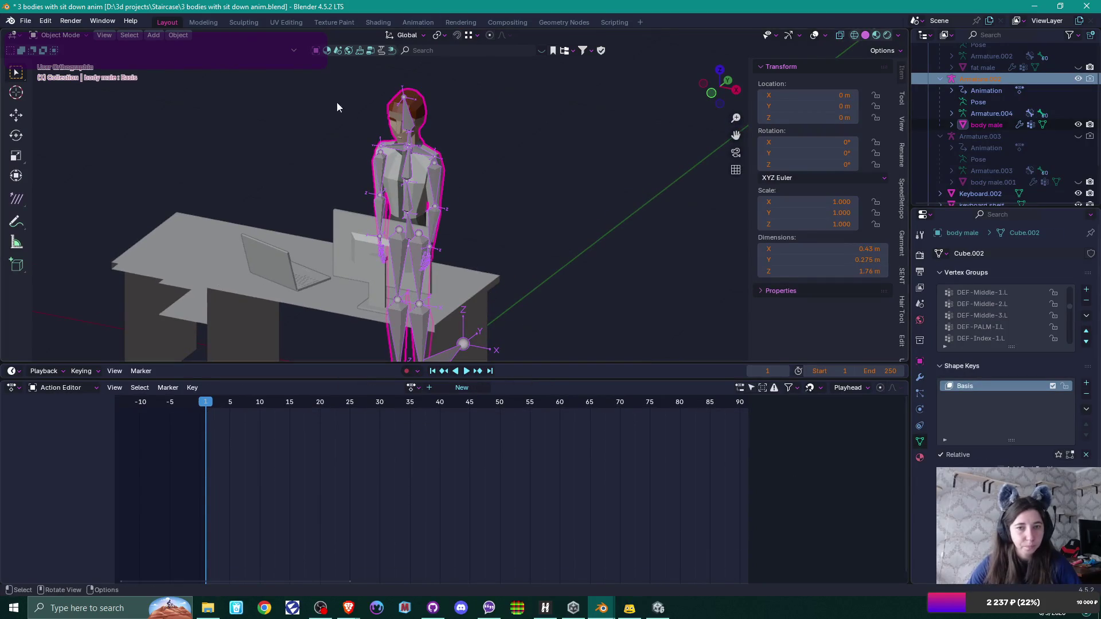
click(417, 117)
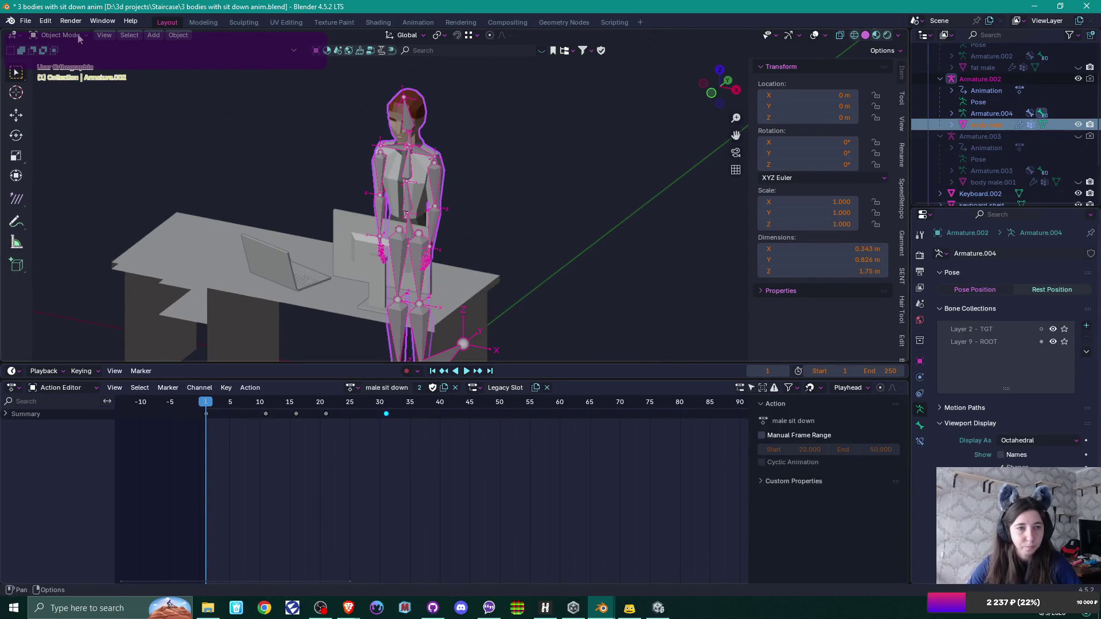
click(26, 22)
Step: Export the rig as FBX to 'office guy.fbx', saving the export settings as preset 'Unity'
mouse_move(71, 194)
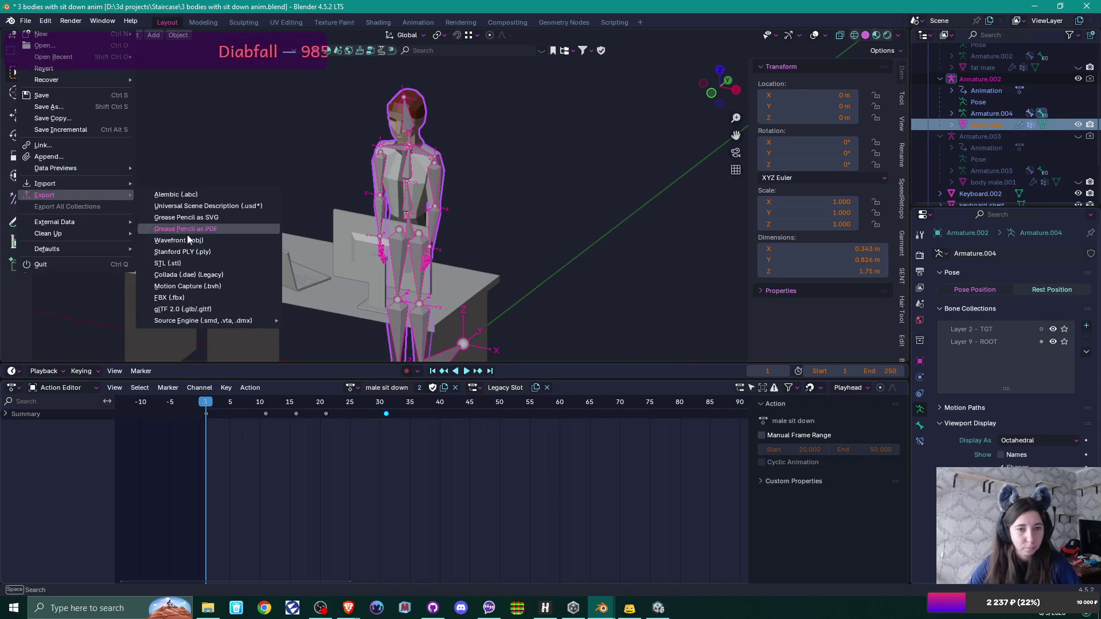
click(181, 295)
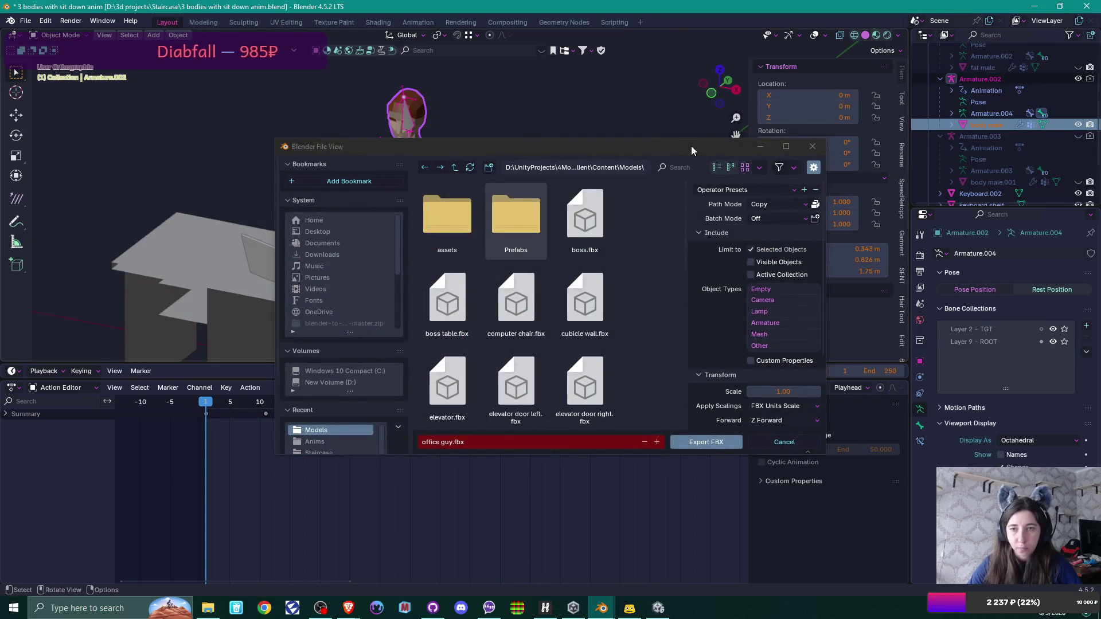
scroll(631, 256, down, 5)
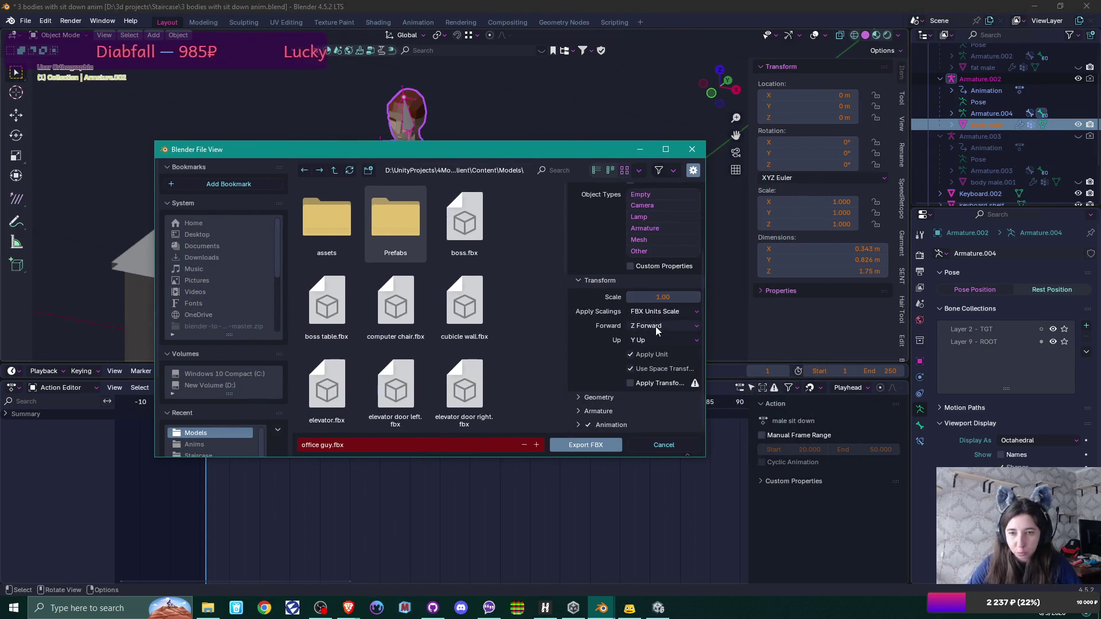
scroll(633, 321, up, 5)
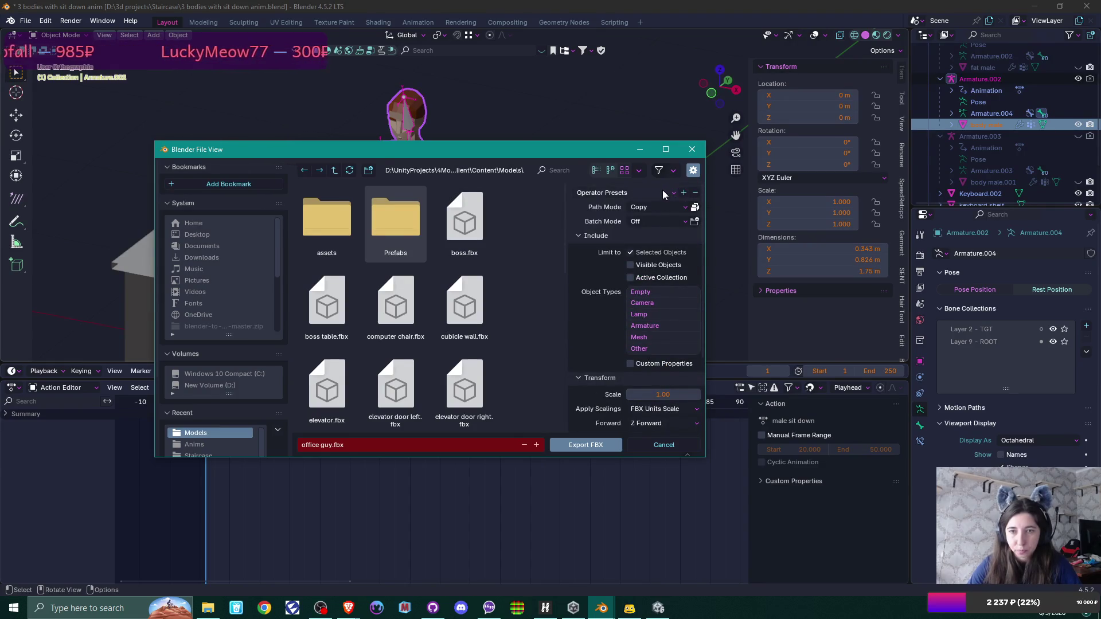
click(684, 193)
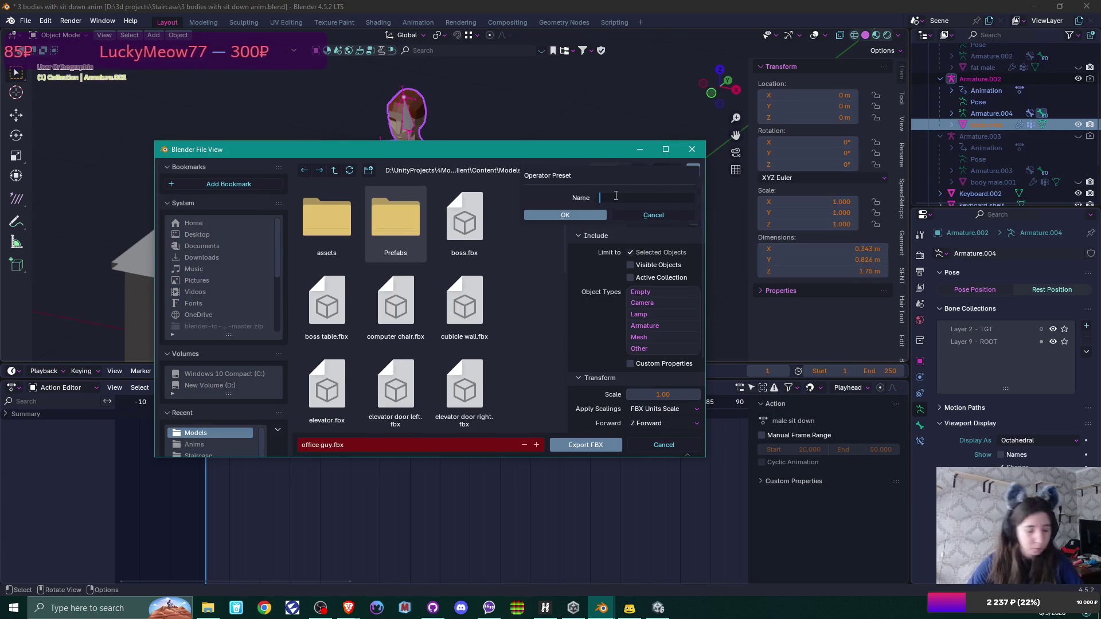
text(Unity)
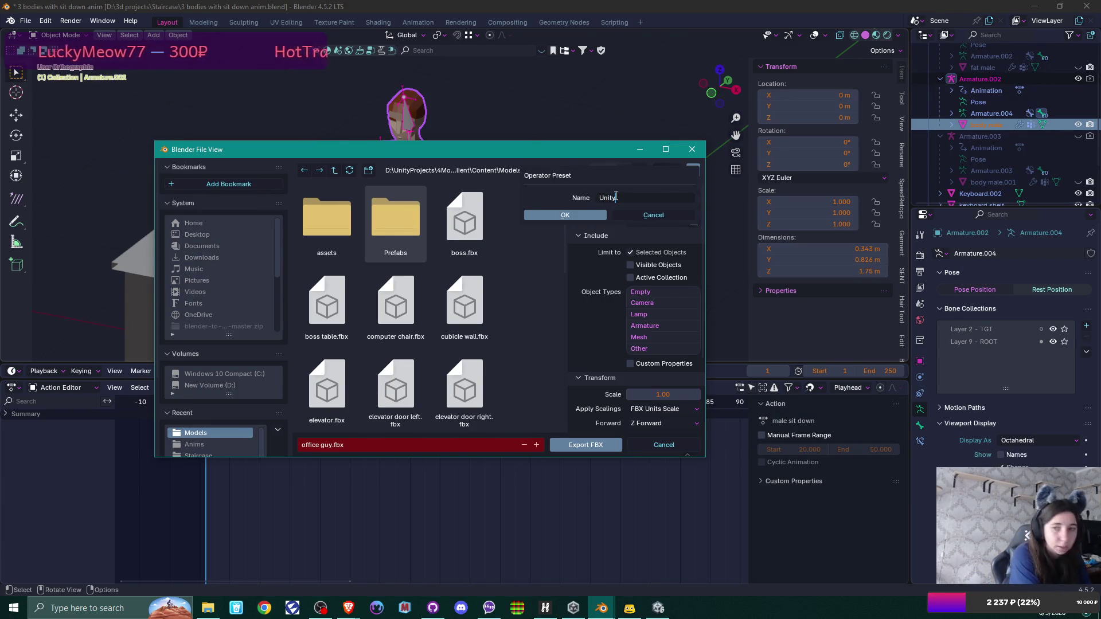
click(579, 218)
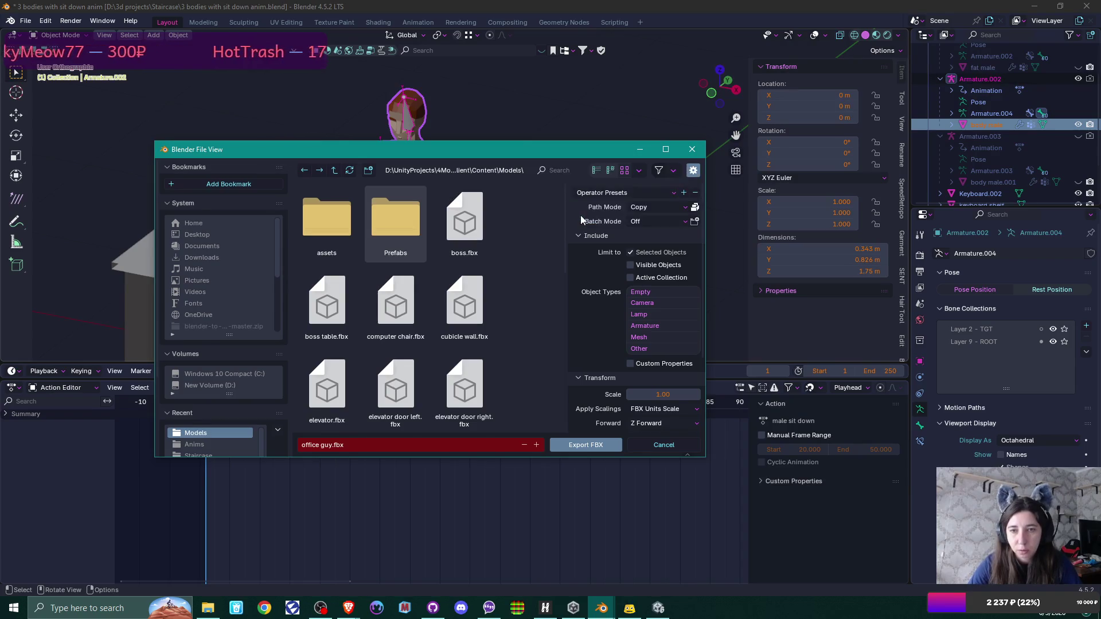
scroll(637, 295, down, 4)
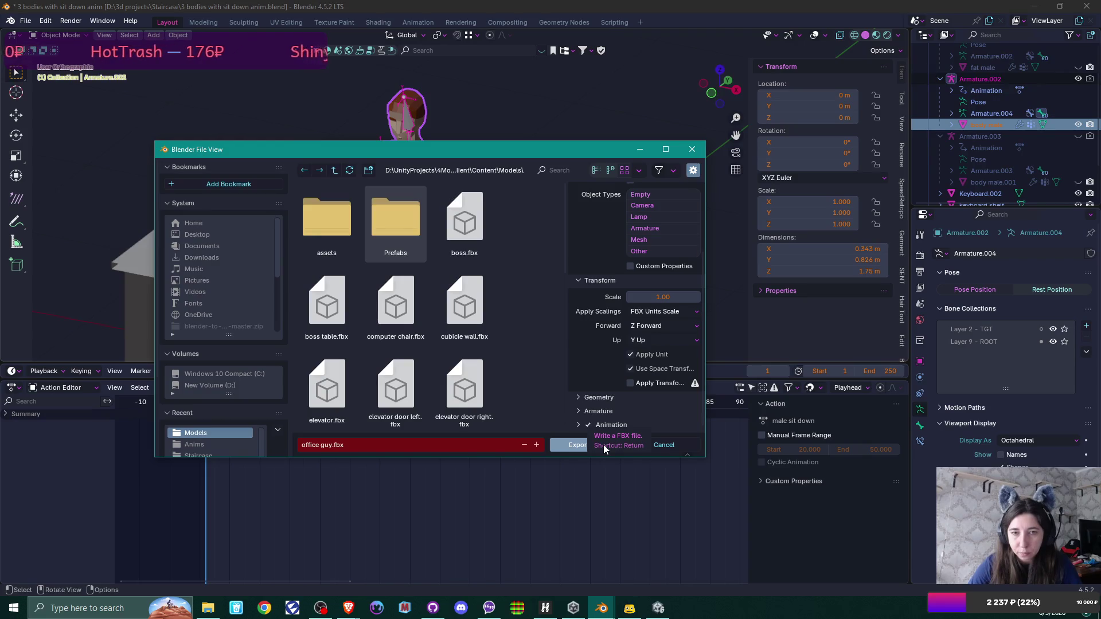
click(604, 449)
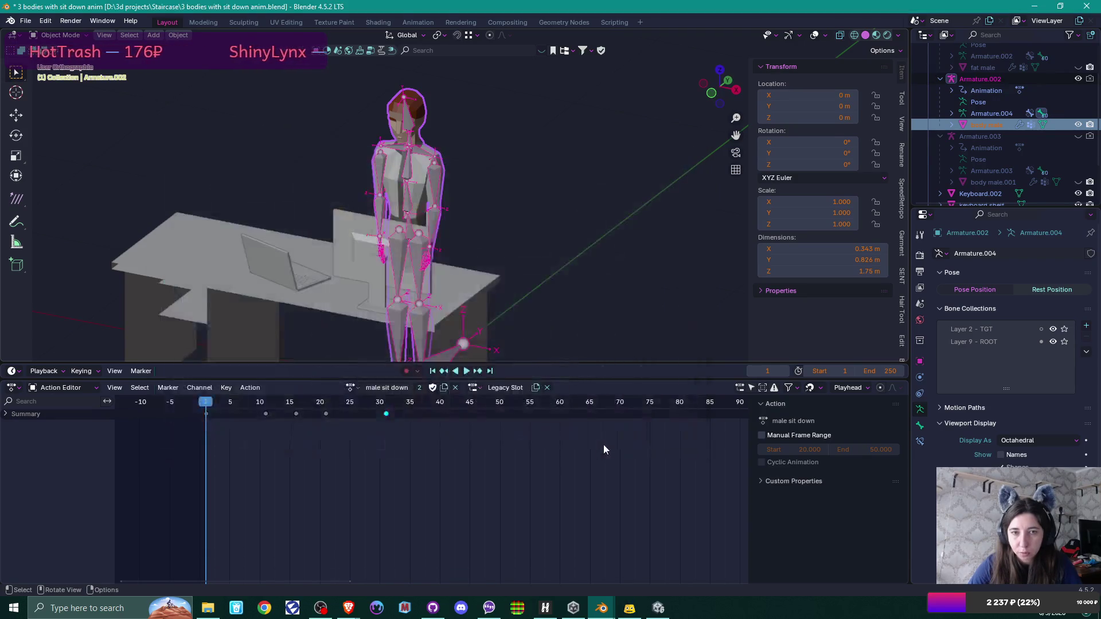
Step: In Unity, set the office guy's Y position to 0 and reframe the Scene view on the cubicles
click(657, 608)
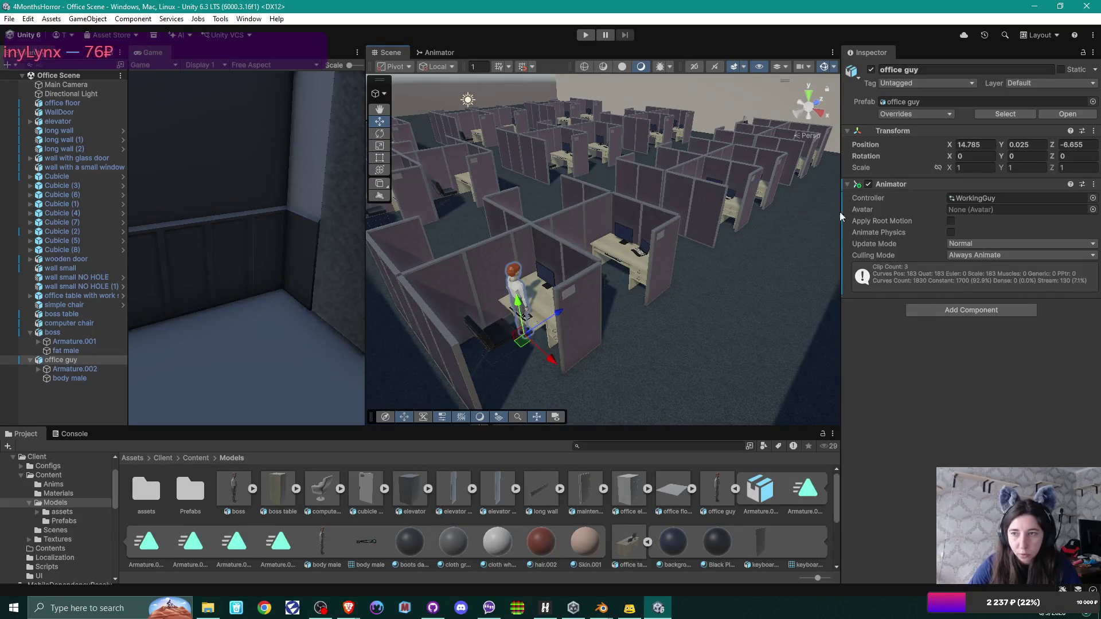
click(1030, 144)
text(0)
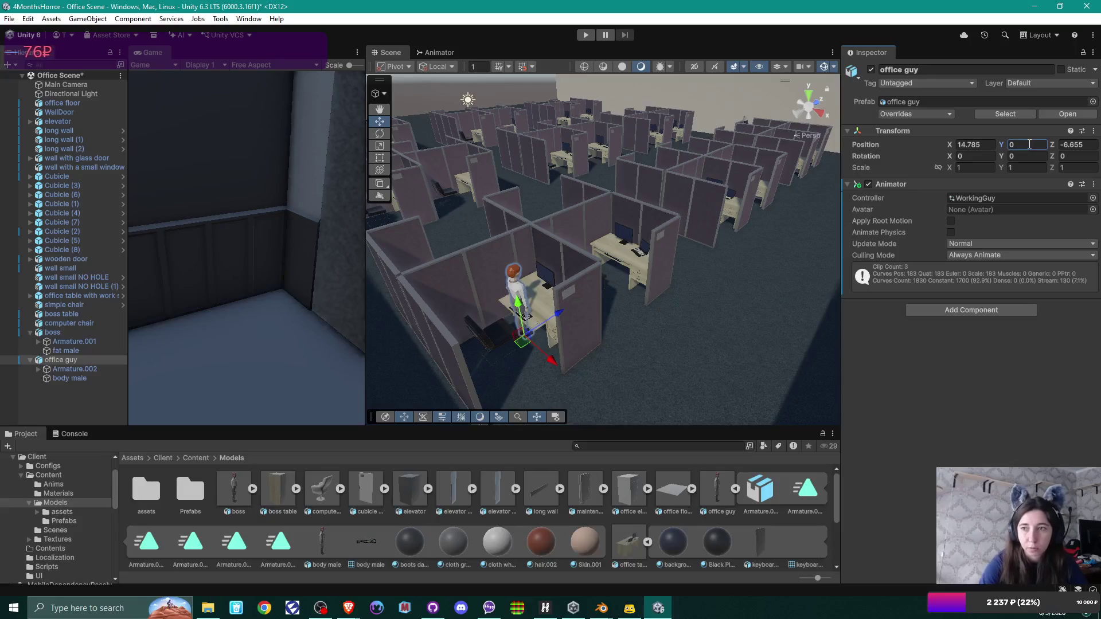
mouse_move(631, 212)
mouse_down()
mouse_move(564, 318)
mouse_move(592, 294)
mouse_up()
scroll(582, 329, up, 10)
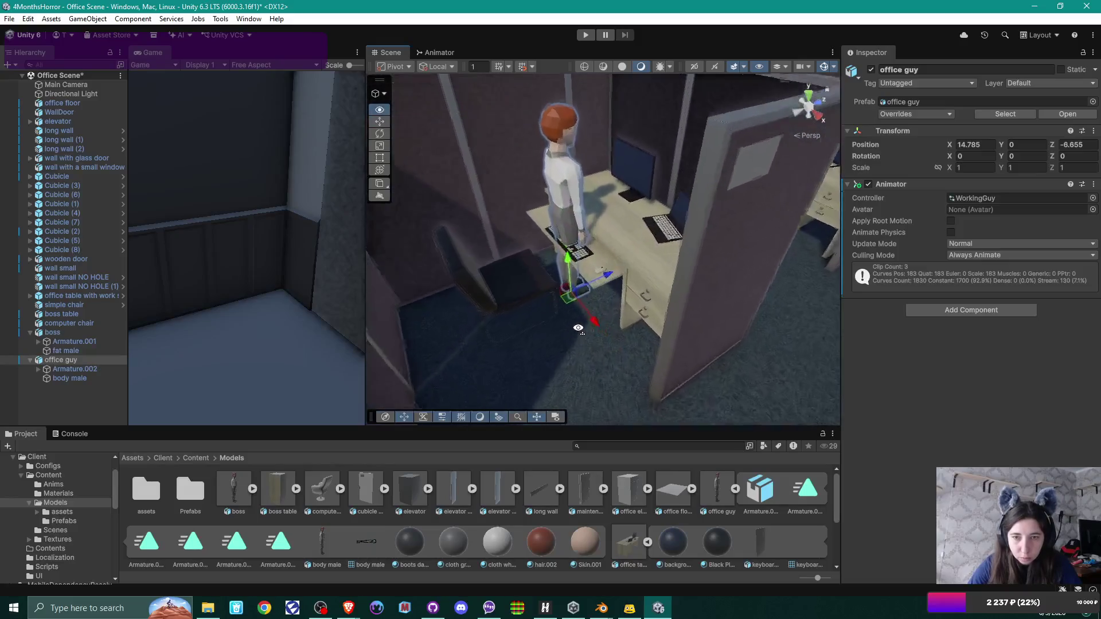
drag(578, 328, 608, 151)
Step: Play-test the scene to check the office guy seated at his desk, then stop it
click(583, 35)
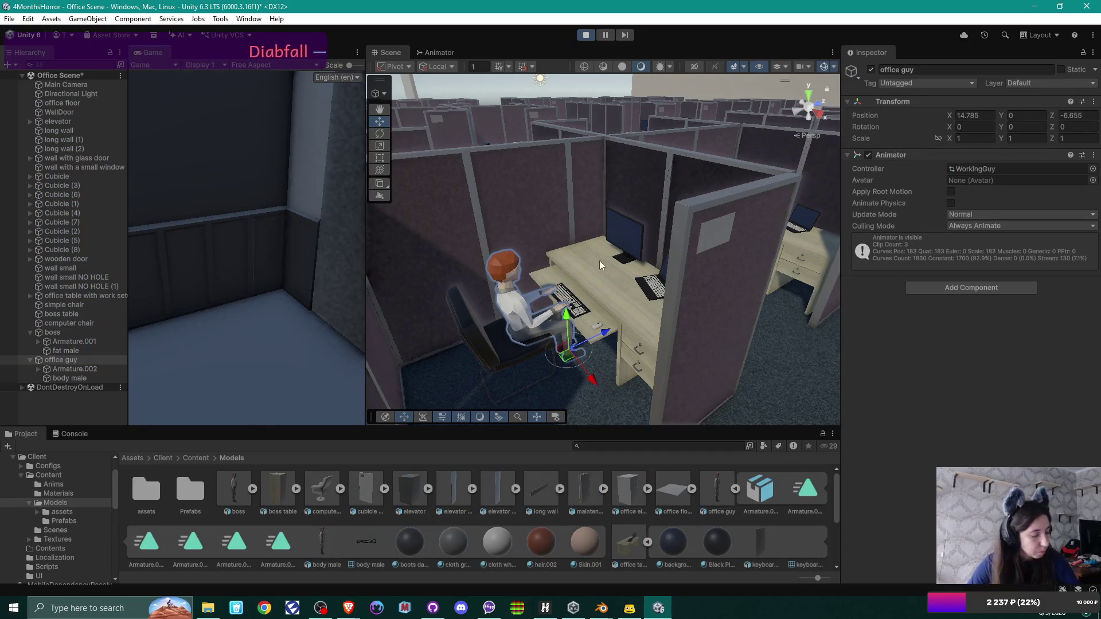
drag(617, 311, 630, 361)
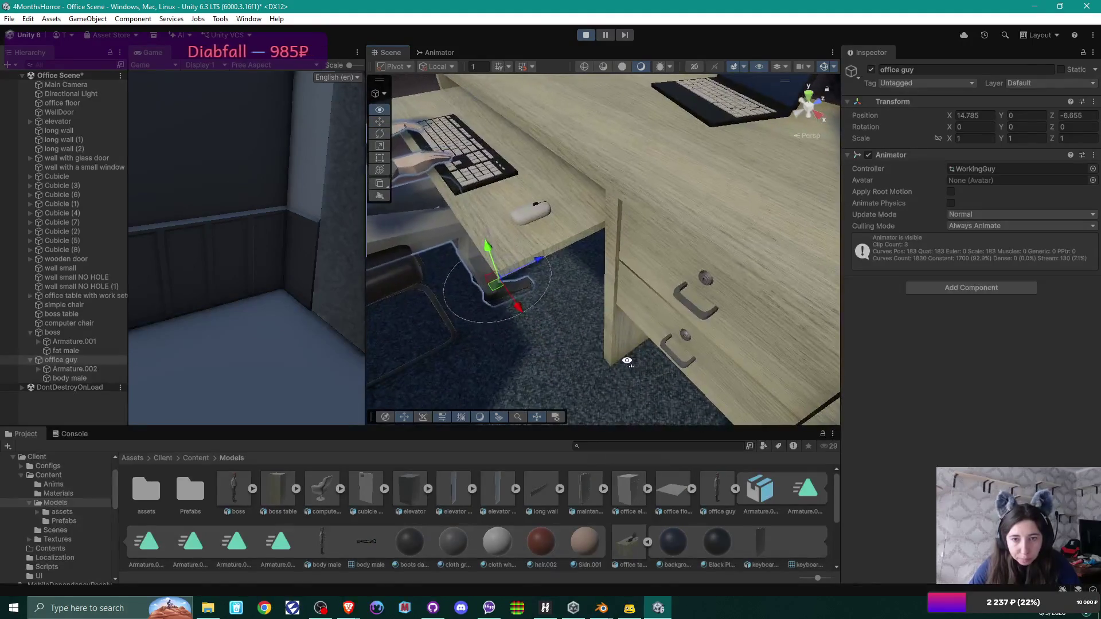
scroll(630, 360, down, 10)
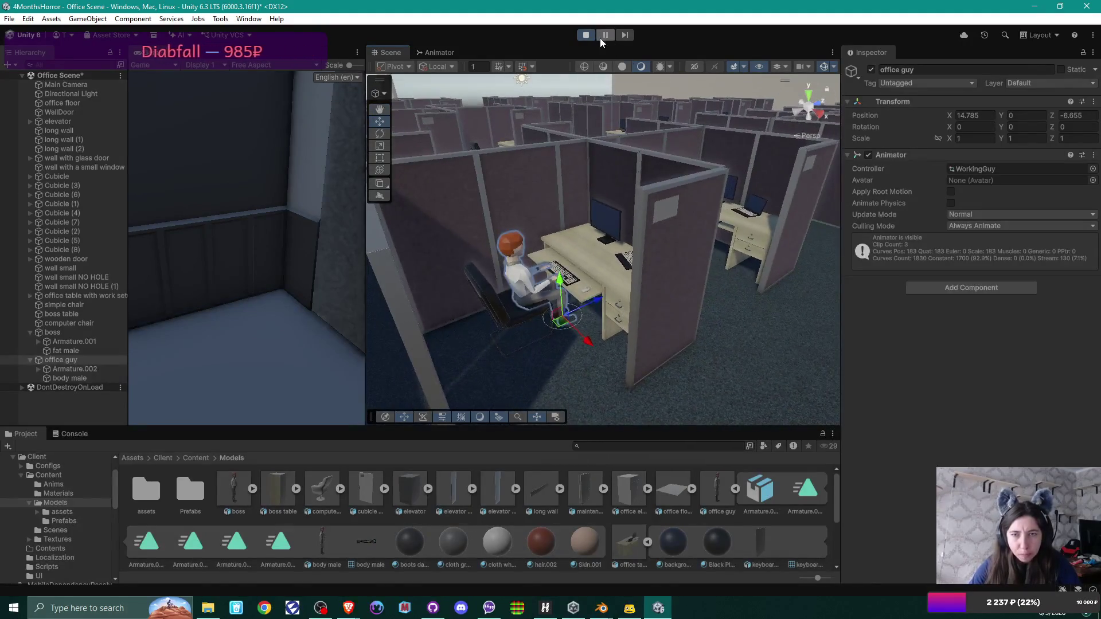
click(585, 35)
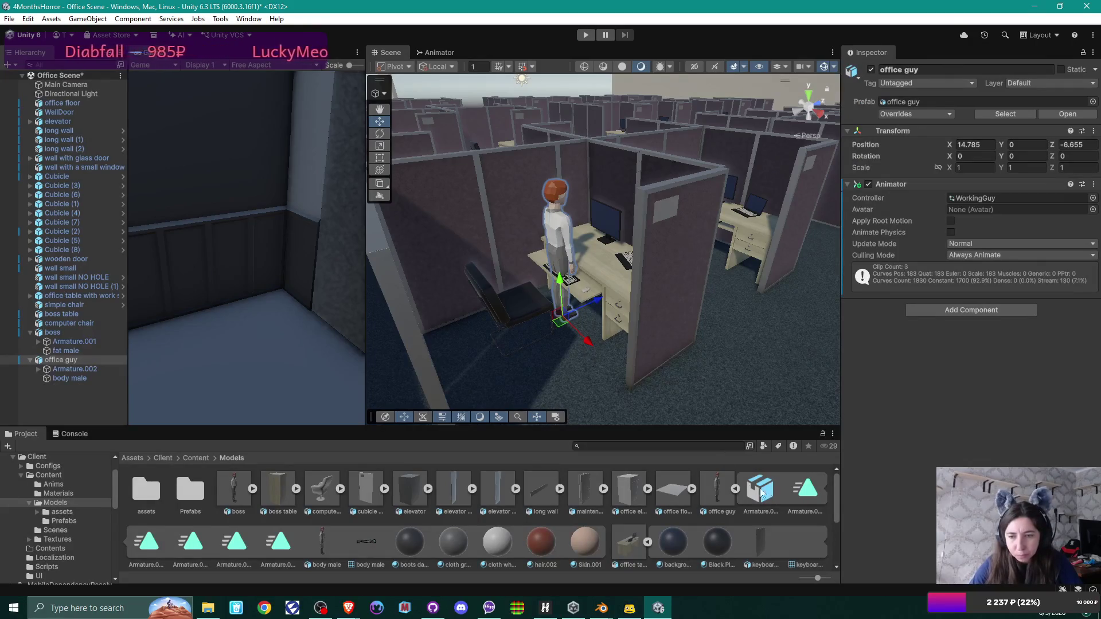
click(711, 486)
Step: Reimport the updated office guy FBX and start a play test
right_click(714, 490)
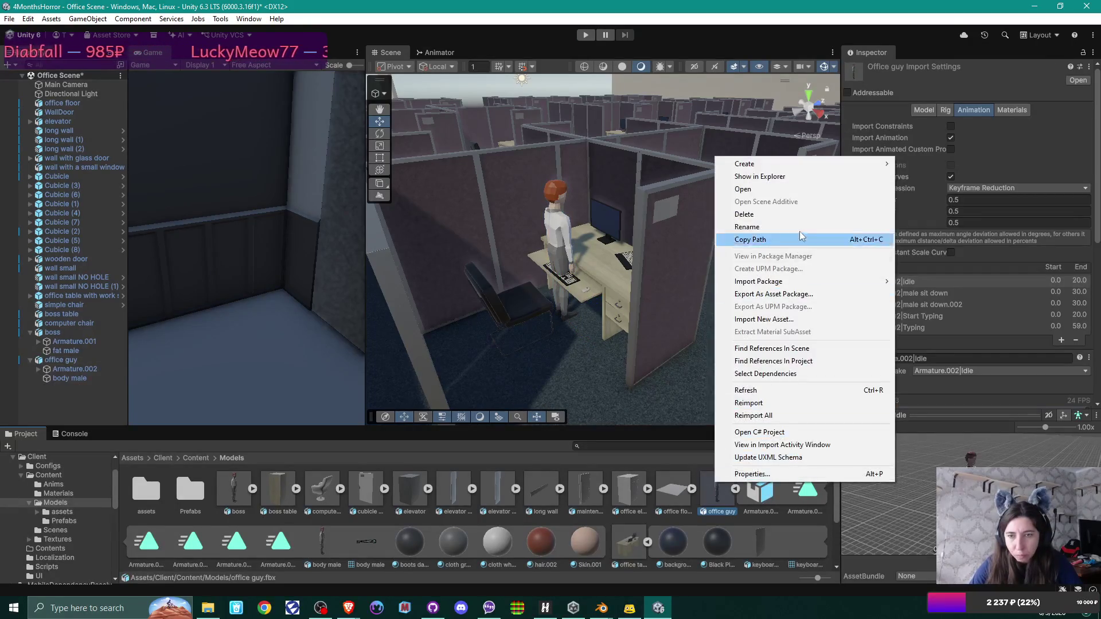
click(772, 403)
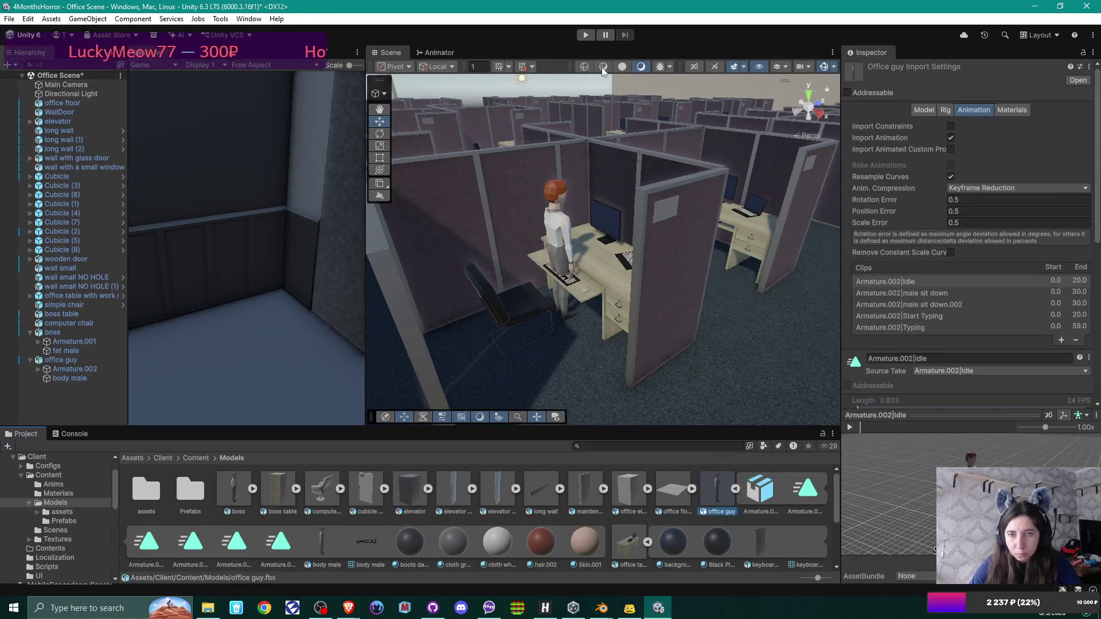
mouse_move(625, 311)
mouse_down()
mouse_move(587, 333)
mouse_move(587, 274)
mouse_move(575, 285)
mouse_move(573, 247)
mouse_up()
click(587, 36)
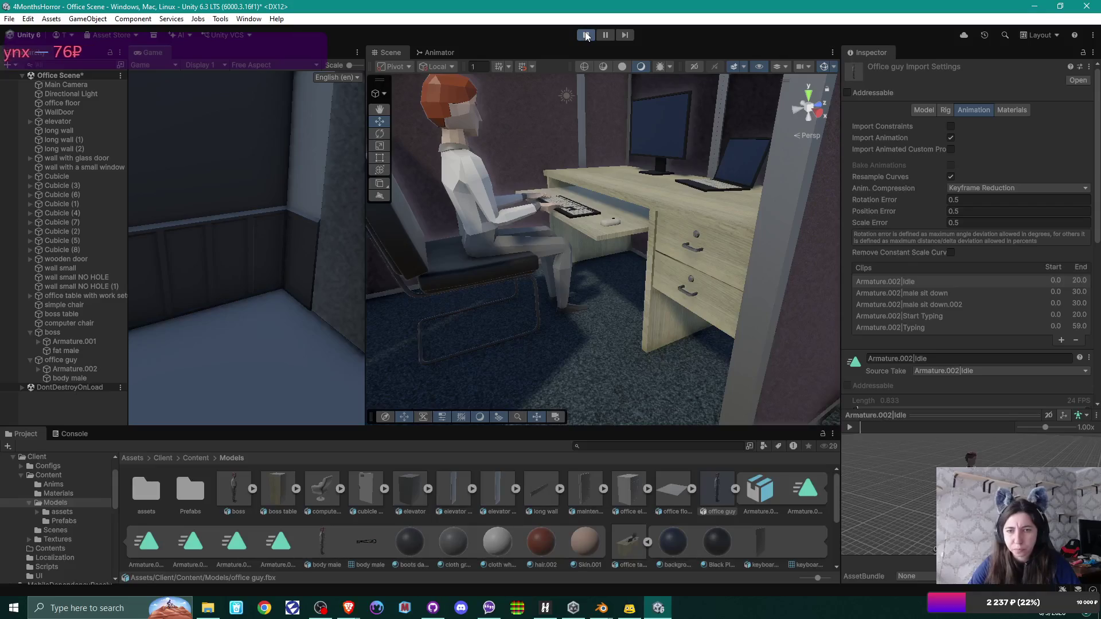
Step: Preview the 'male sit down' clip in the model's animation settings, then stop the game
click(949, 293)
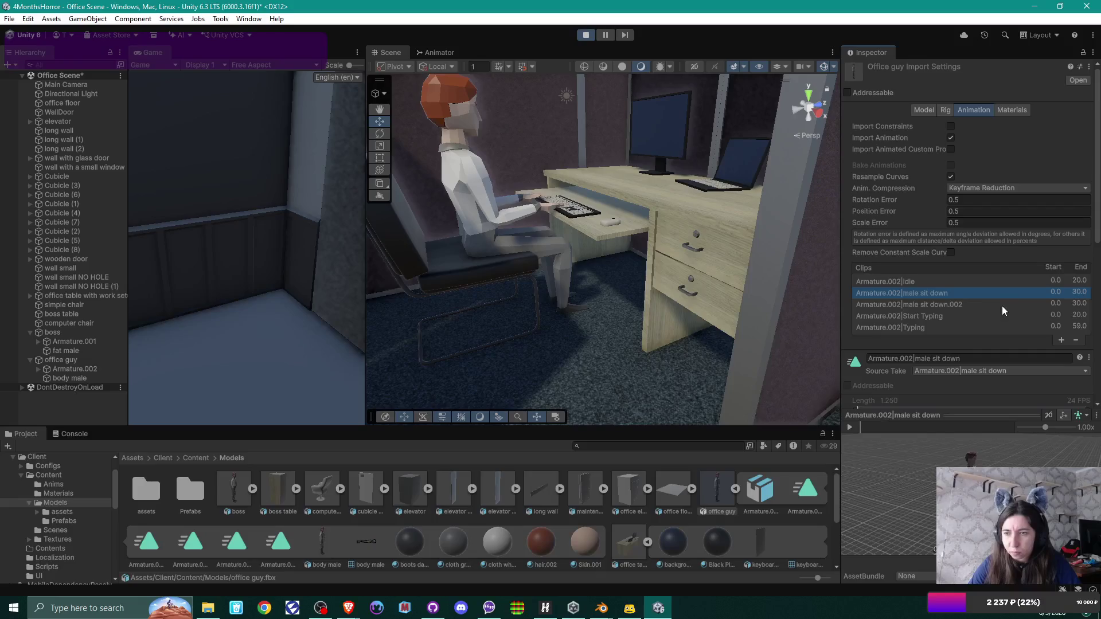
click(975, 307)
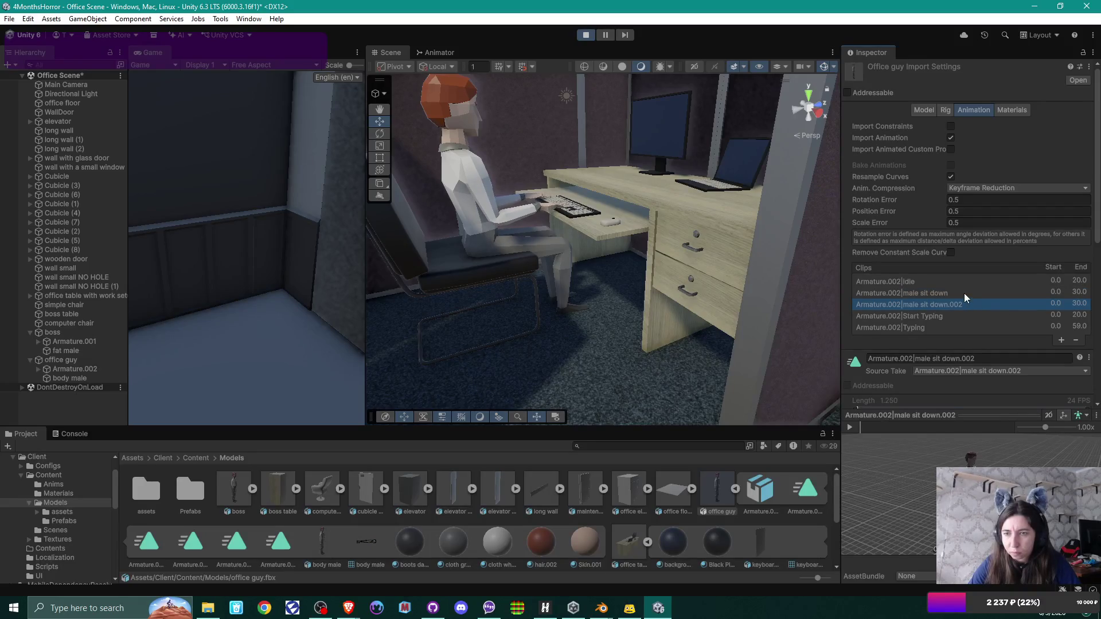
click(964, 294)
click(851, 432)
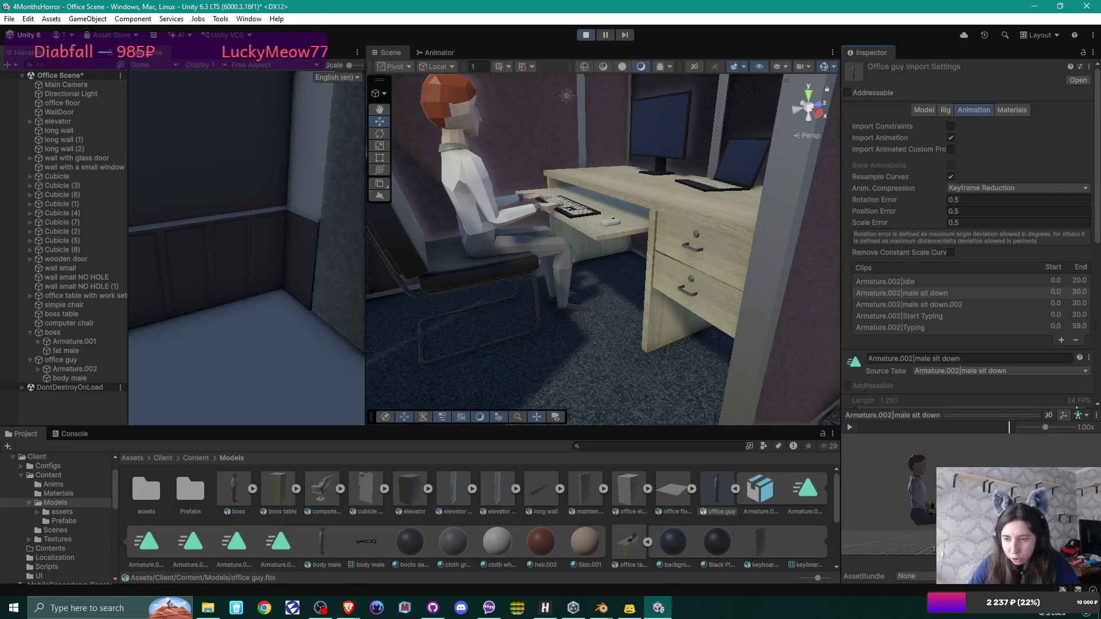
scroll(976, 462, up, 5)
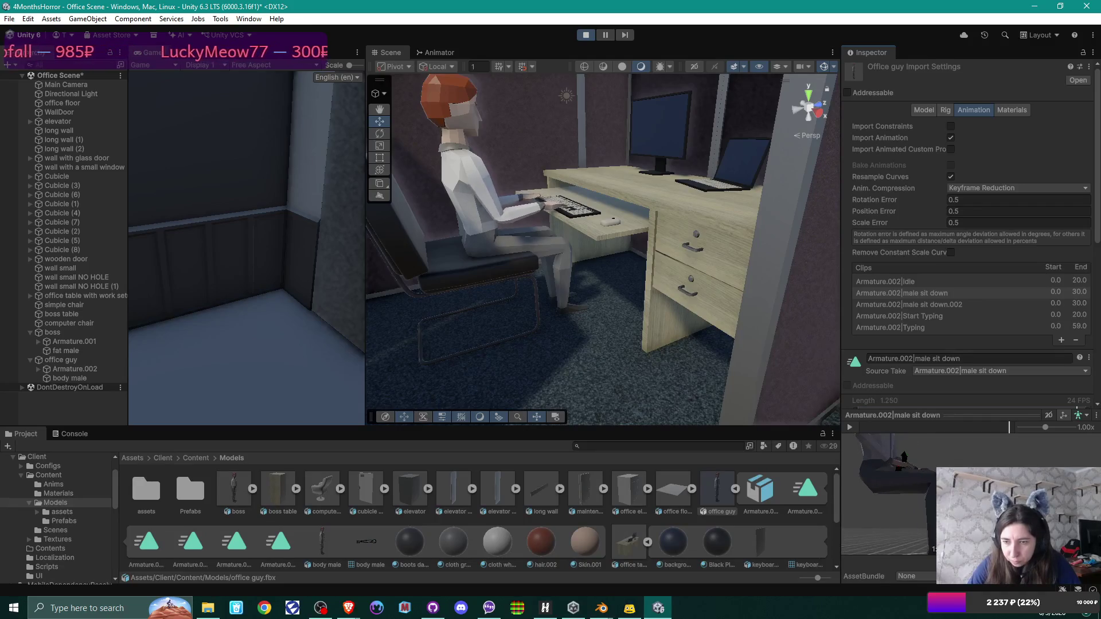
drag(976, 462, 1023, 461)
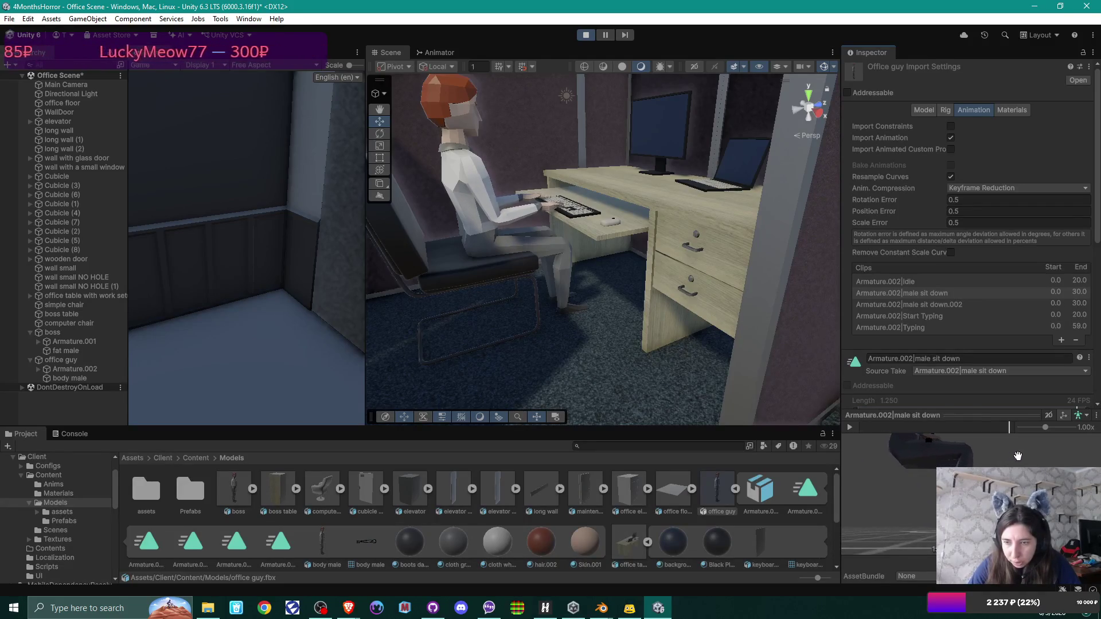
scroll(1024, 461, down, 5)
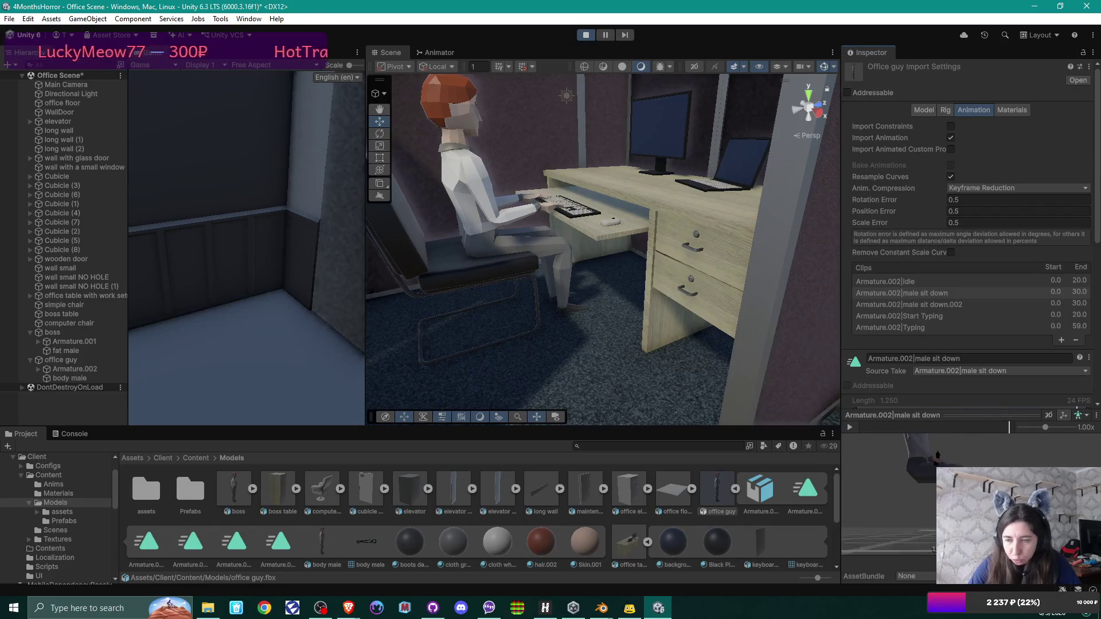
scroll(889, 487, down, 5)
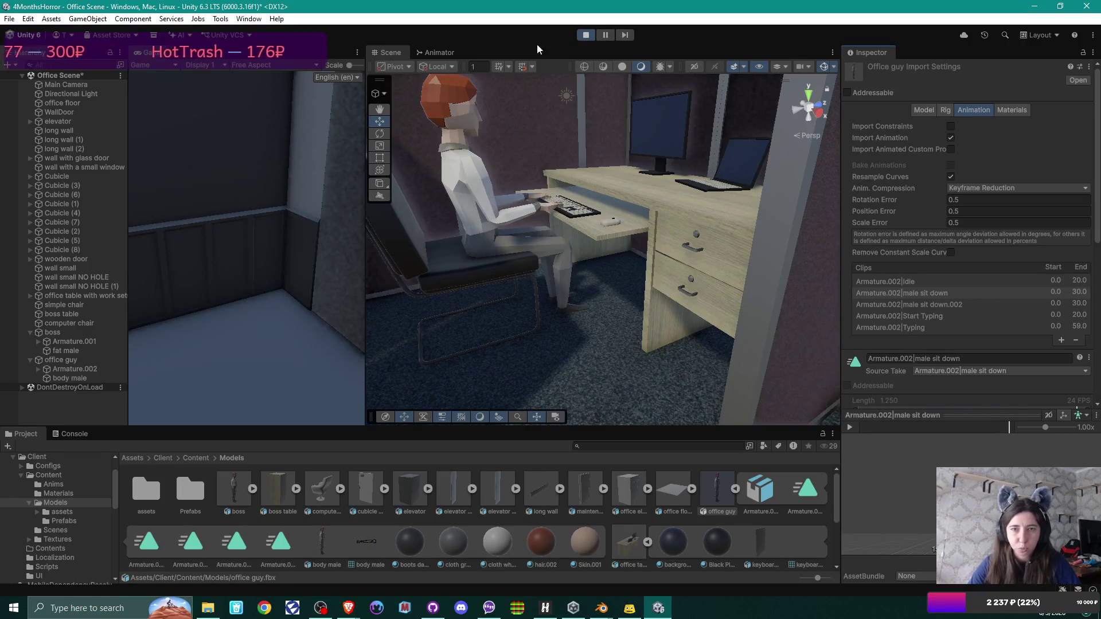
click(586, 34)
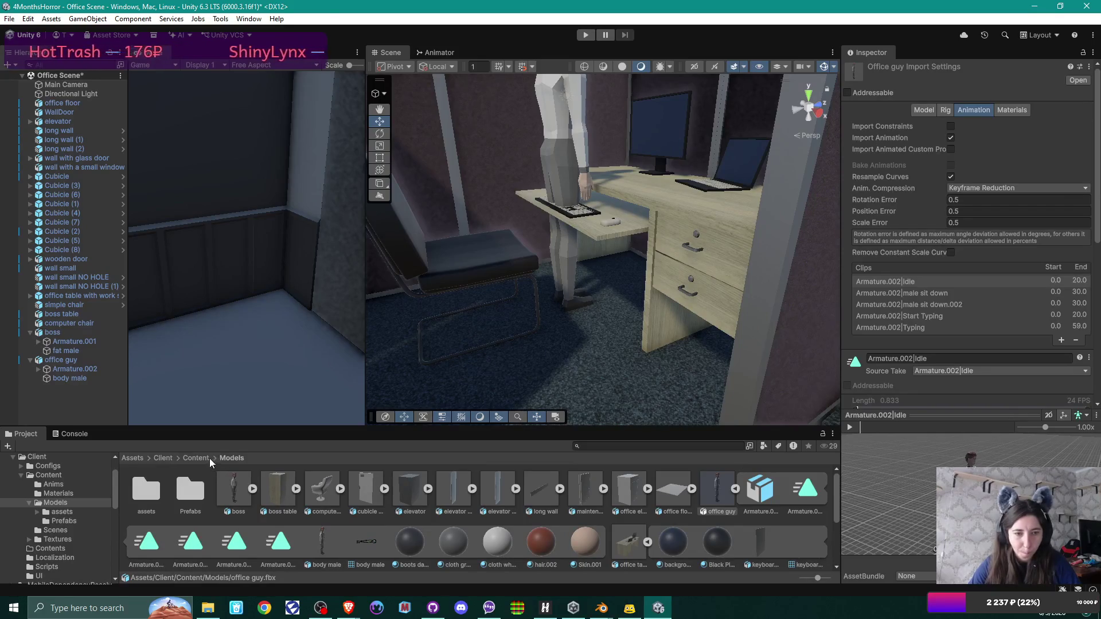
Step: Select the office guy and open the WorkingGuy animator controller
click(920, 111)
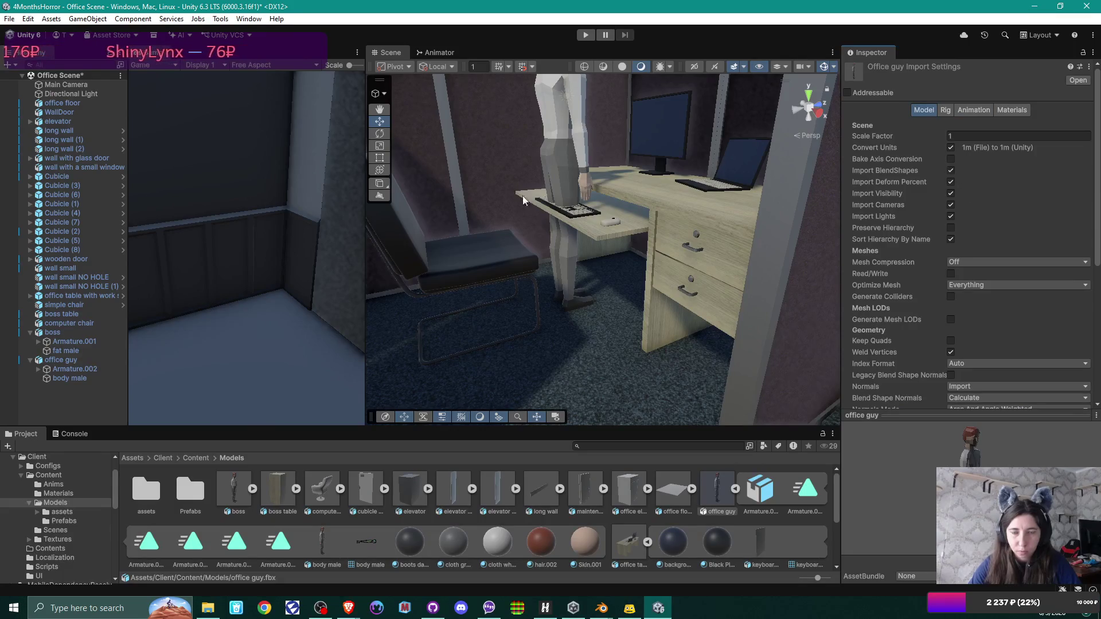
click(61, 360)
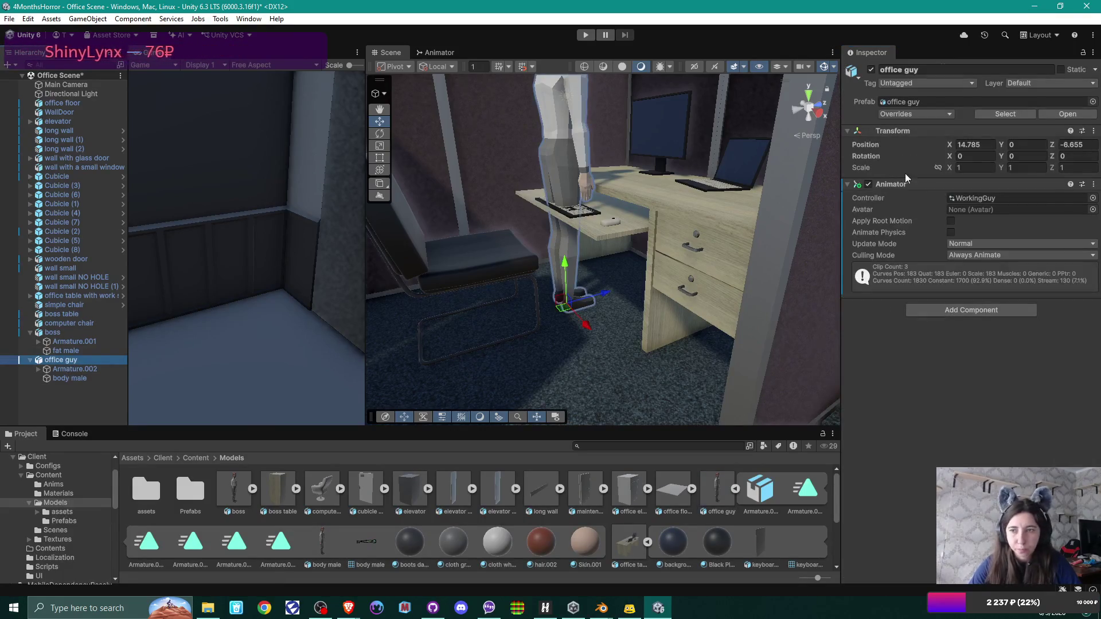
double_click(987, 198)
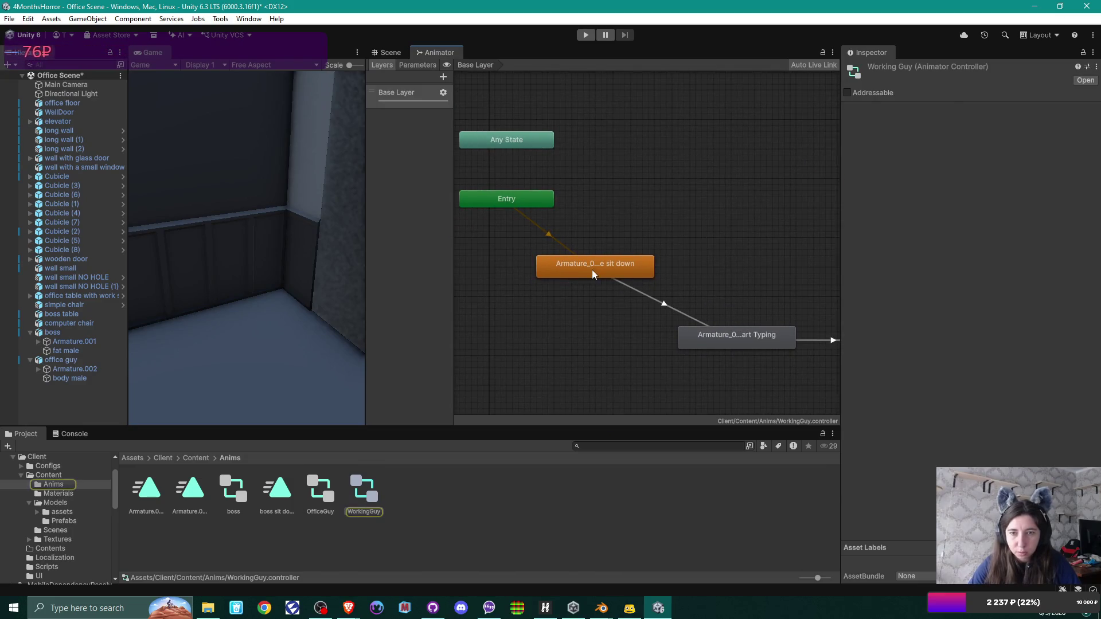
Step: Check the existing sit down state, then drag the 'male sit down' clip into the graph as a new state
click(592, 274)
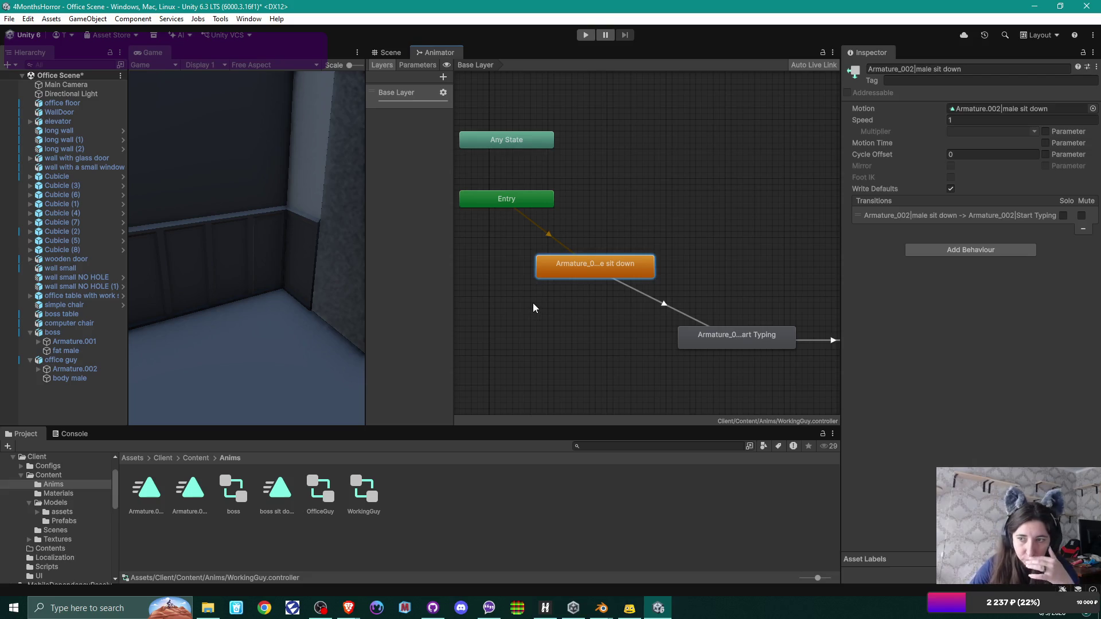
right_click(598, 270)
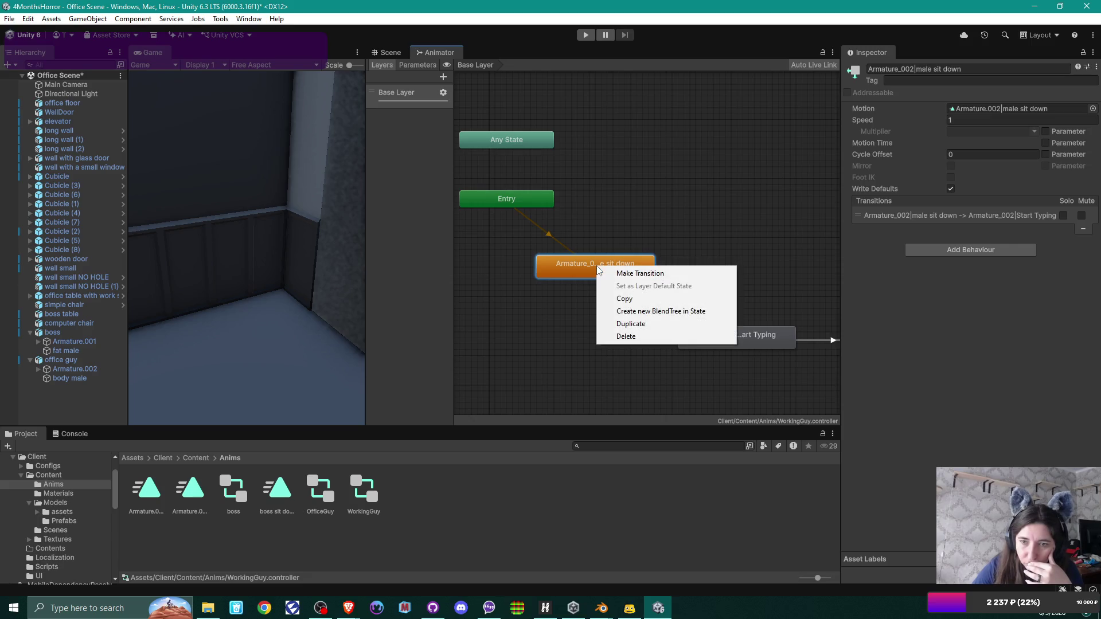
double_click(576, 265)
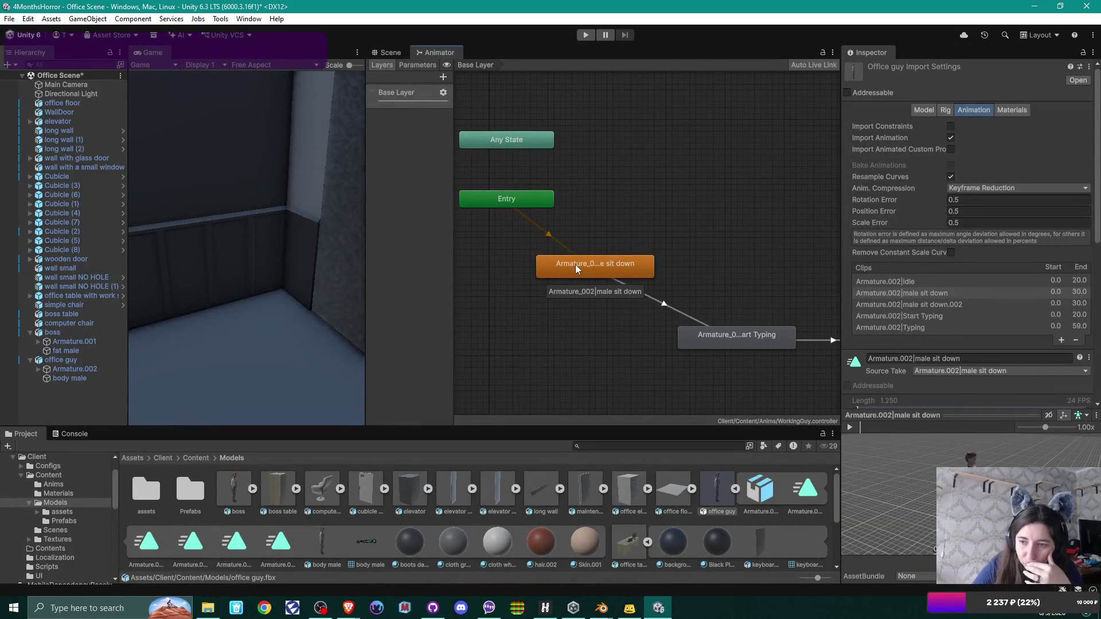
click(607, 277)
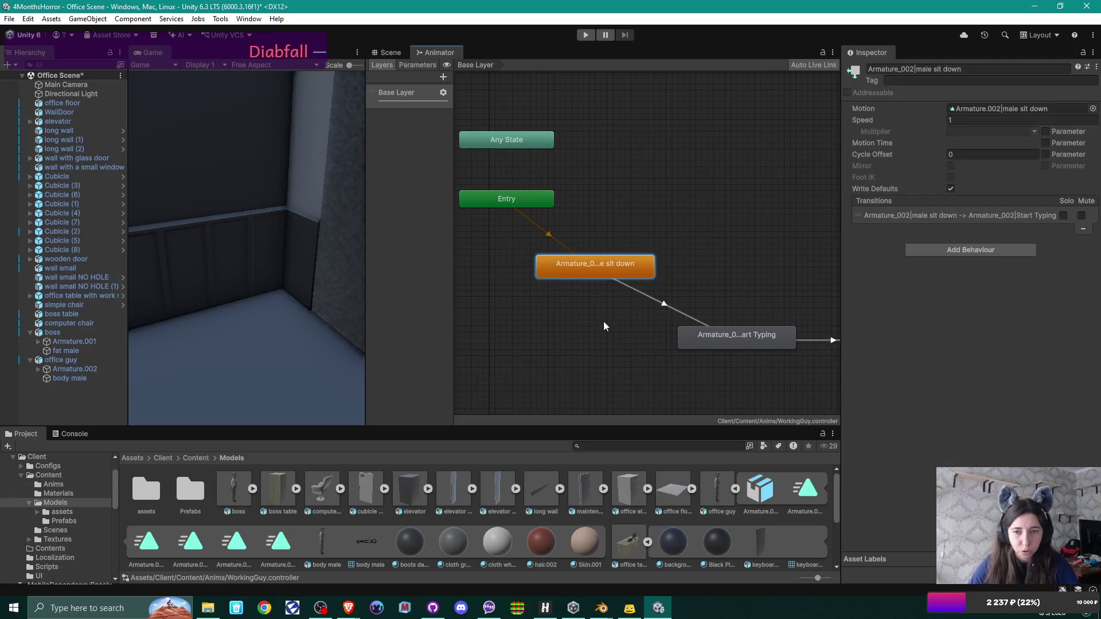
click(809, 491)
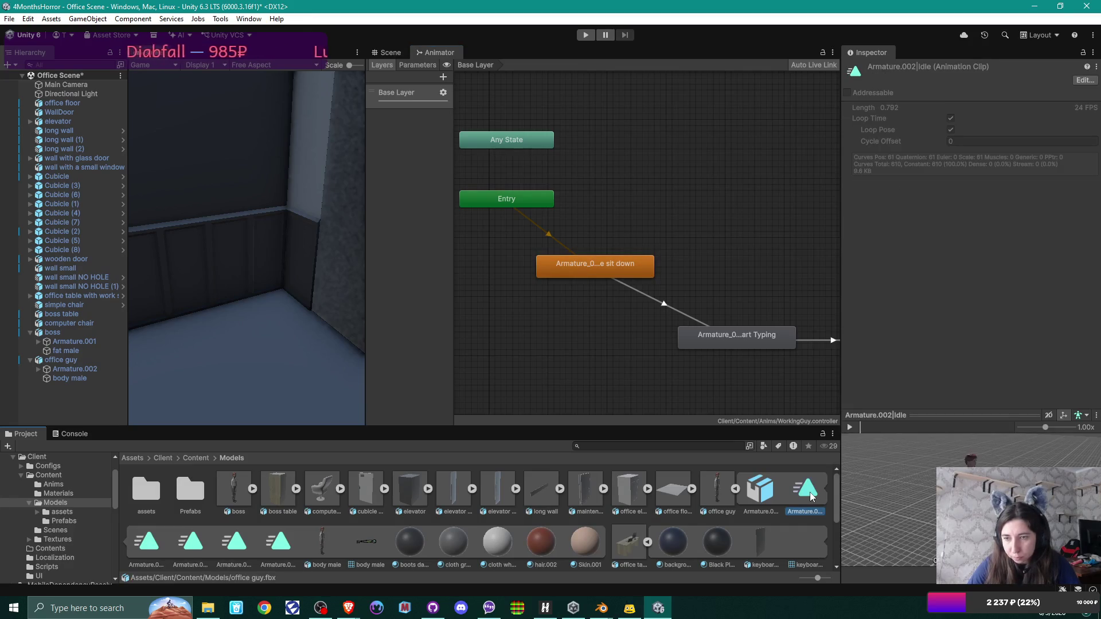
click(139, 538)
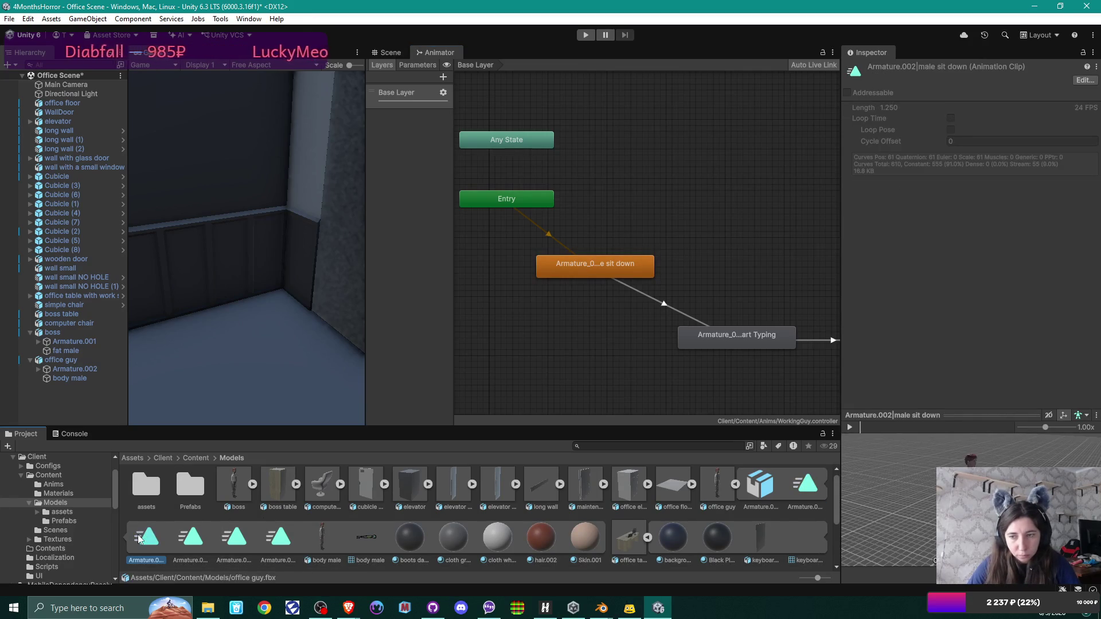
drag(140, 539, 463, 379)
drag(562, 243, 629, 272)
Step: Make transitions from Entry to the sit down state and from sit down to Typing
click(512, 198)
right_click(512, 199)
click(533, 204)
click(603, 270)
click(630, 277)
right_click(630, 276)
click(653, 283)
click(732, 326)
click(684, 313)
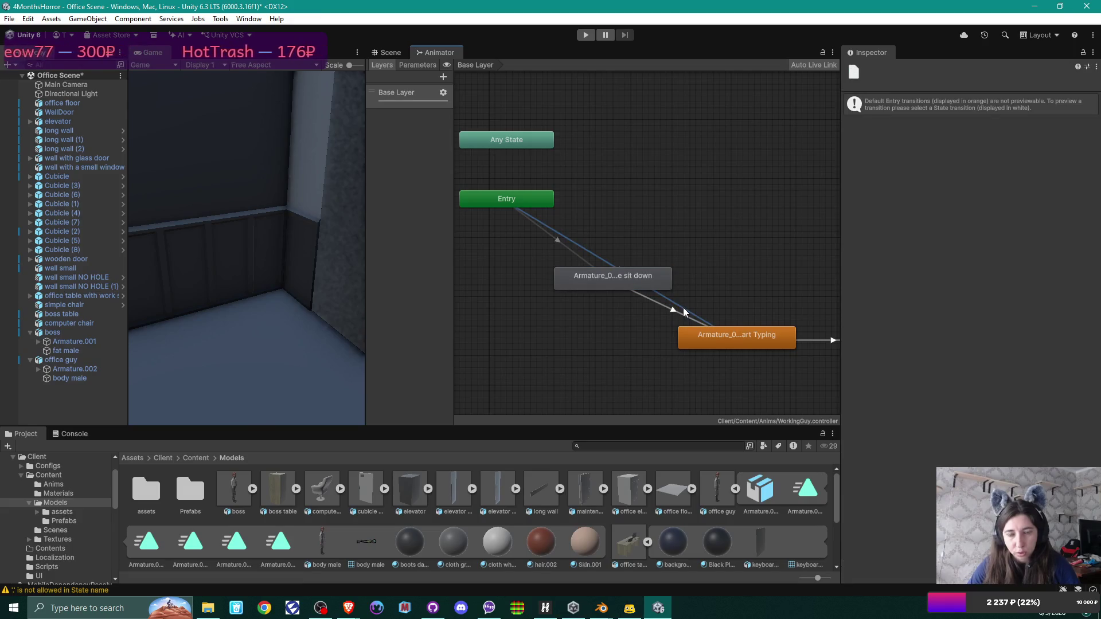
Step: Delete the old Start Typing state from the WorkingGuy graph
click(755, 343)
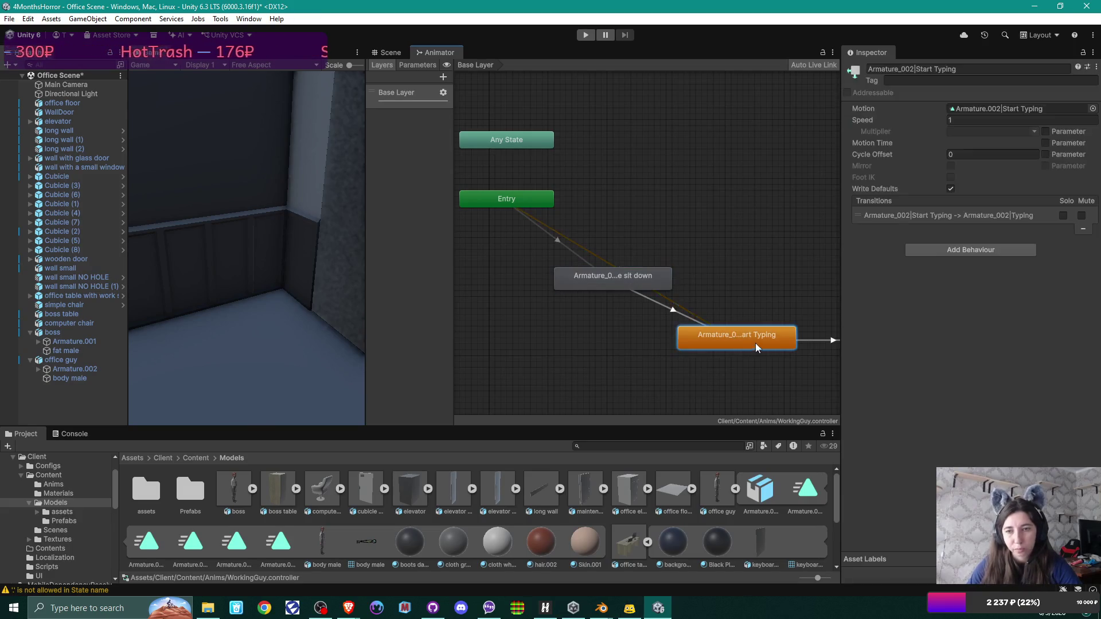
key(Delete)
scroll(760, 314, down, 5)
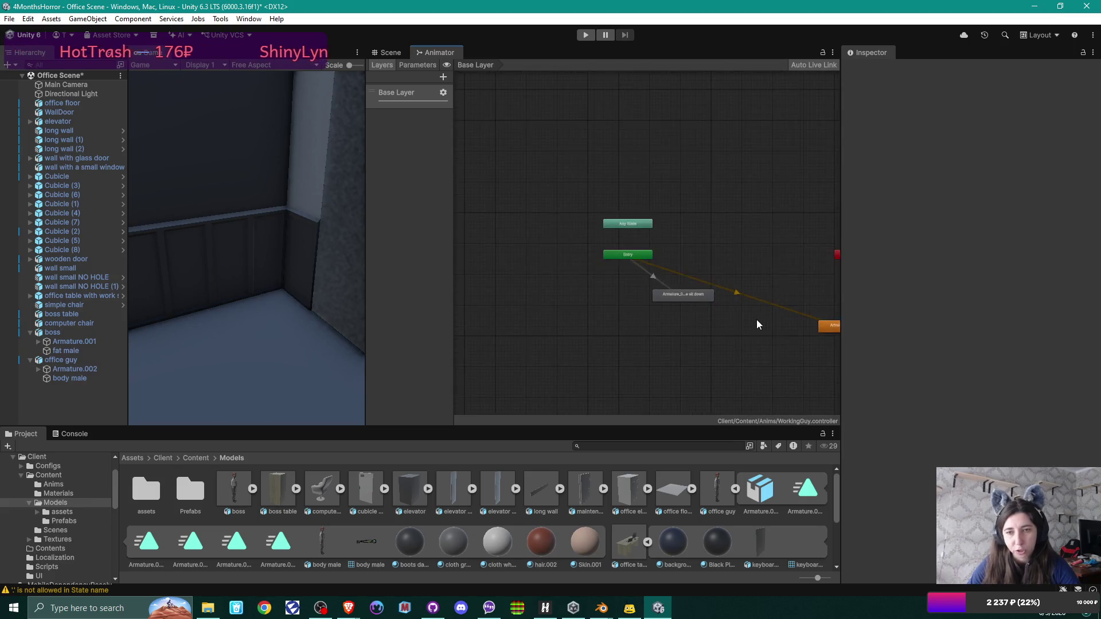
right_click(675, 308)
click(761, 255)
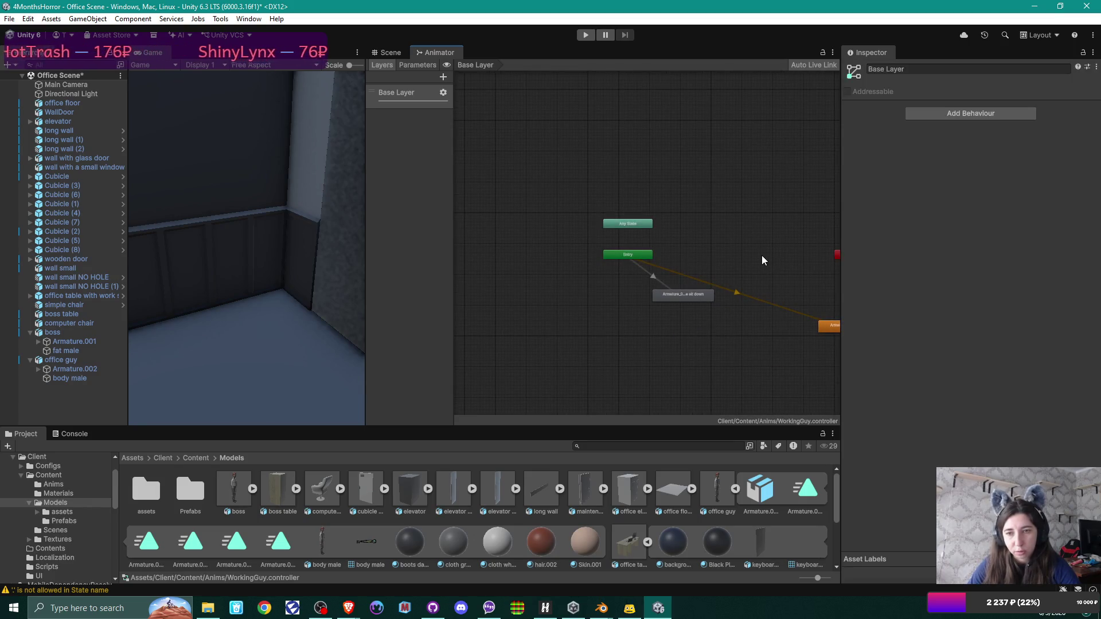